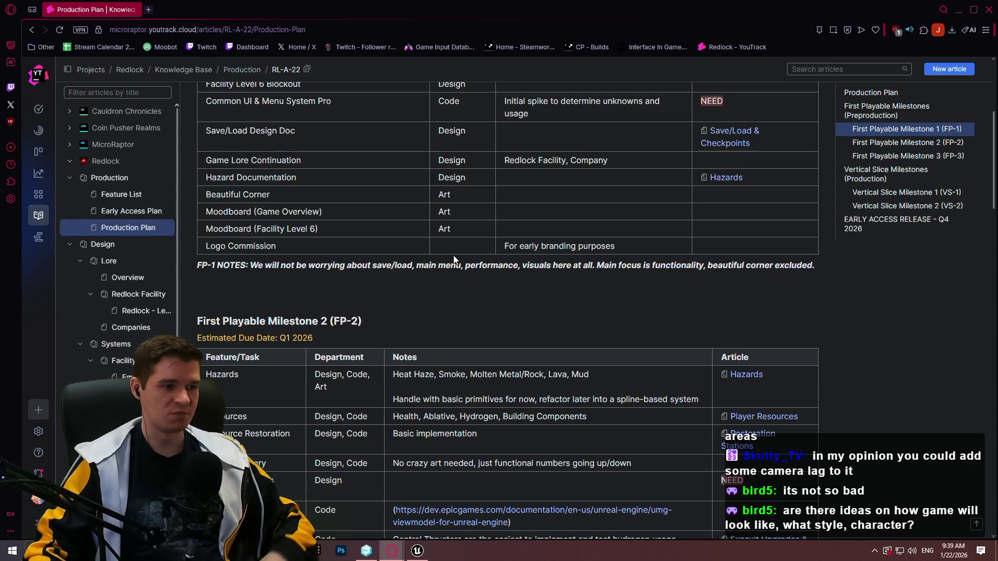
Start a Play From Here session from the cube in the lava cavern level.
scroll(435, 280, down, 8)
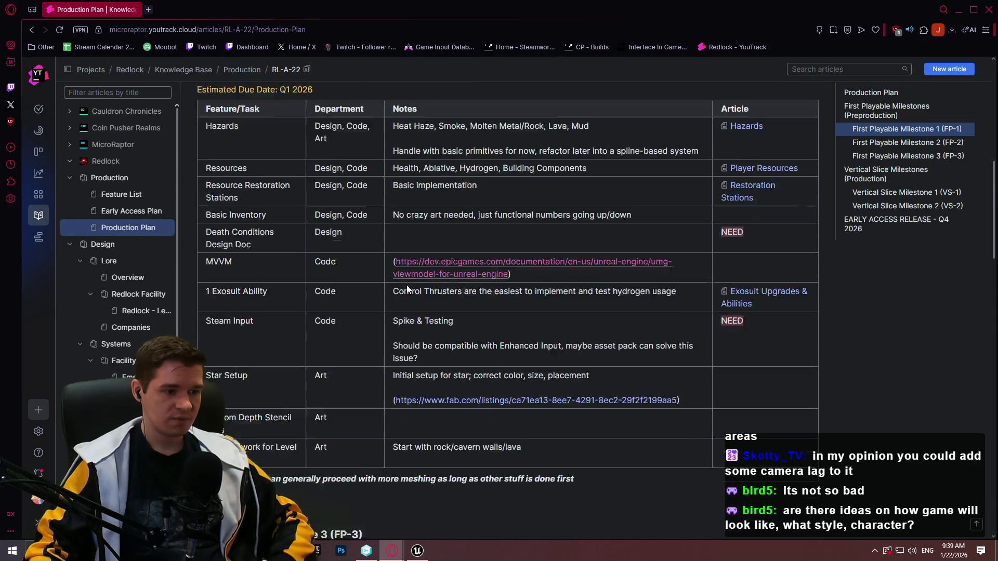
scroll(520, 288, up, 12)
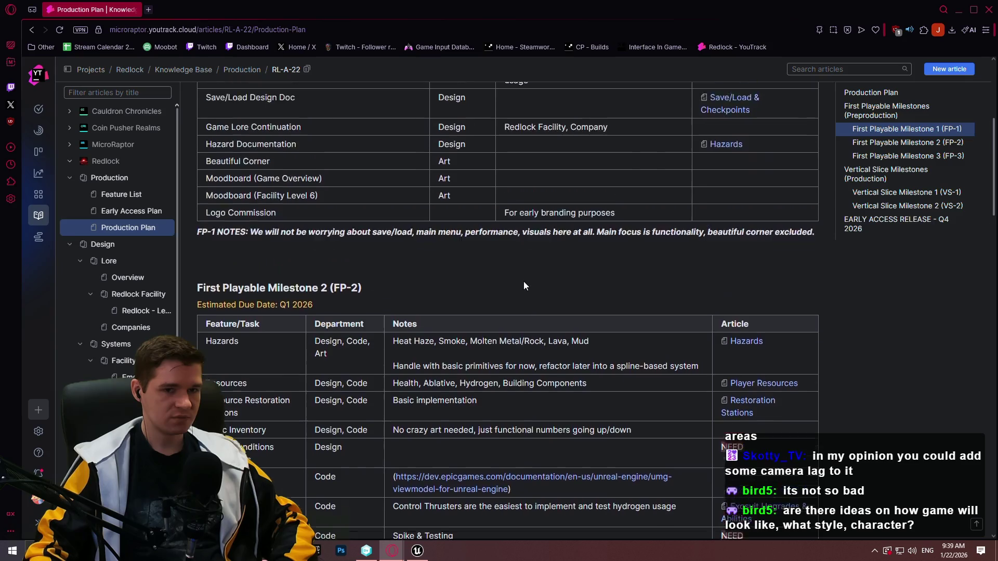
scroll(510, 281, down, 5)
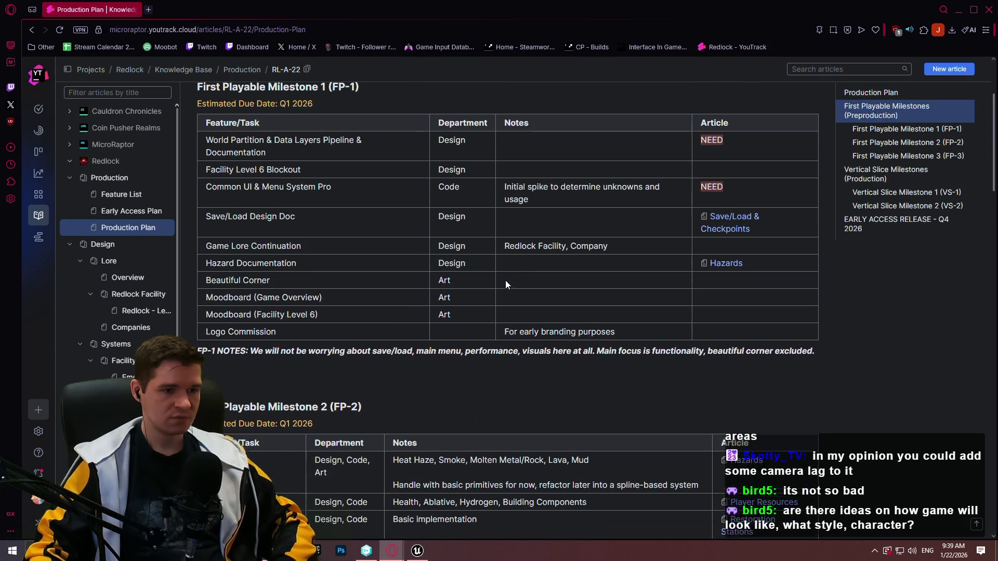
scroll(507, 278, up, 2)
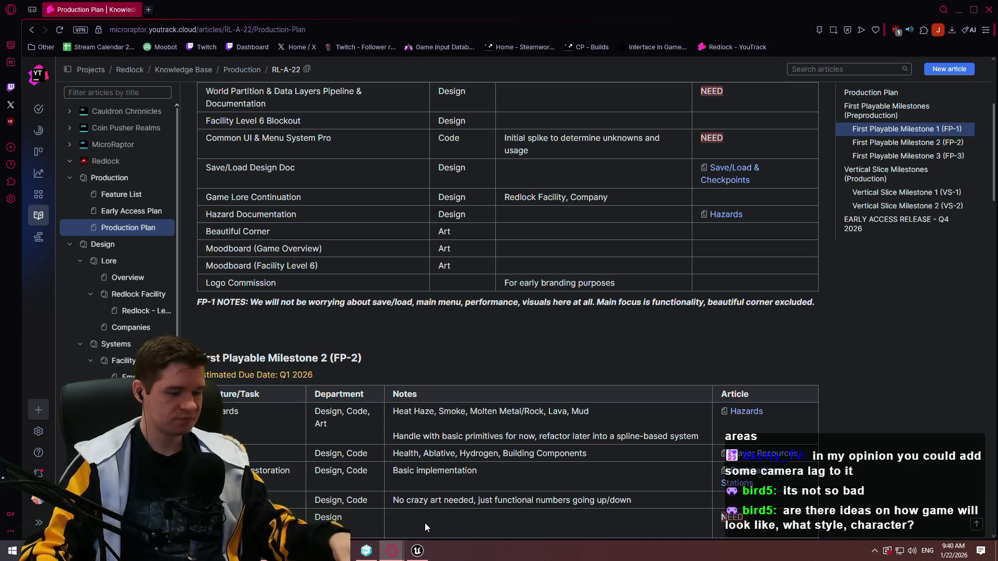
click(418, 551)
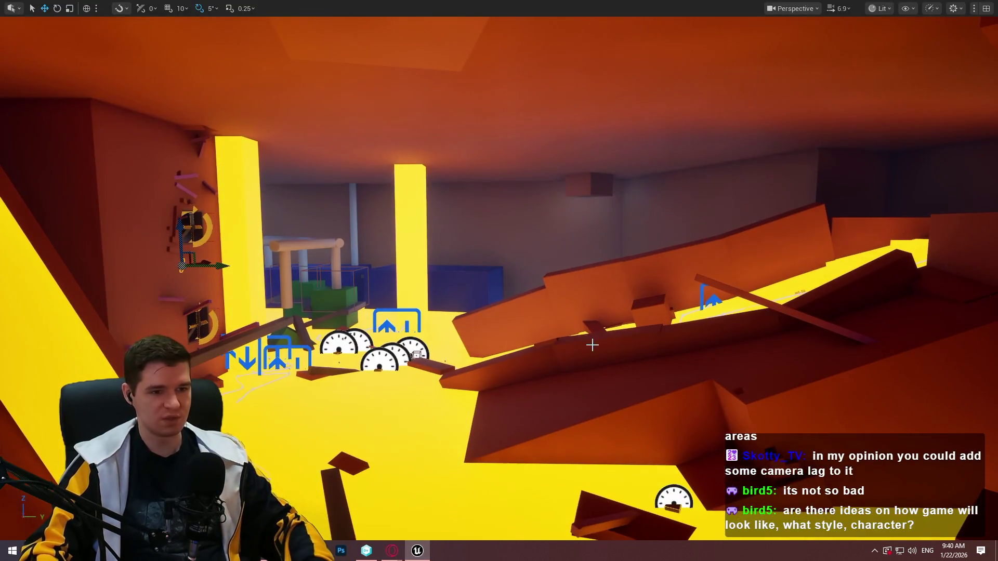
right_click(589, 389)
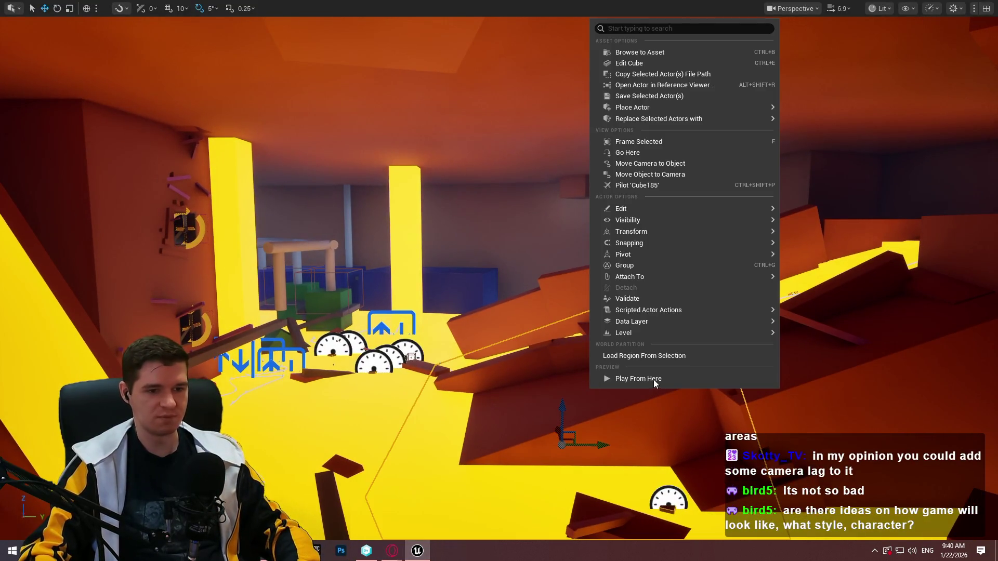
click(653, 380)
click(499, 441)
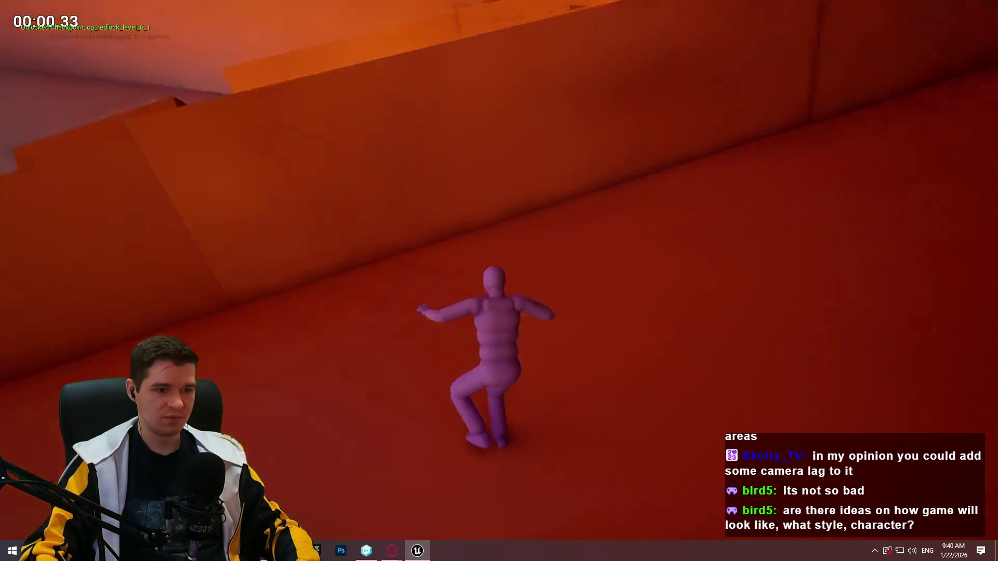
Run the character up the red slope and climb the red walls.
key(w)
key(w)
key(w)
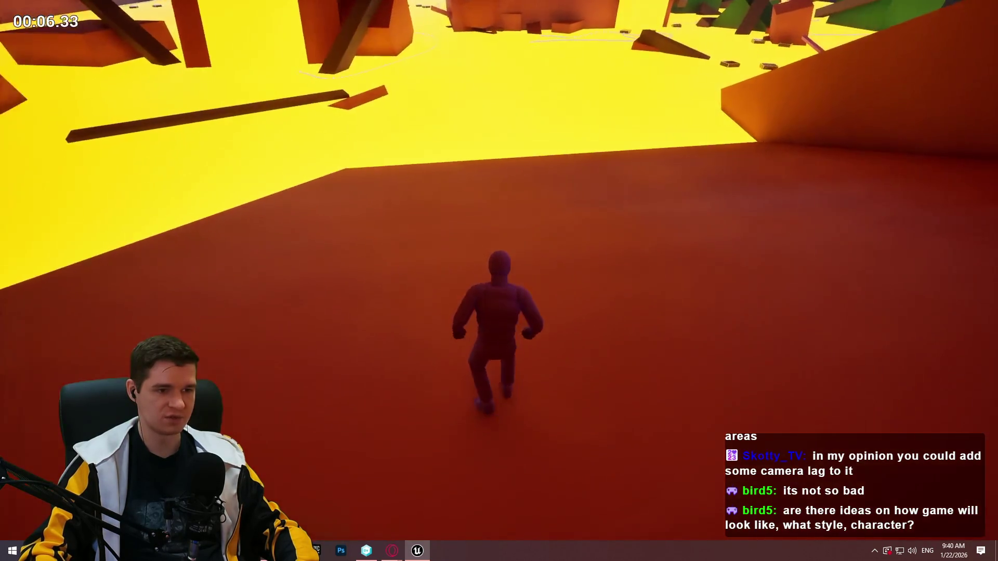
key(w)
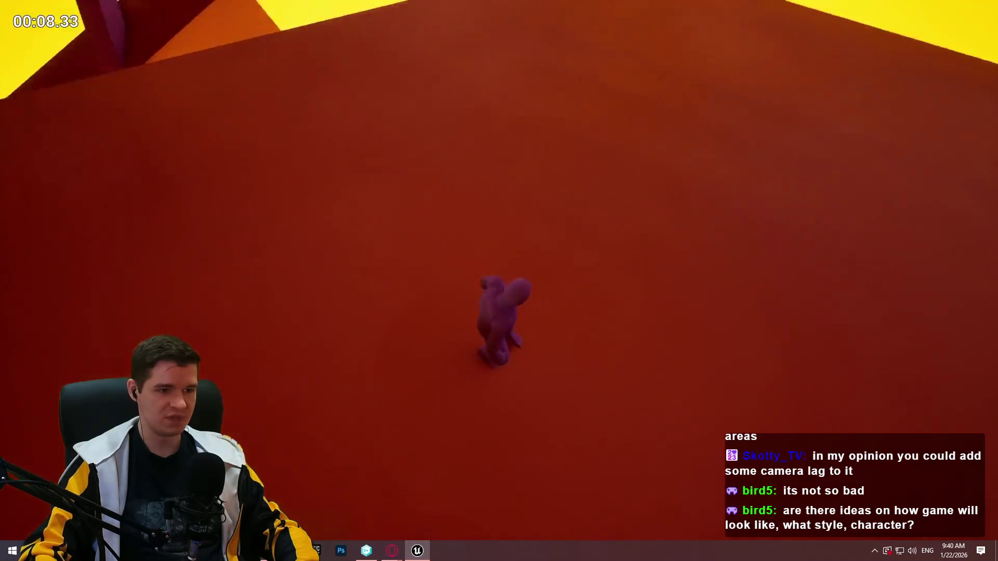
key(w)
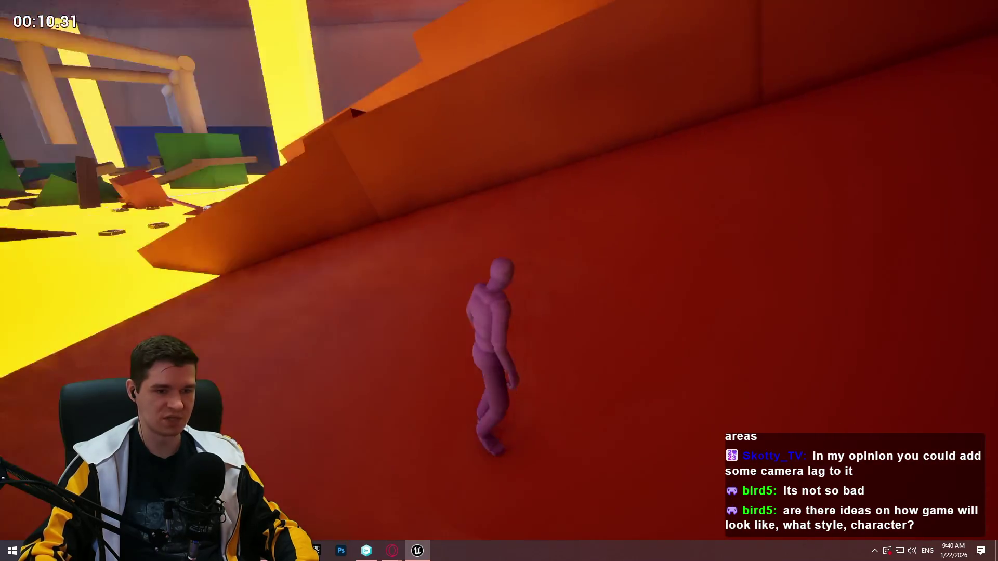
key(w)
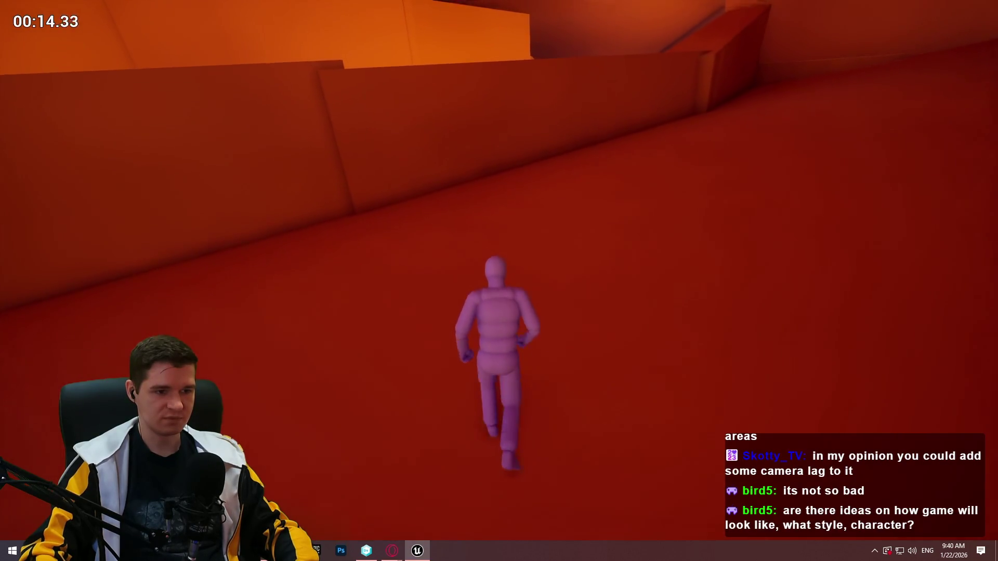
key(w)
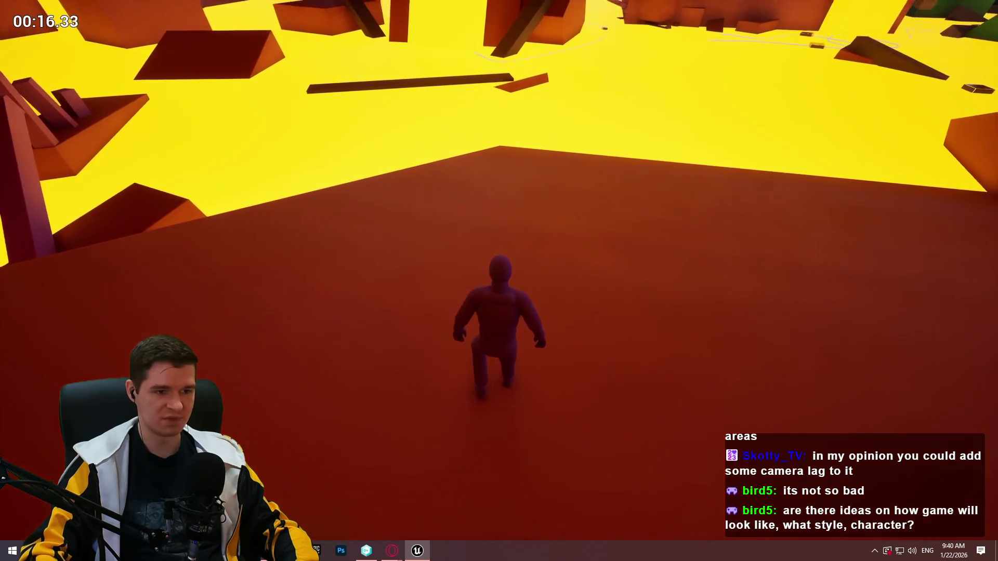
key(w)
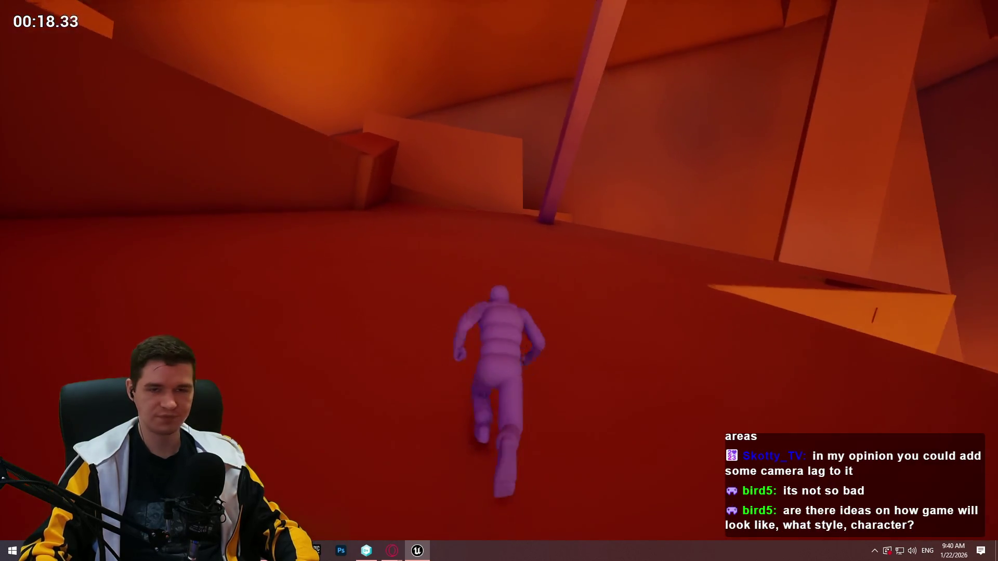
key(w)
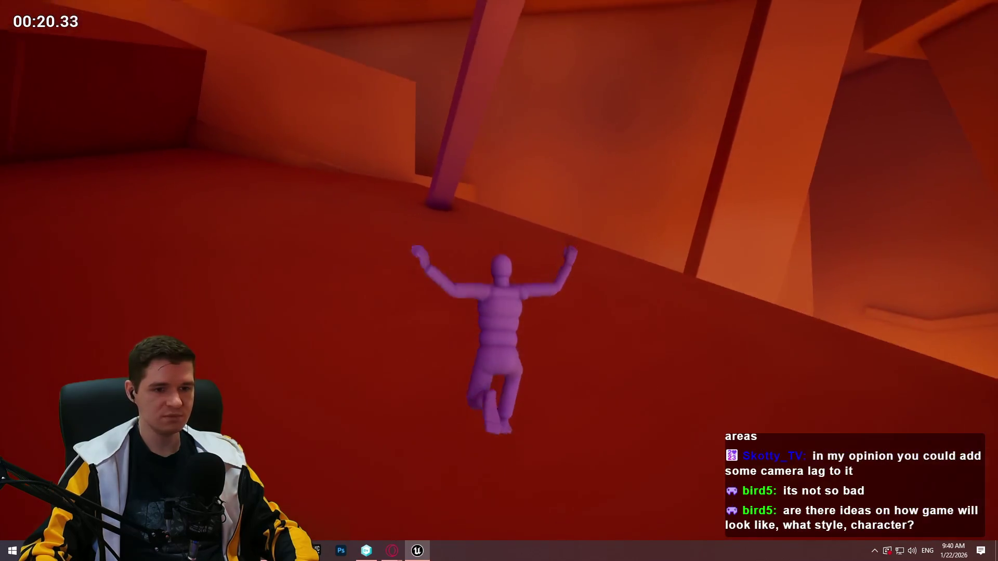
key(w)
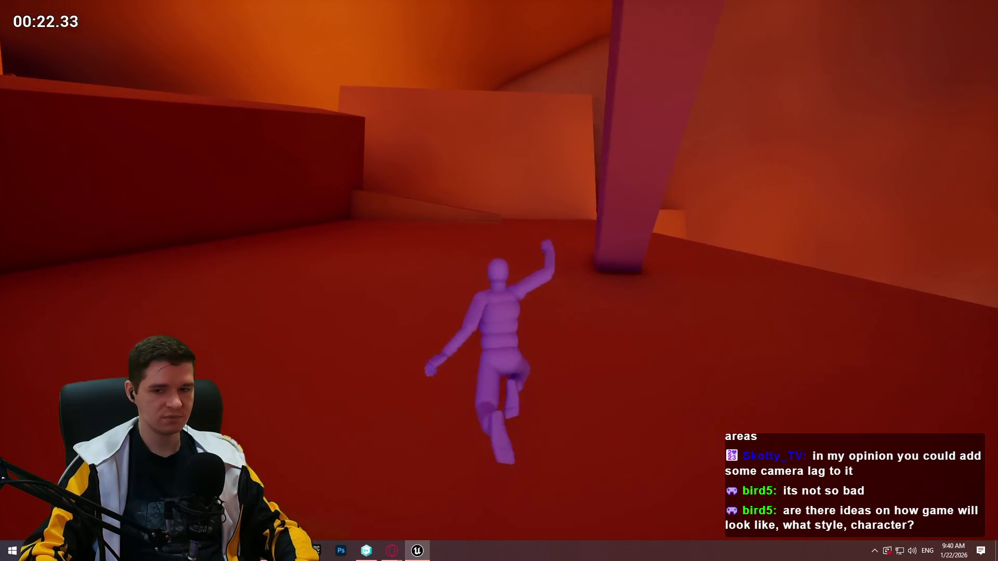
Climb the pillar above the lava, cross the red beam, and land on the dark platform.
key(w)
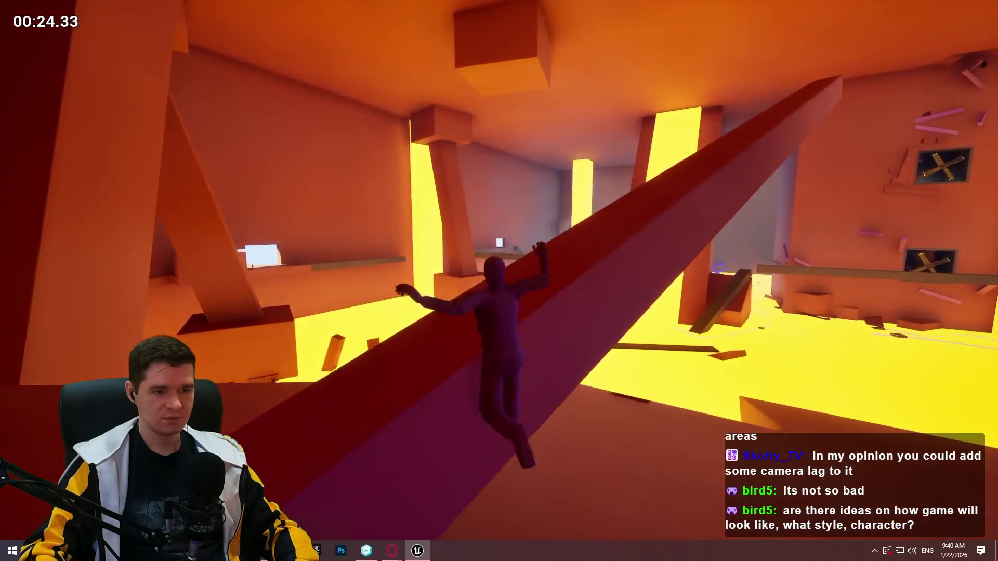
key(w)
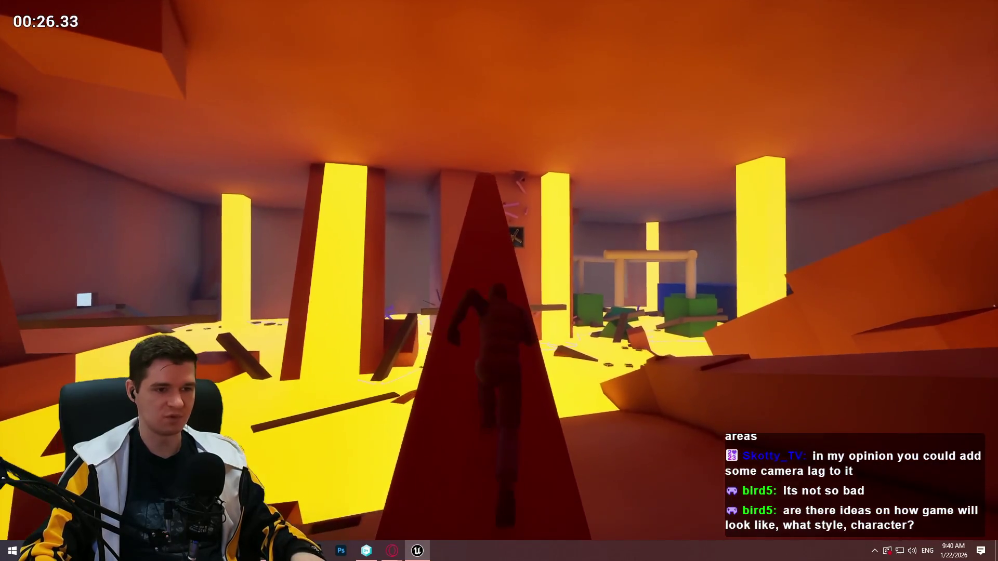
key(w)
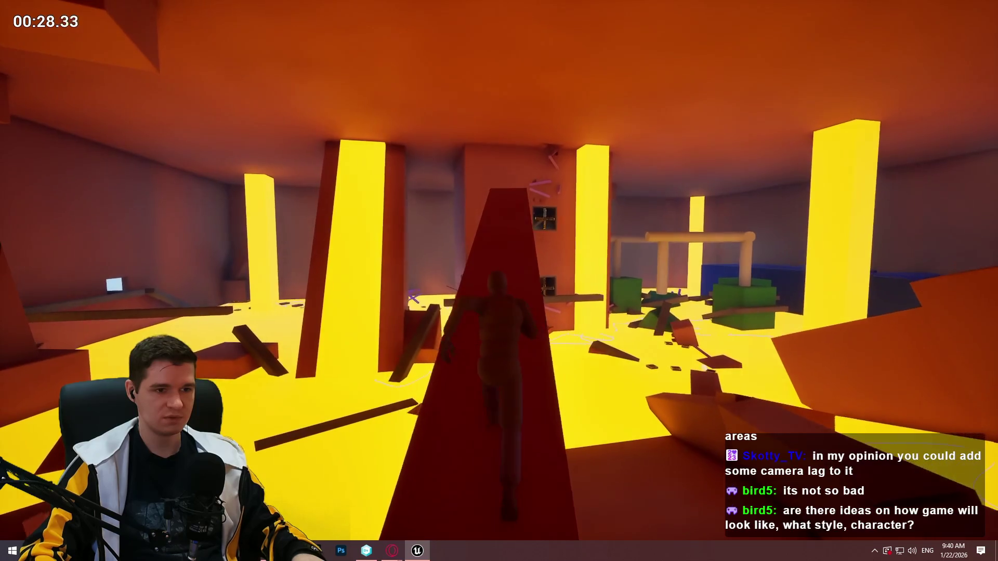
key(w)
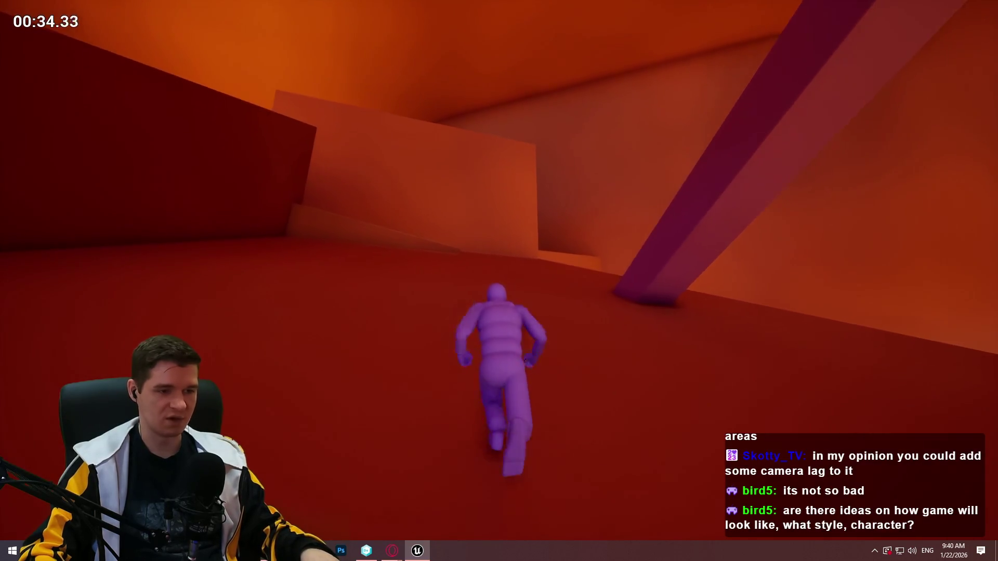
key(w)
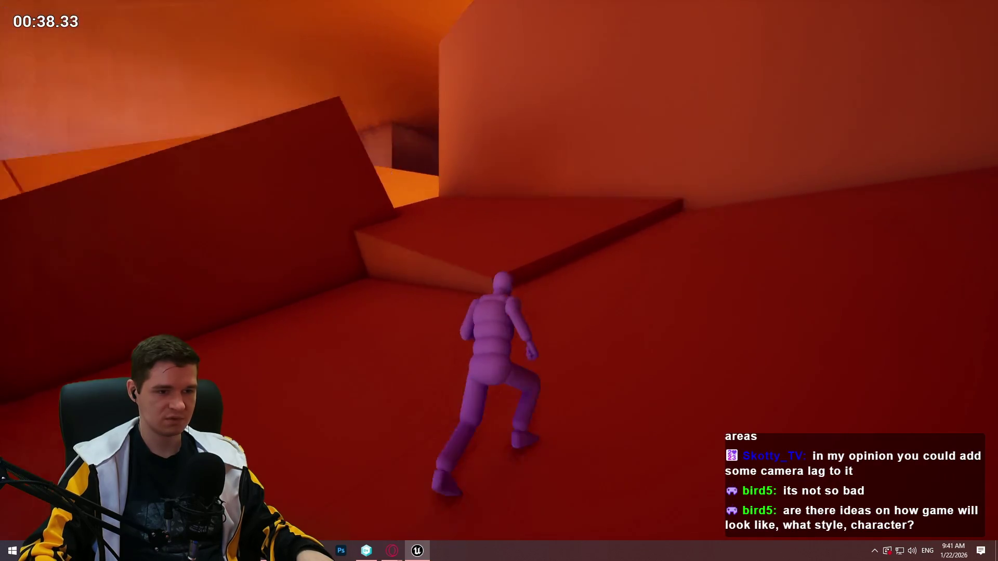
key(w)
key(w)
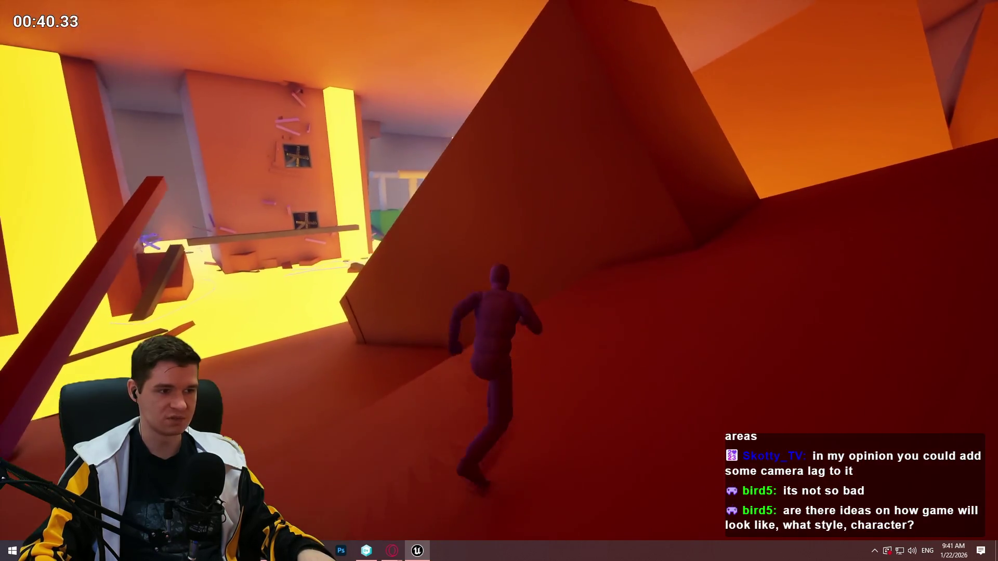
key(space)
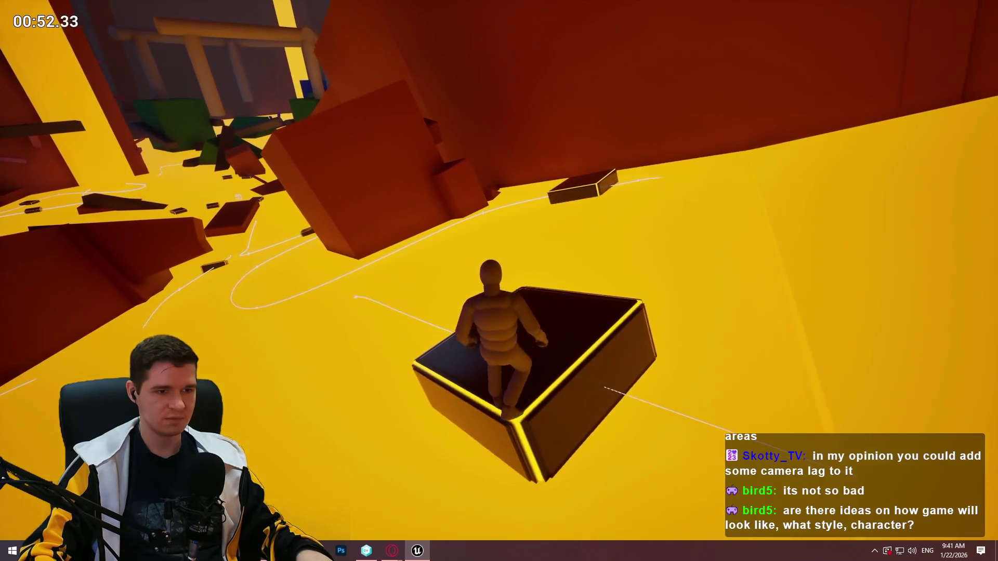
Jump from the platform onto the wall ledge and climb into the red block's opening.
key(space)
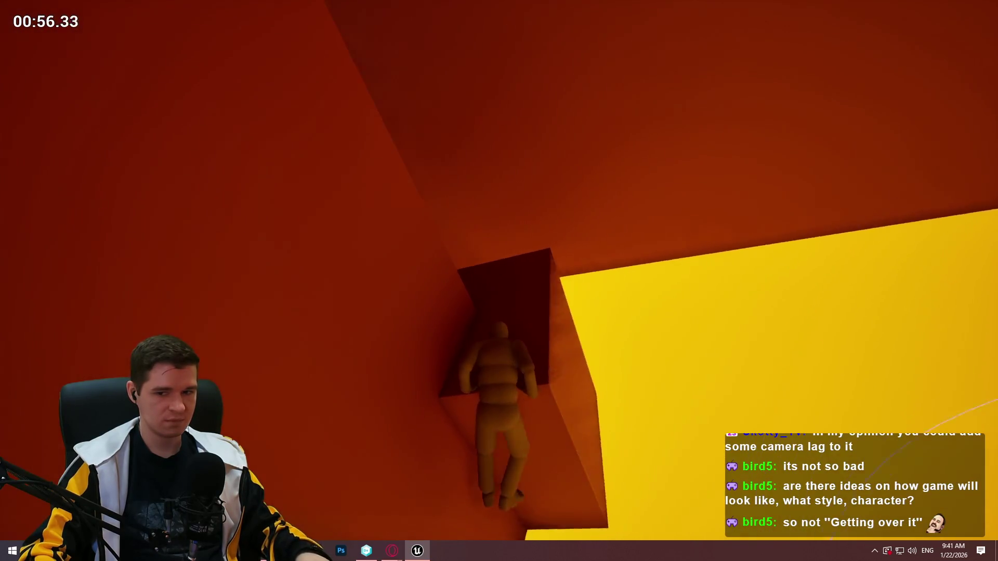
key(space)
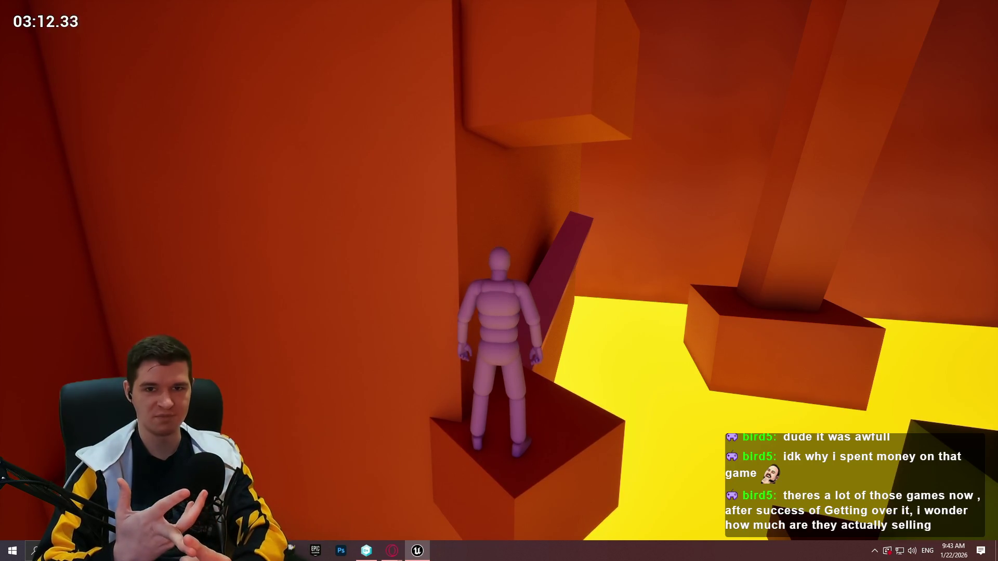
Climb the dark ramp and beam, scale the red block, and jump down onto the green block.
key(w)
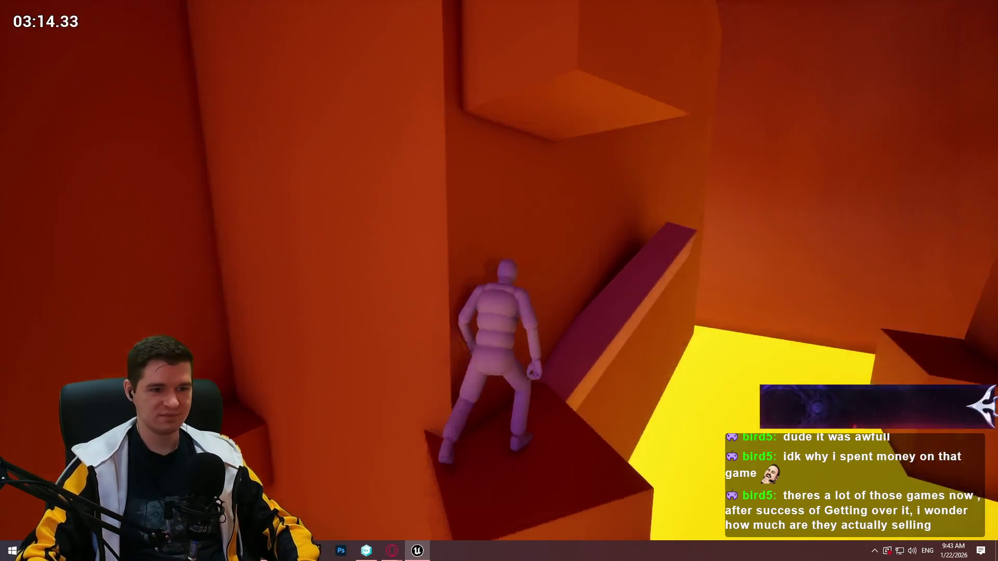
key(w)
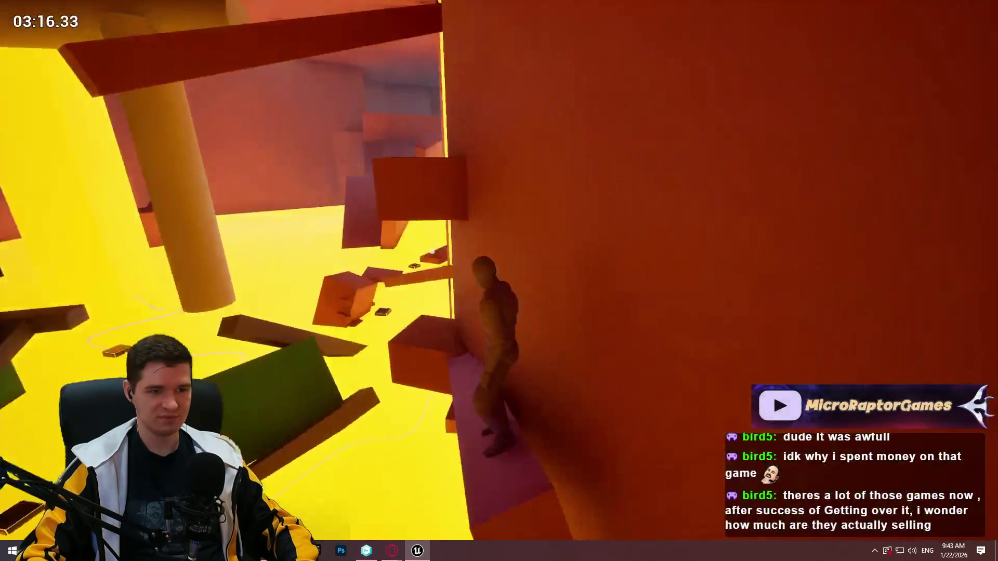
key(w)
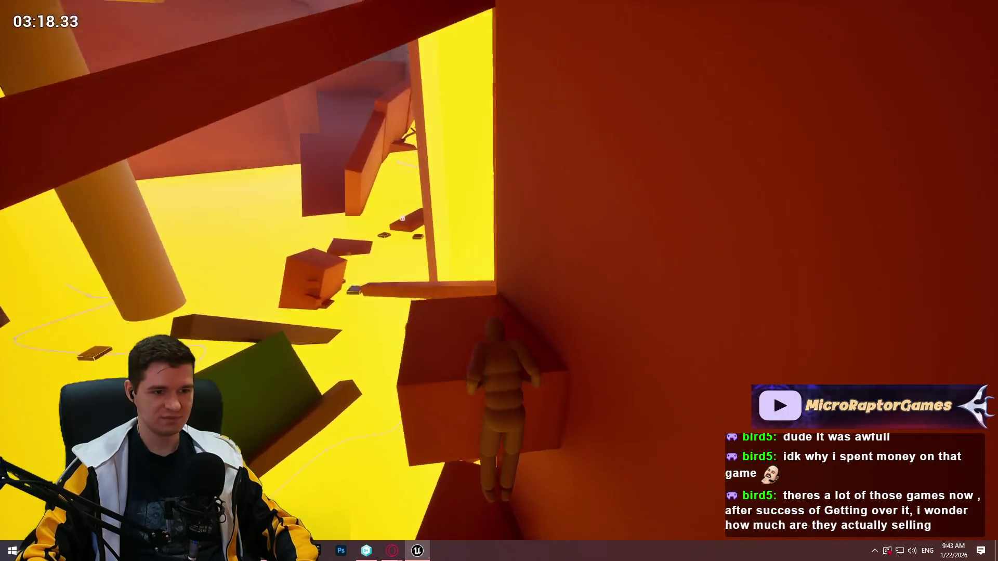
key(w)
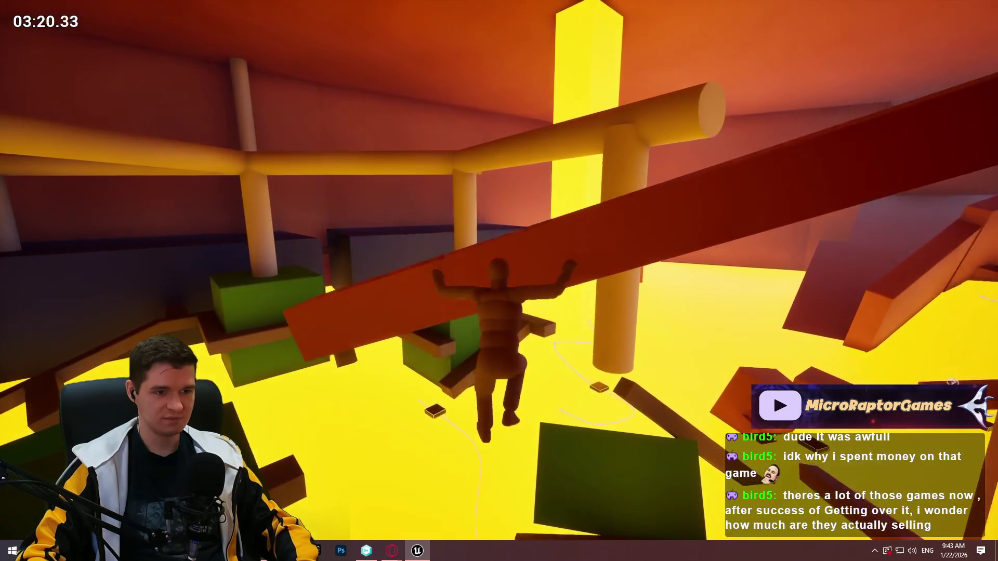
key(w)
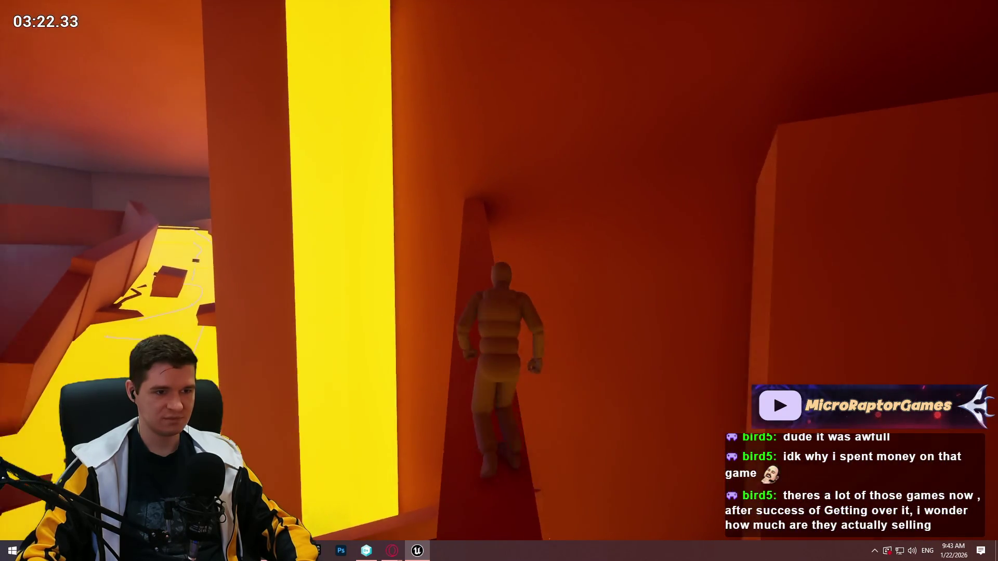
key(w)
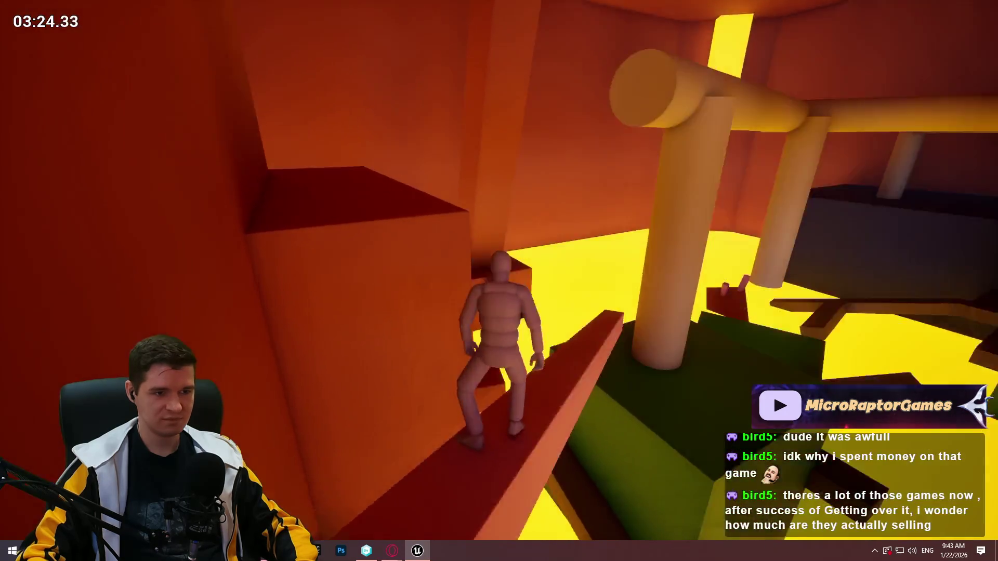
key(space)
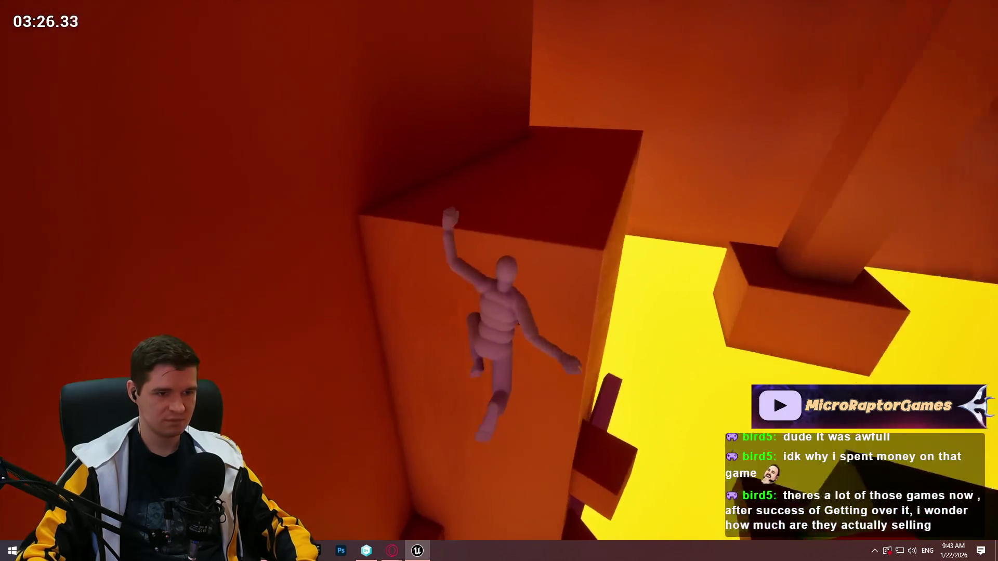
key(w)
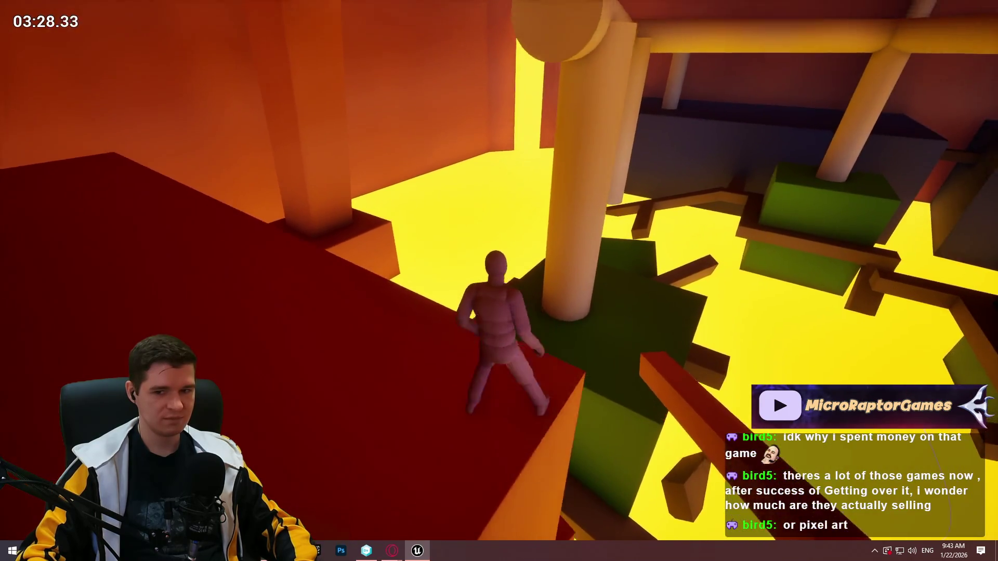
key(space)
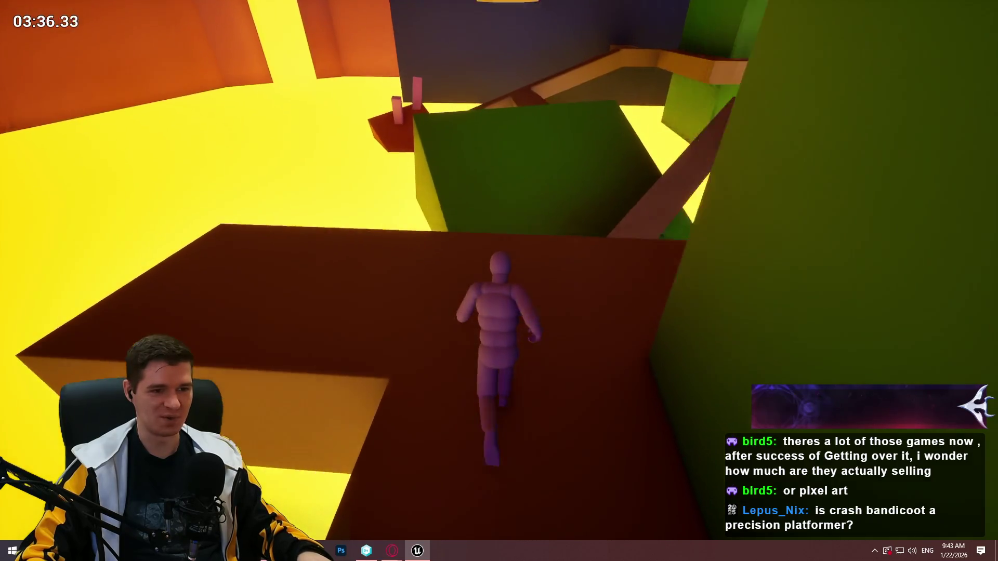
Cross the dark beam and green platform, then leap across the floating blocks to the green slope.
key(space)
key(w)
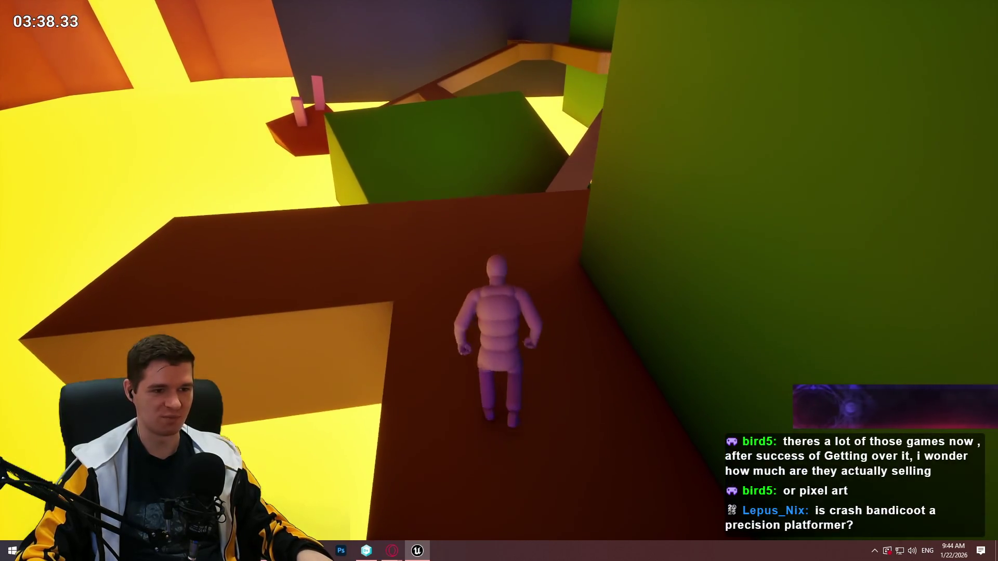
key(w)
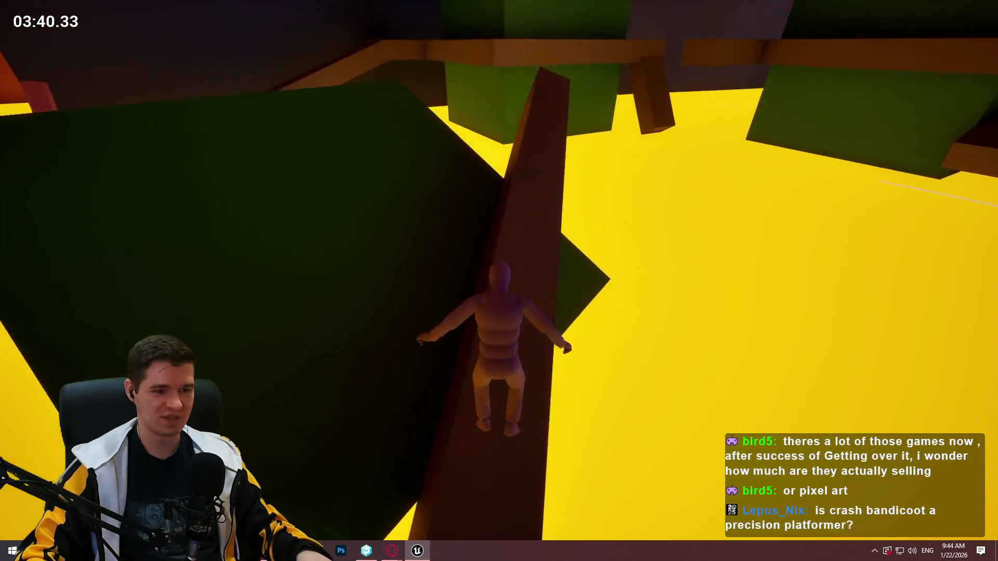
key(w)
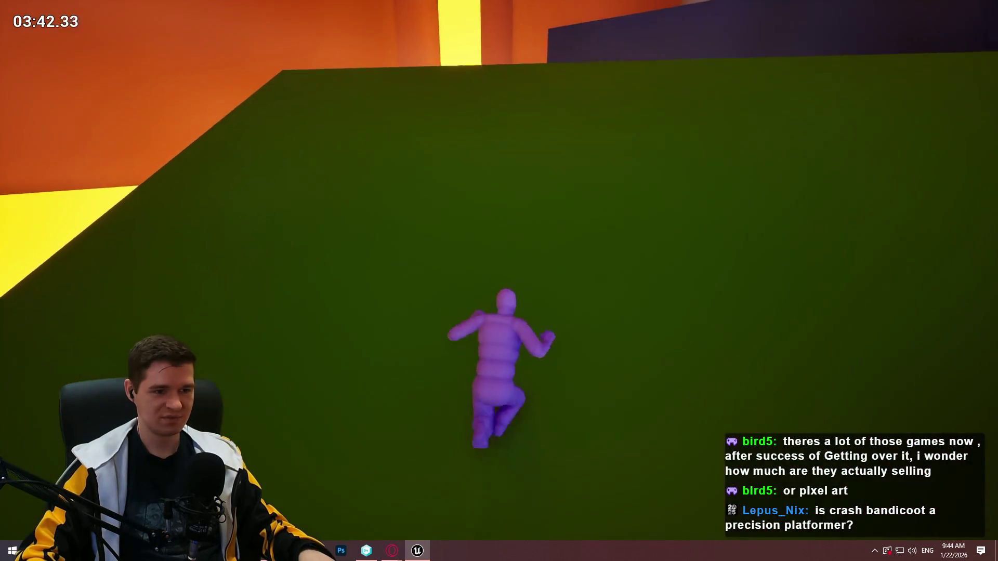
key(w)
key(w)
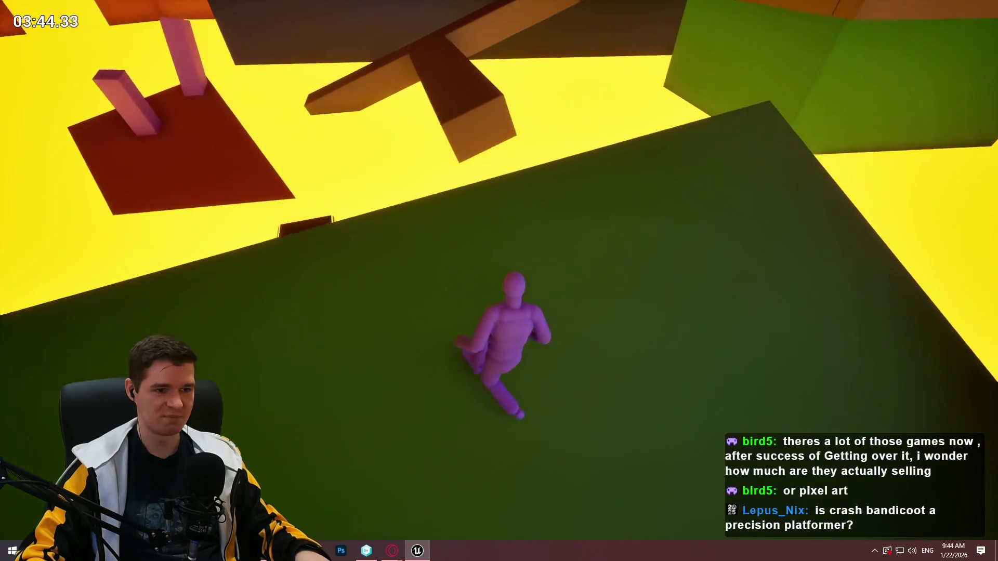
key(space)
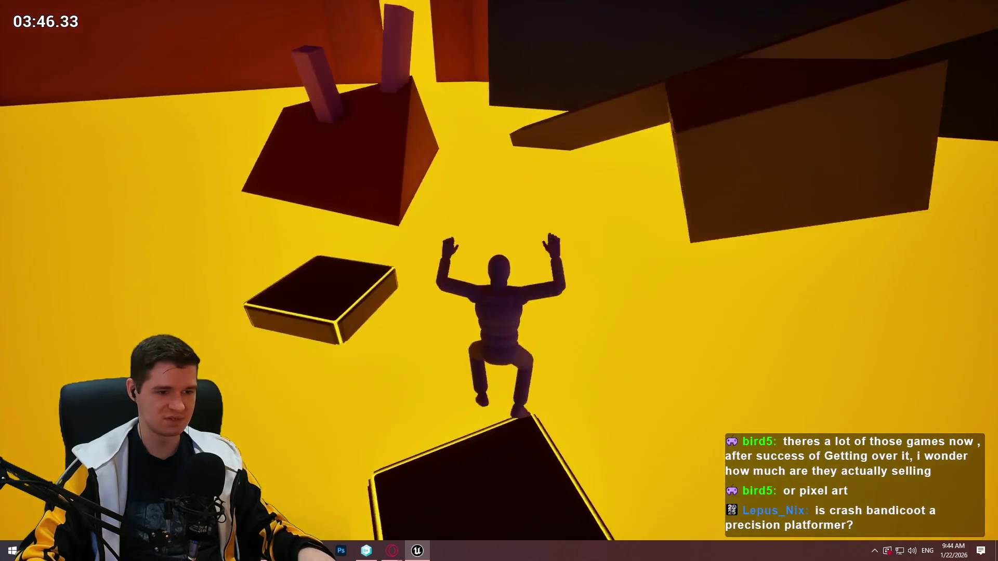
key(space)
key(space)
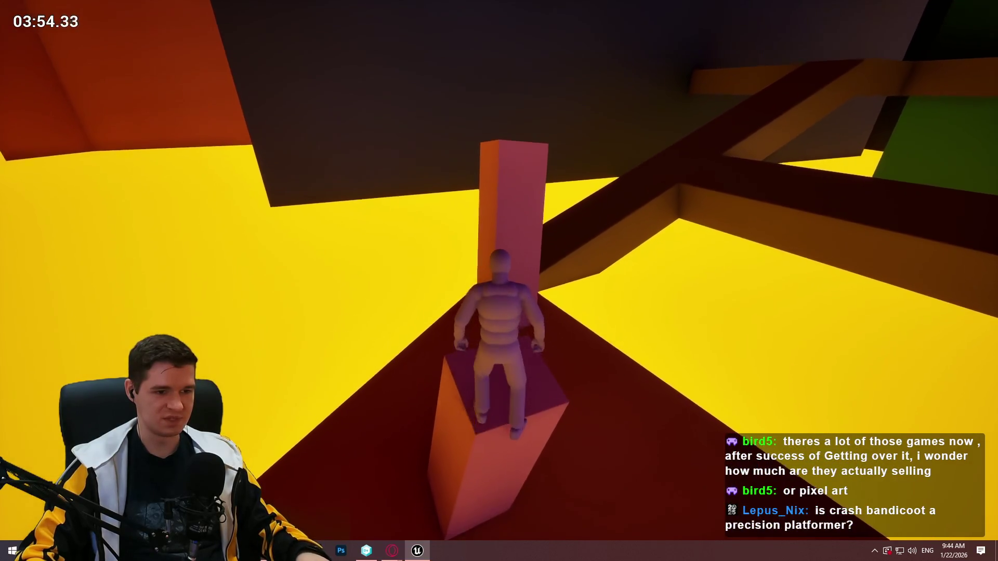
key(space)
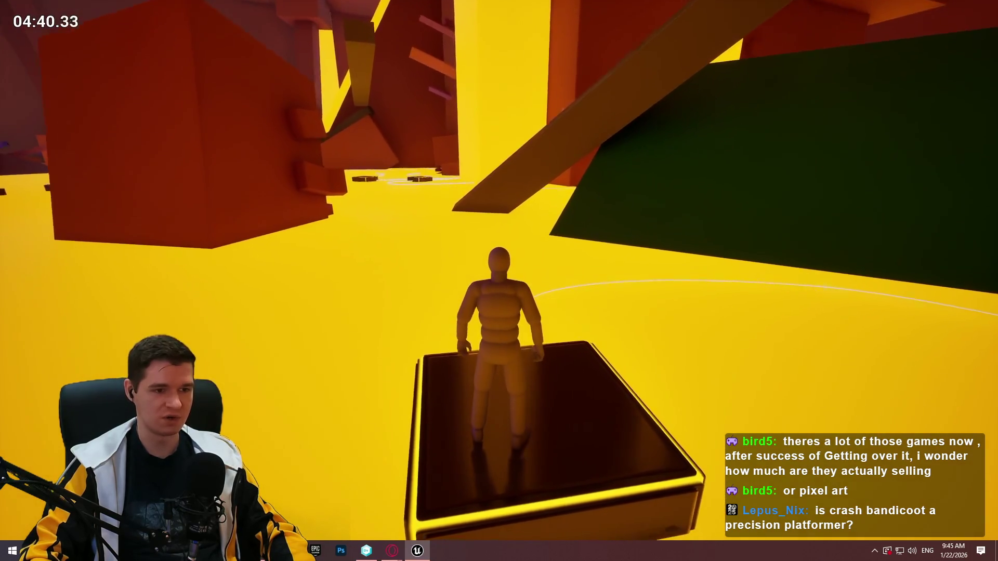
key(space)
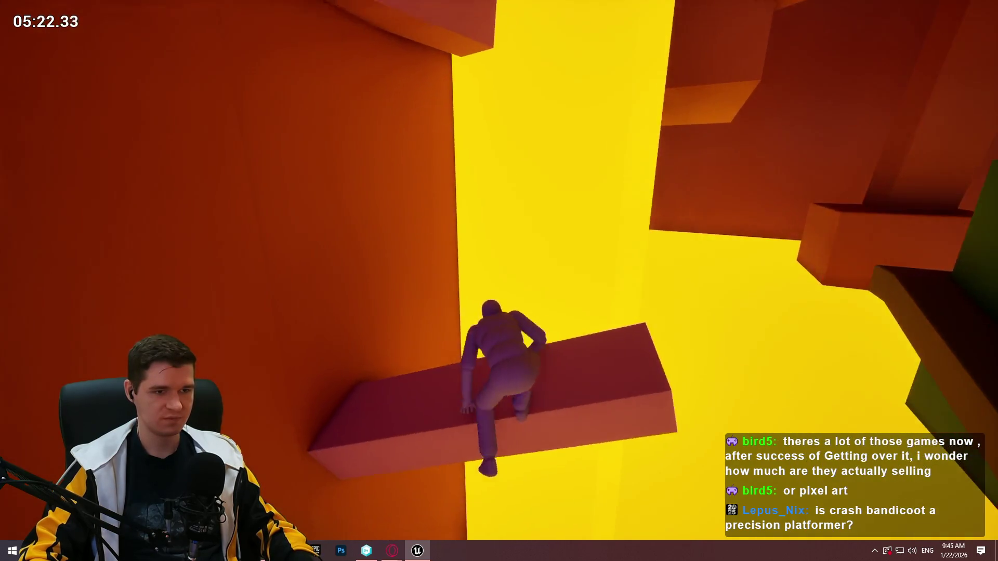
Follow the orange beam, climb the tall wall, walk through the dark tunnel, and drop into the open area.
key(w)
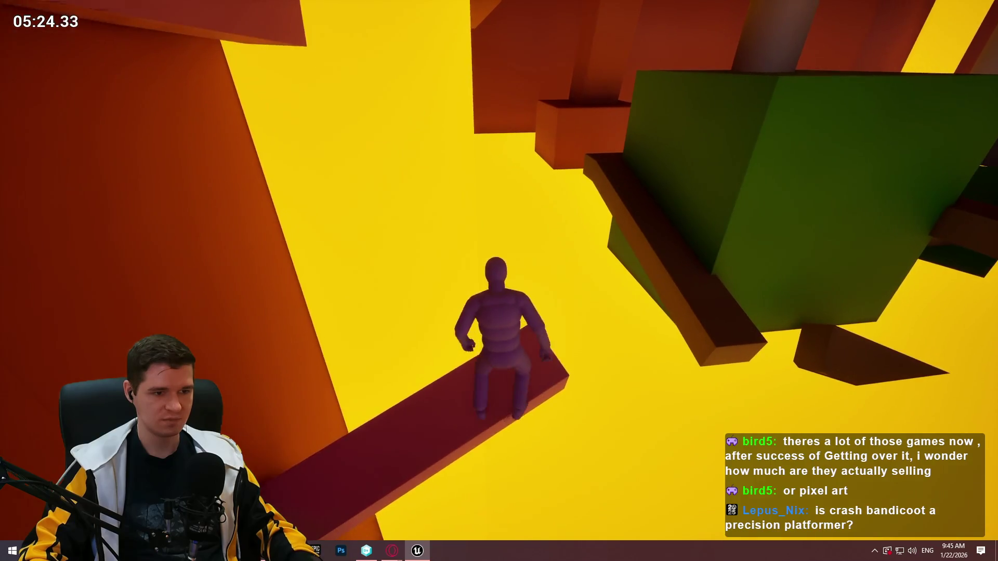
key(space)
key(w)
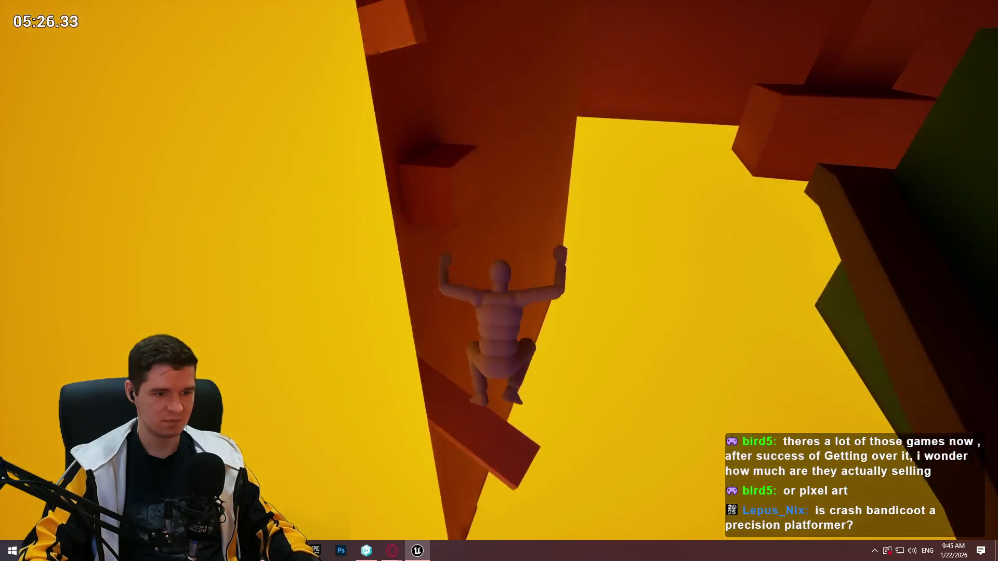
key(w)
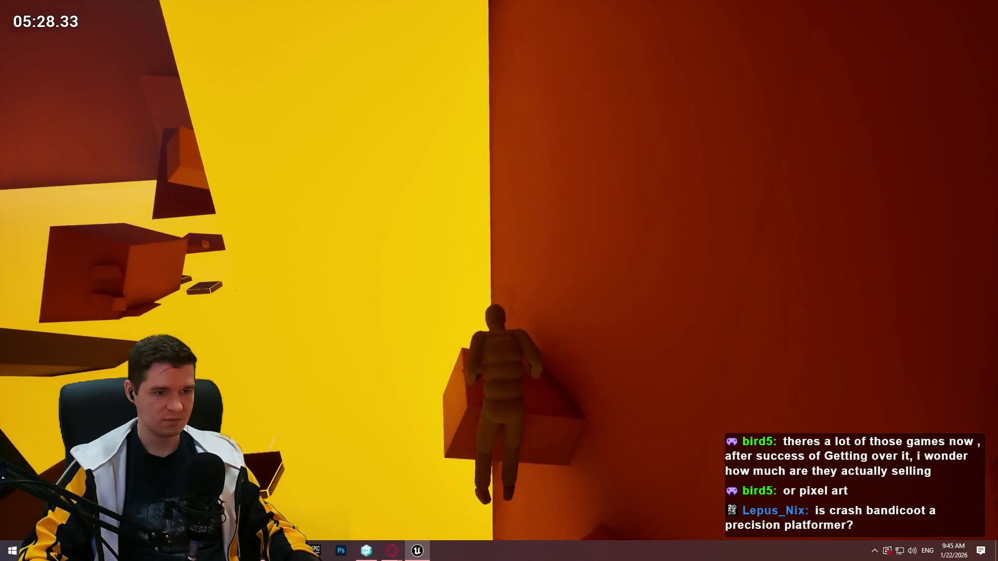
key(w)
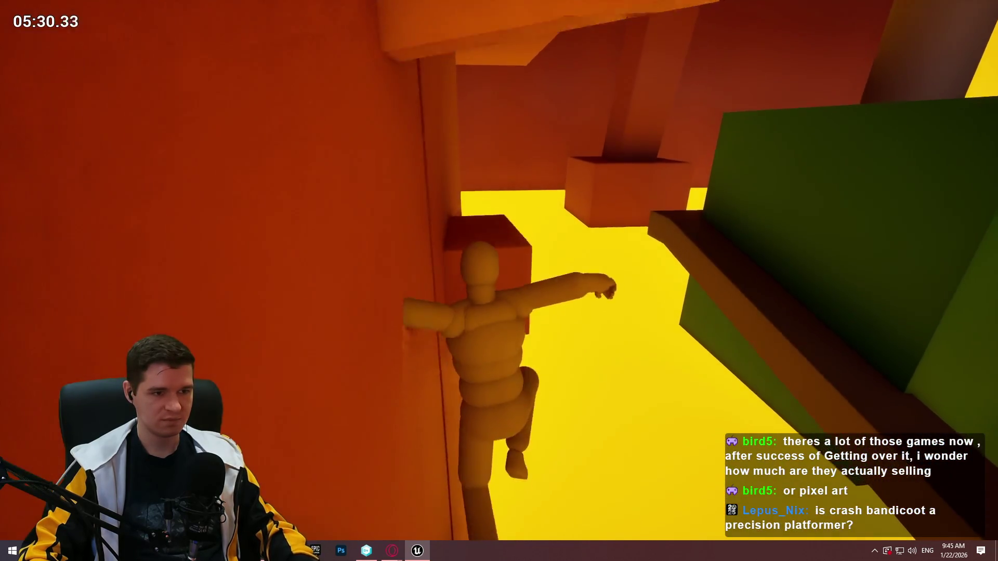
key(w)
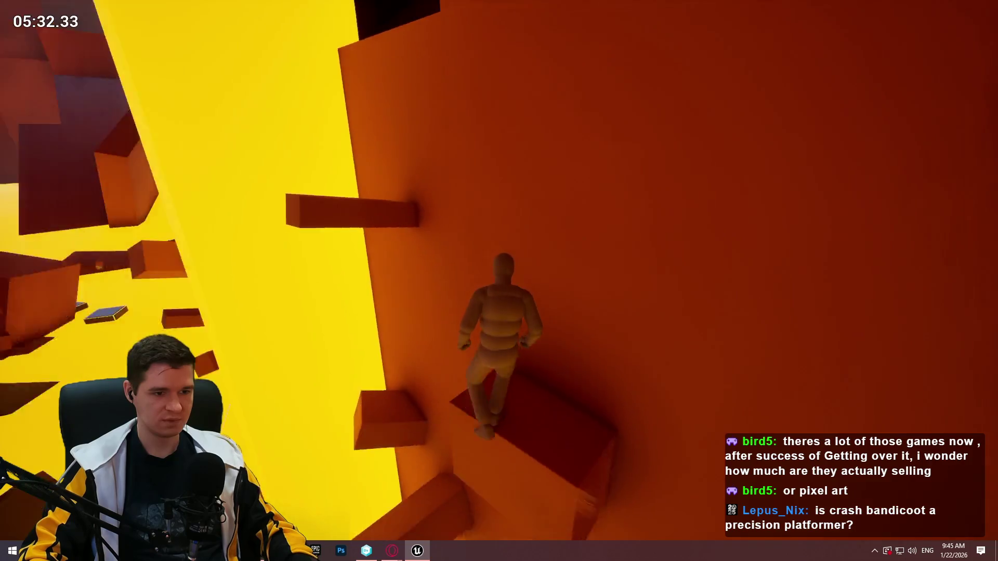
key(w)
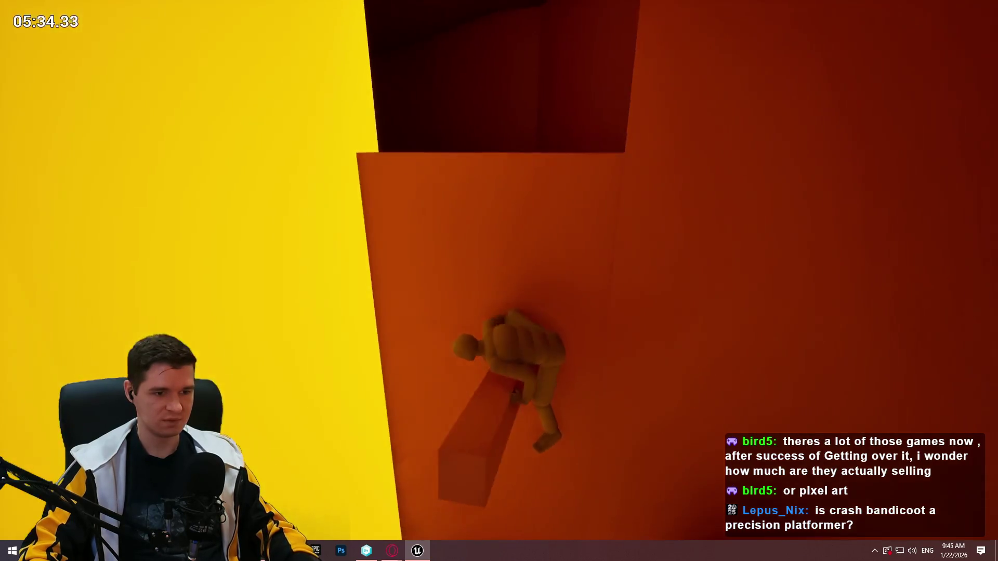
key(w)
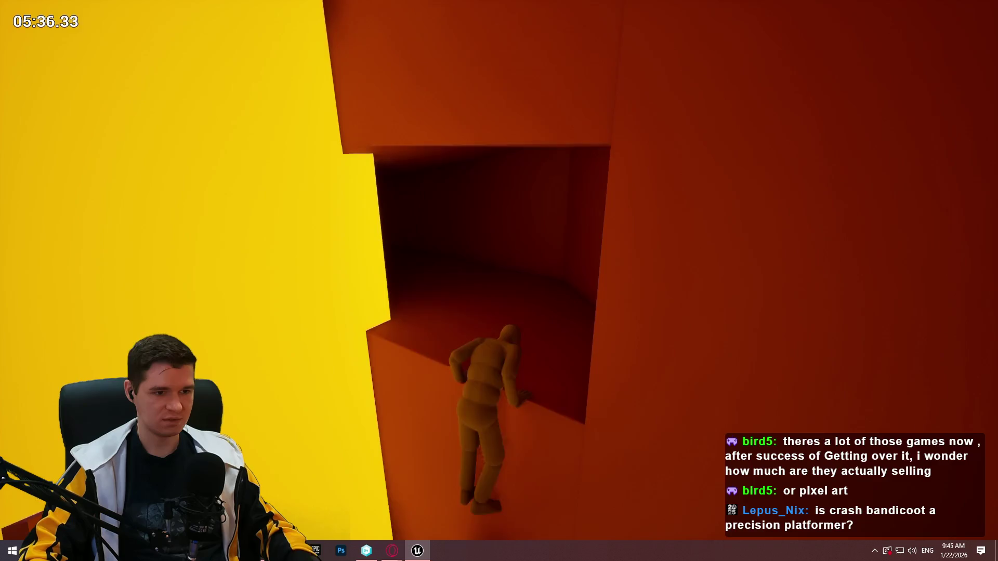
key(w)
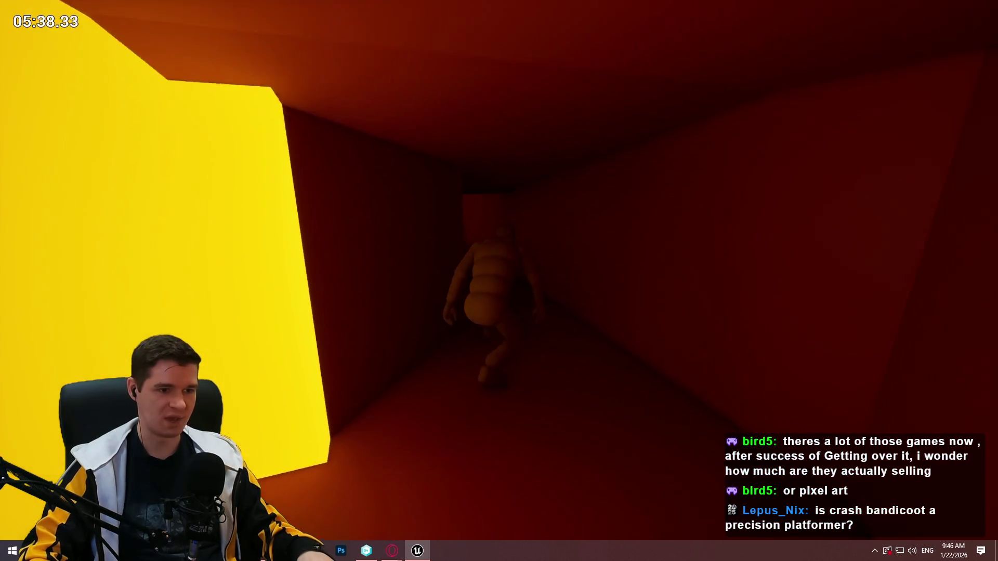
key(w)
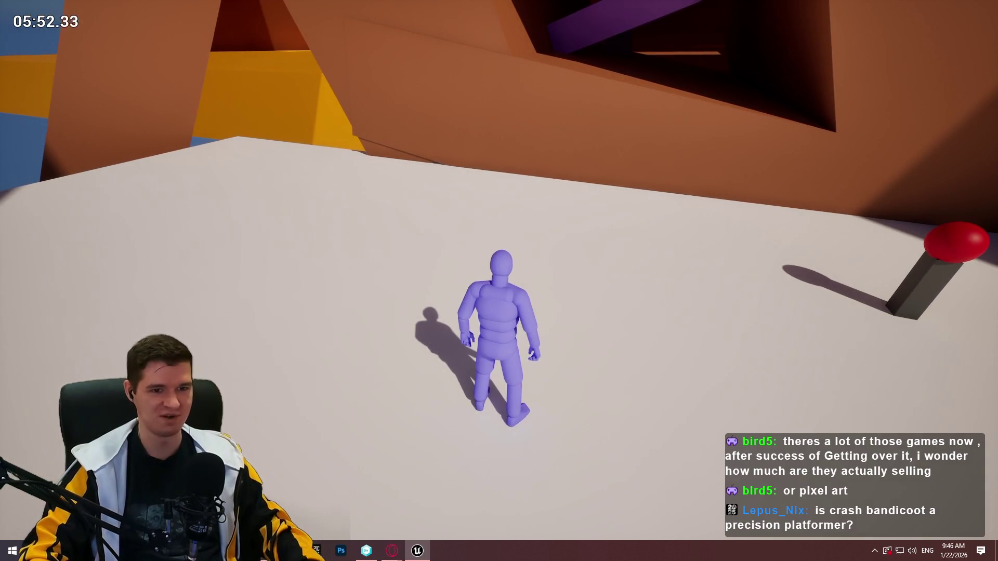
Run to the red lever, jump around, then stop the play session with Esc.
key(w)
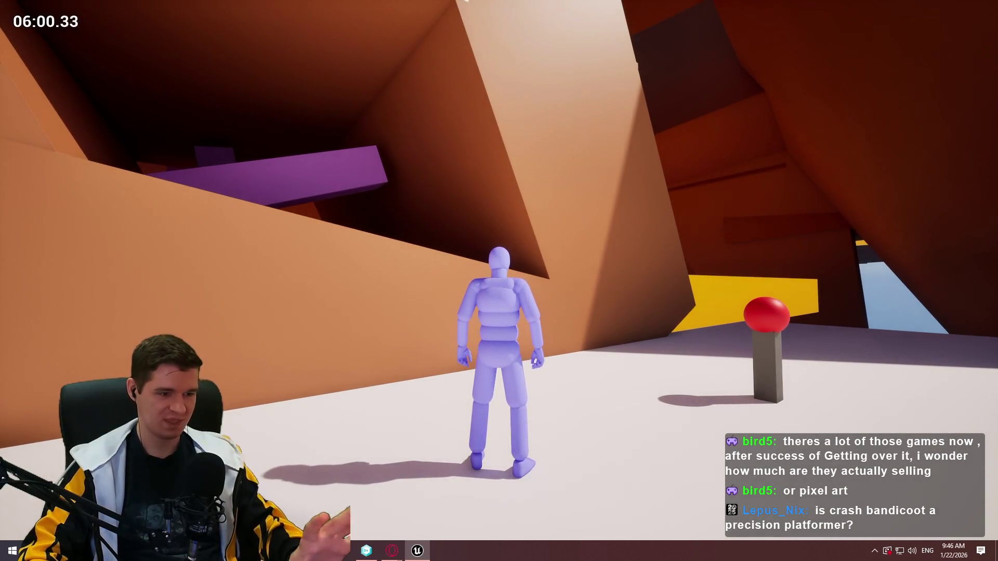
key(space)
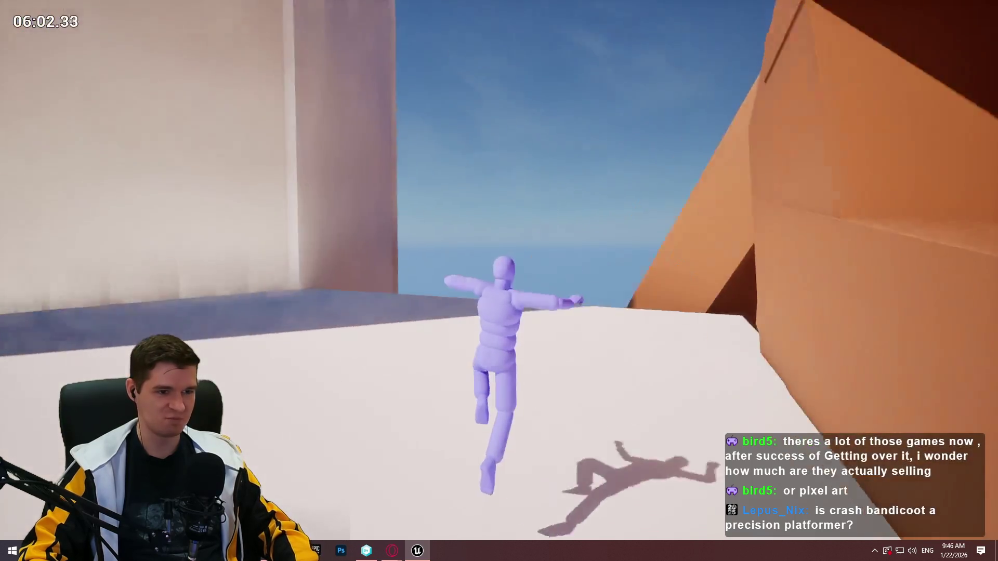
key(w)
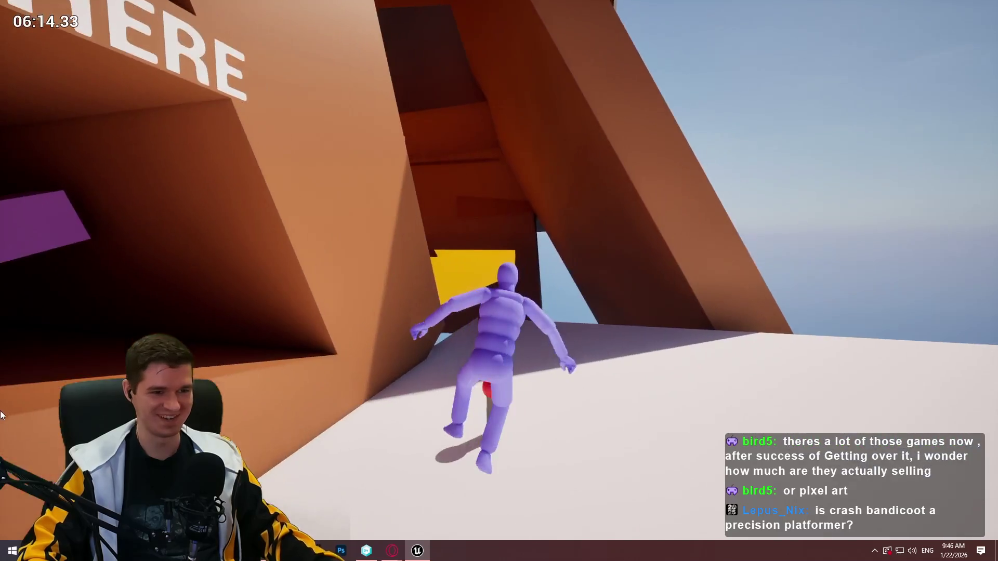
key(Escape)
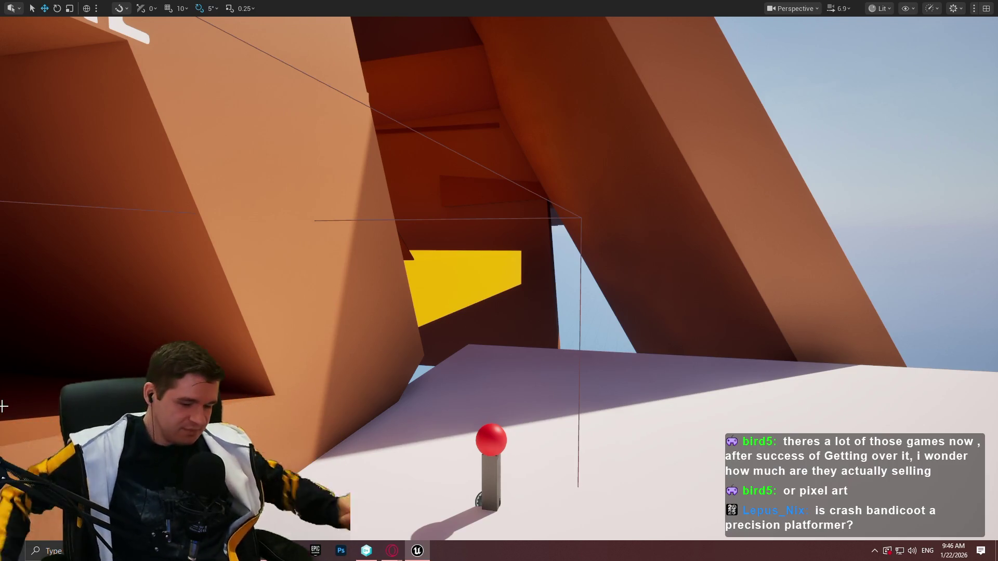
Delete the old build files from Desktop\Redlock\Builds\Playtest.
key(F11)
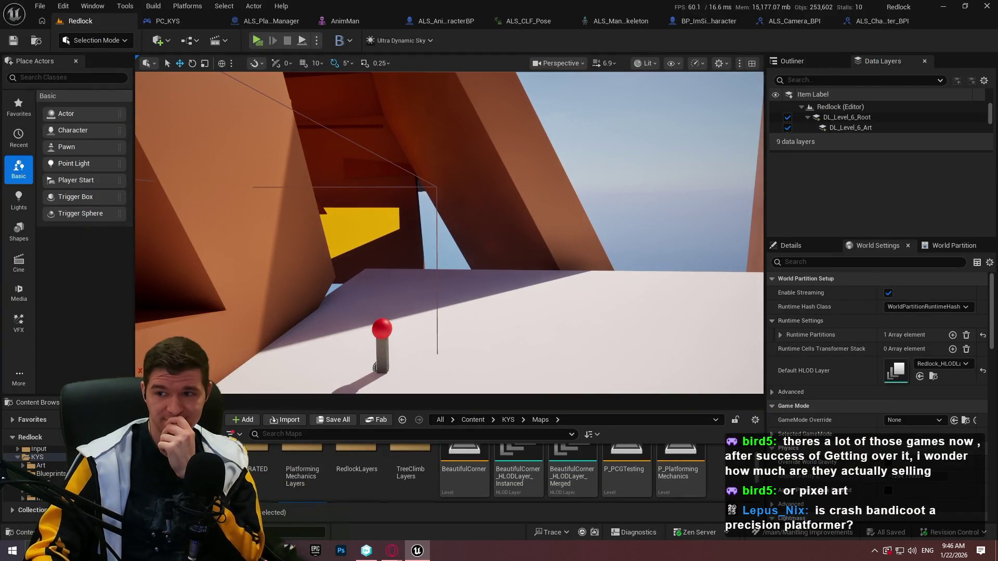
key(super+e)
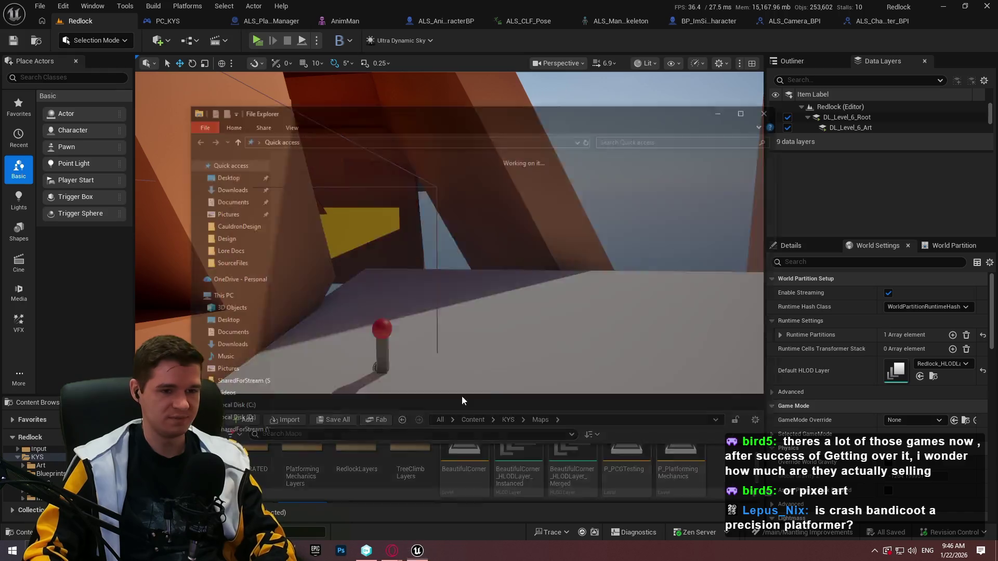
double_click(322, 179)
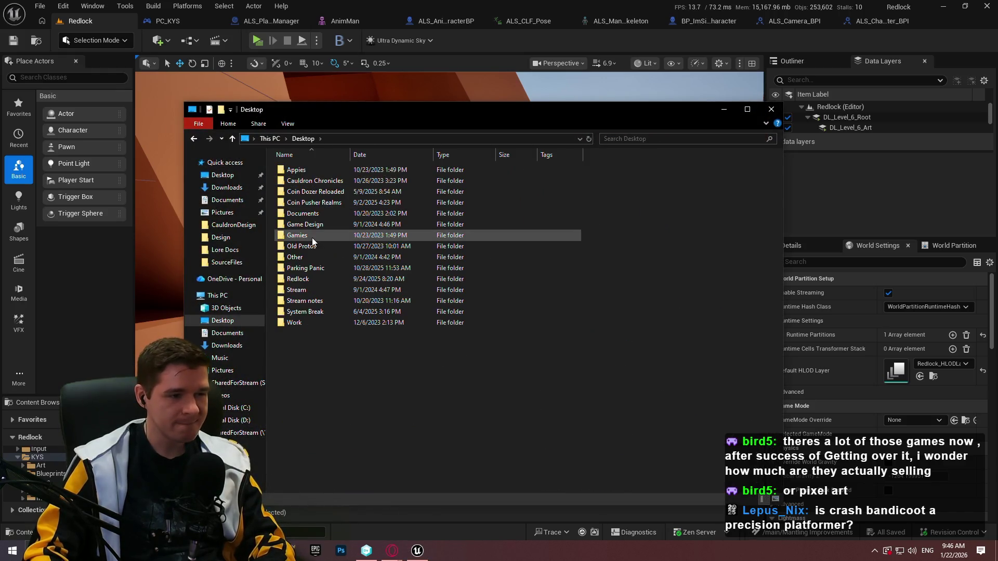
double_click(312, 281)
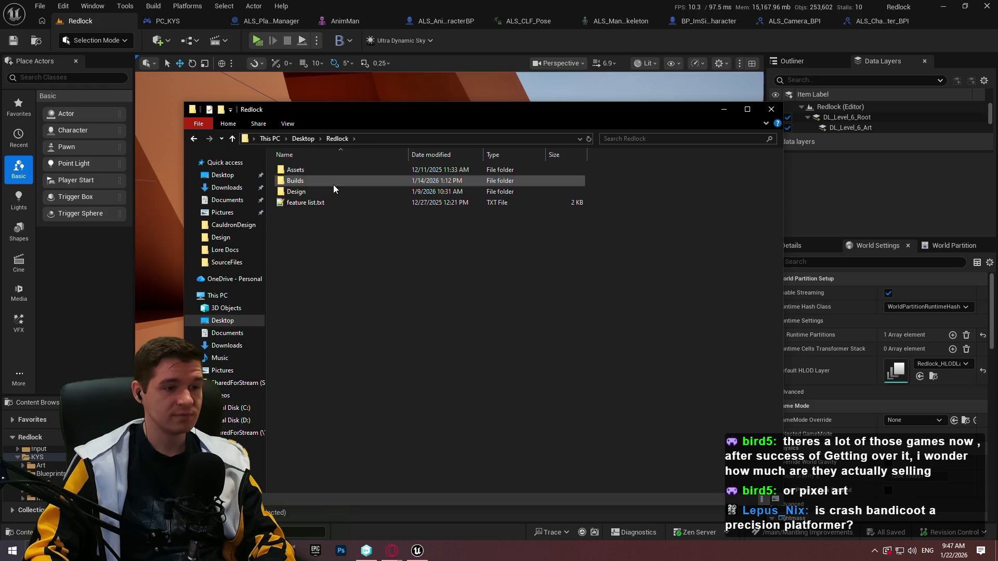
double_click(334, 185)
double_click(327, 172)
drag(345, 181, 332, 166)
key(Delete)
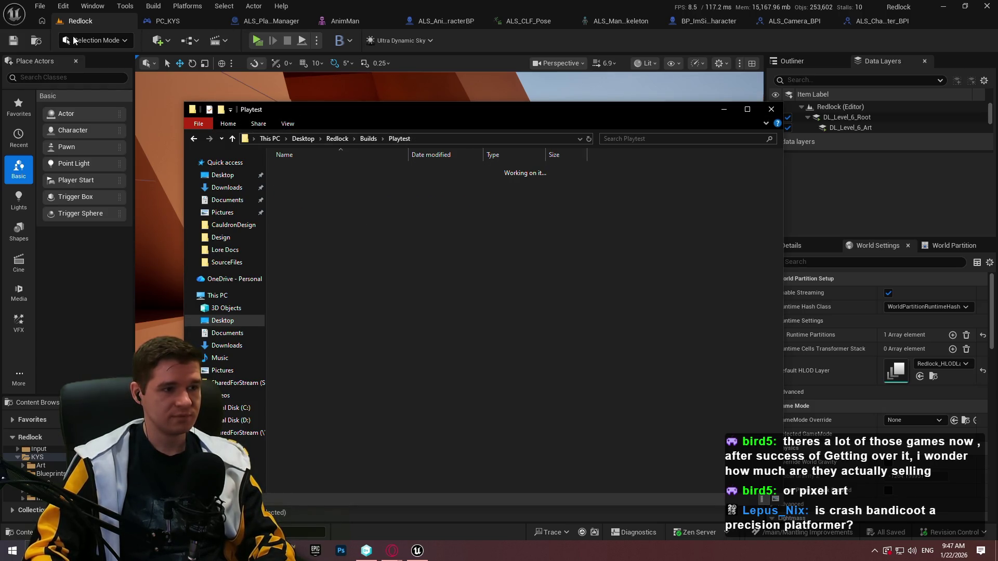
Package the Redlock project for Windows, choosing the Playtest folder as output.
click(390, 46)
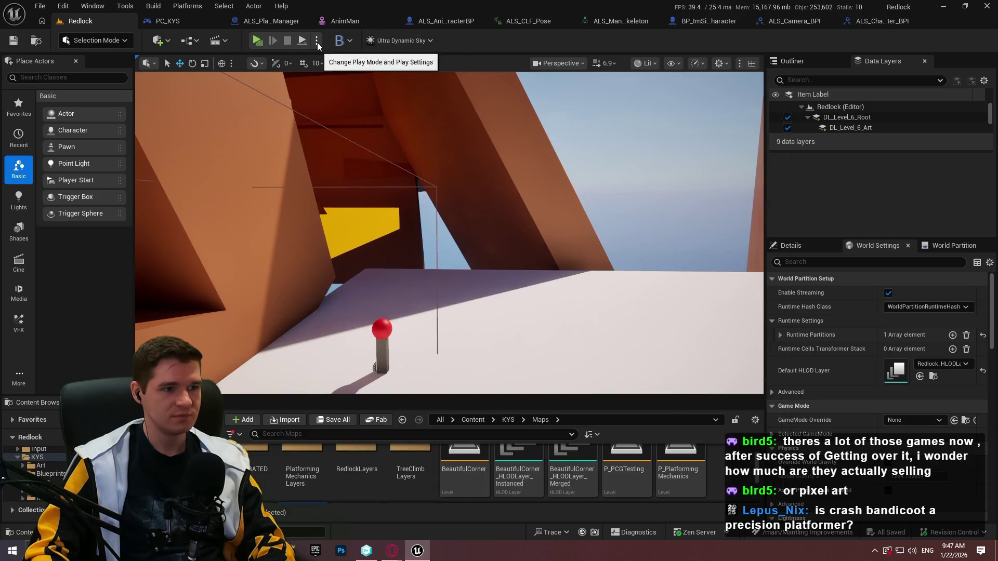
click(317, 42)
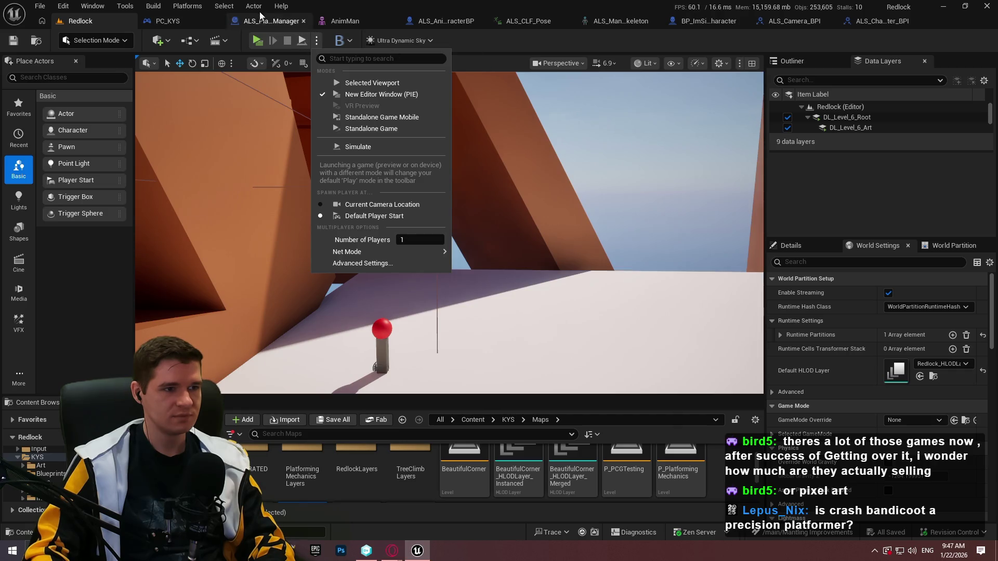
click(489, 50)
click(190, 8)
mouse_move(262, 114)
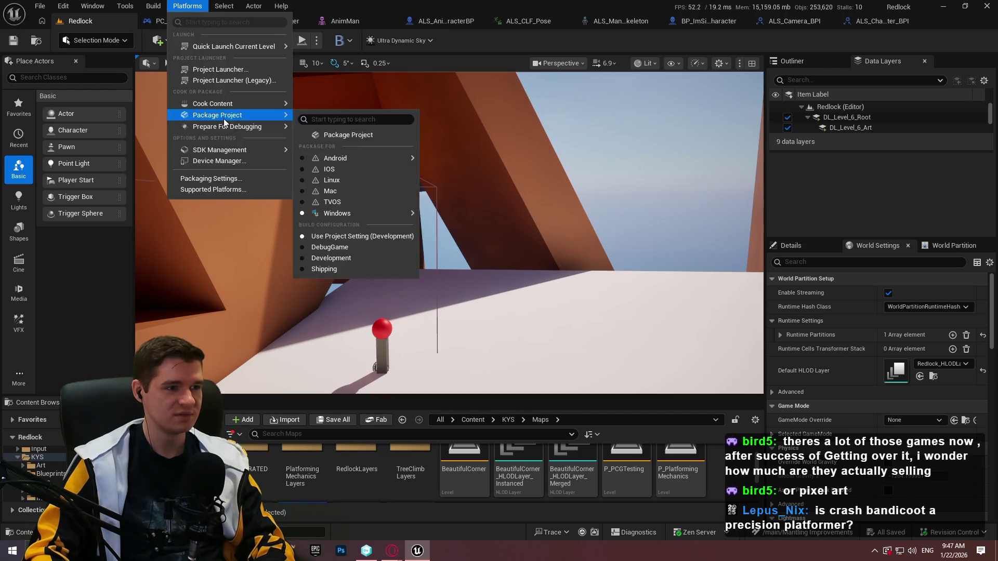
click(383, 137)
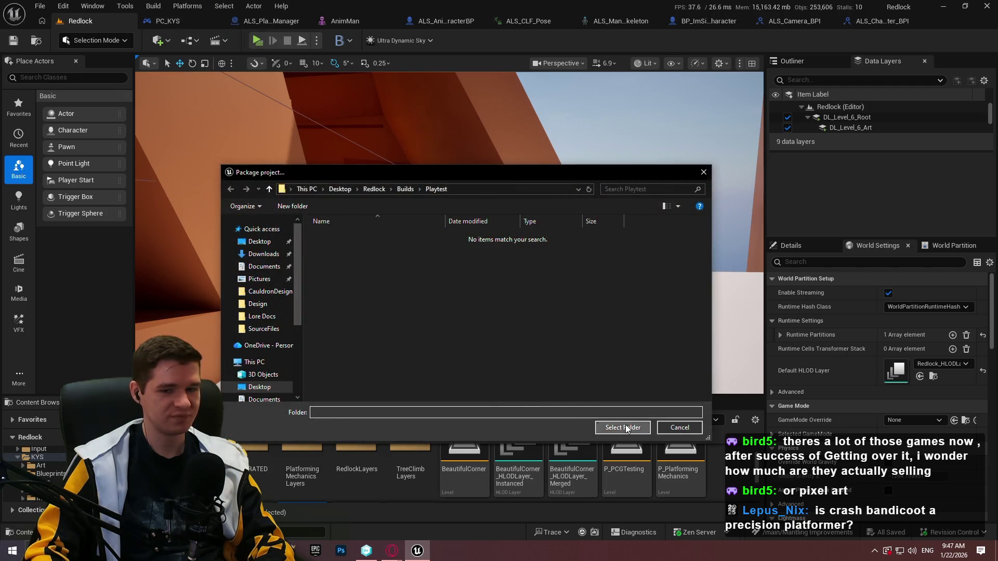
click(623, 427)
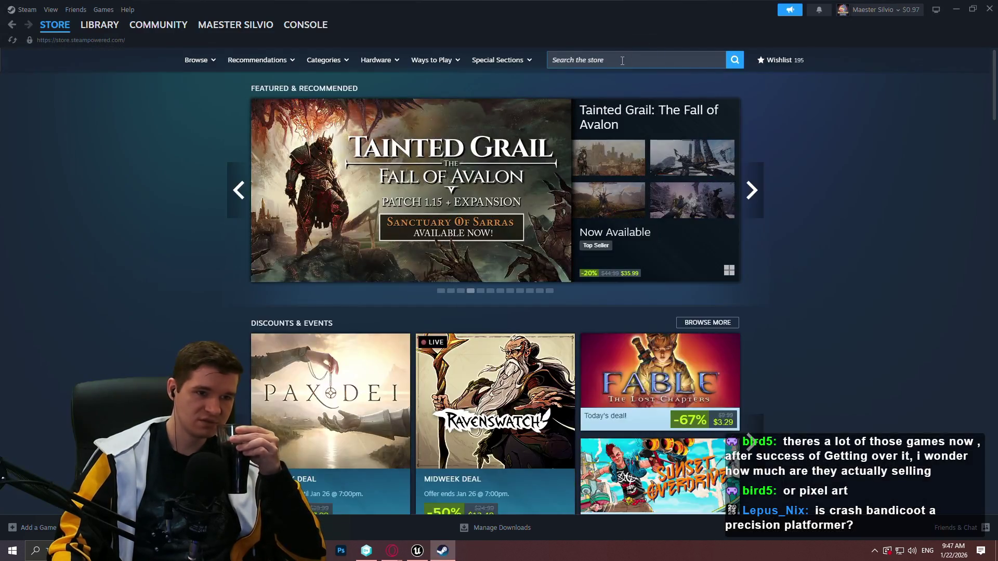
Find Getting Over It with Bennett Foddy in the Steam store and review its user-defined tags.
click(622, 61)
text(ge)
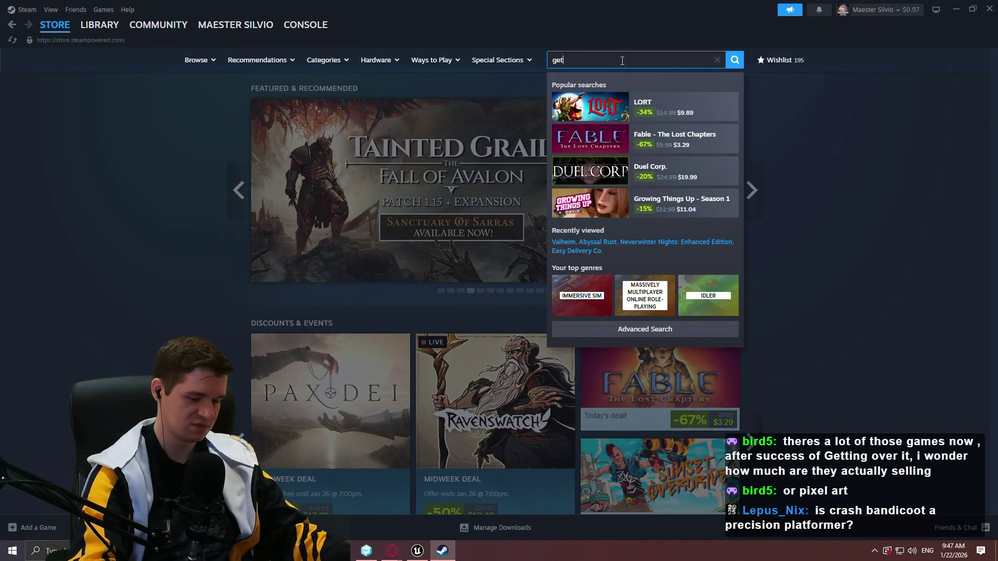
text(ting)
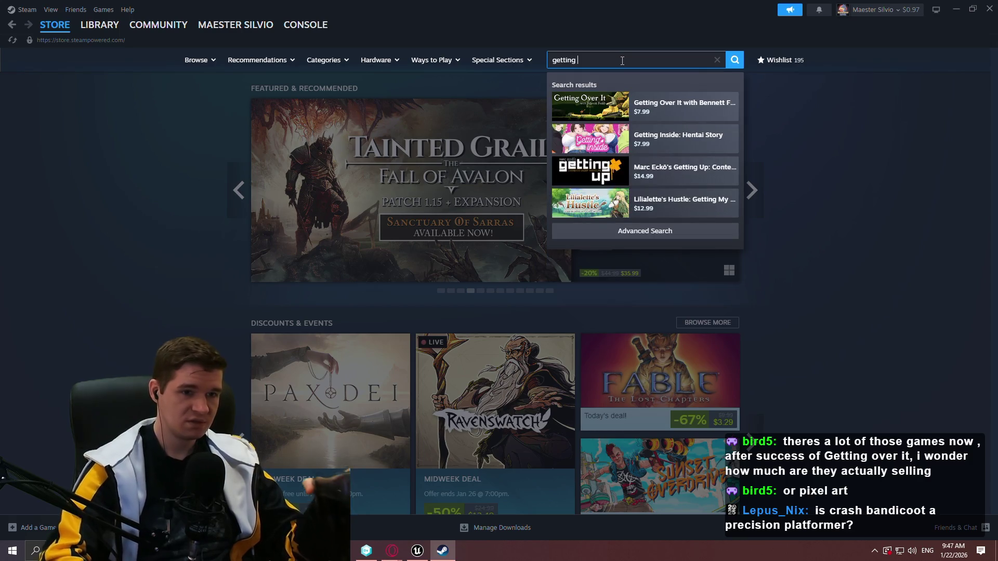
click(673, 113)
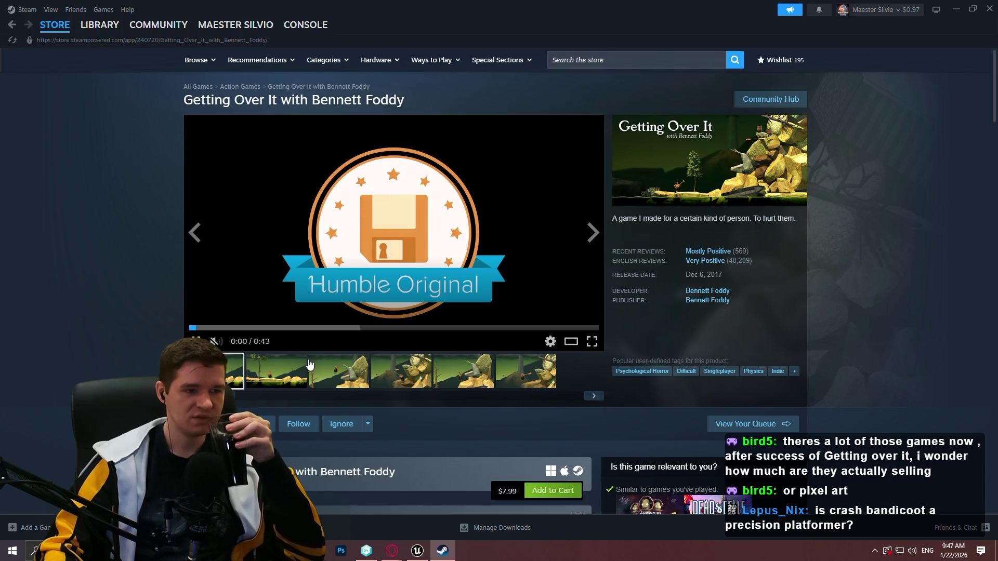
click(292, 371)
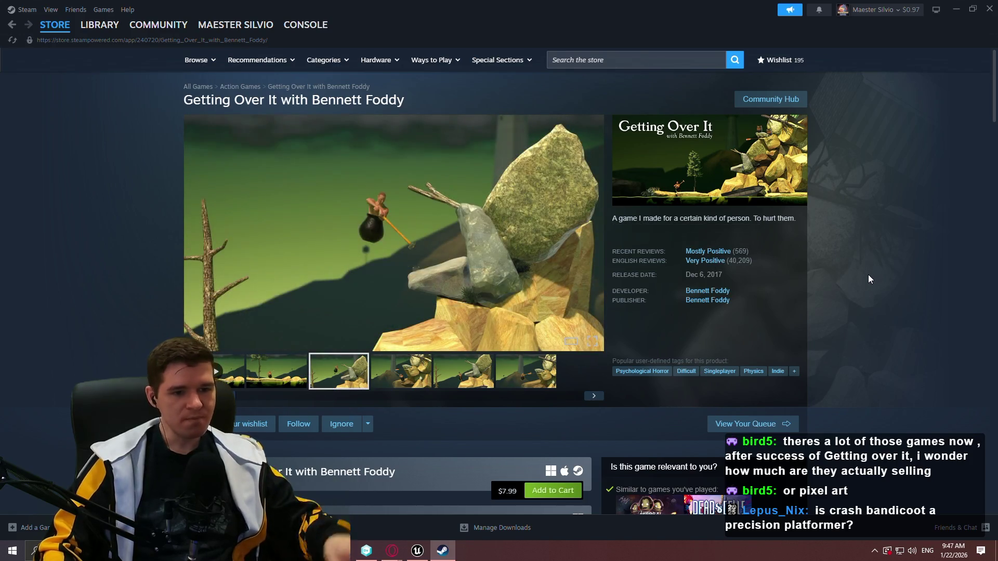
click(793, 372)
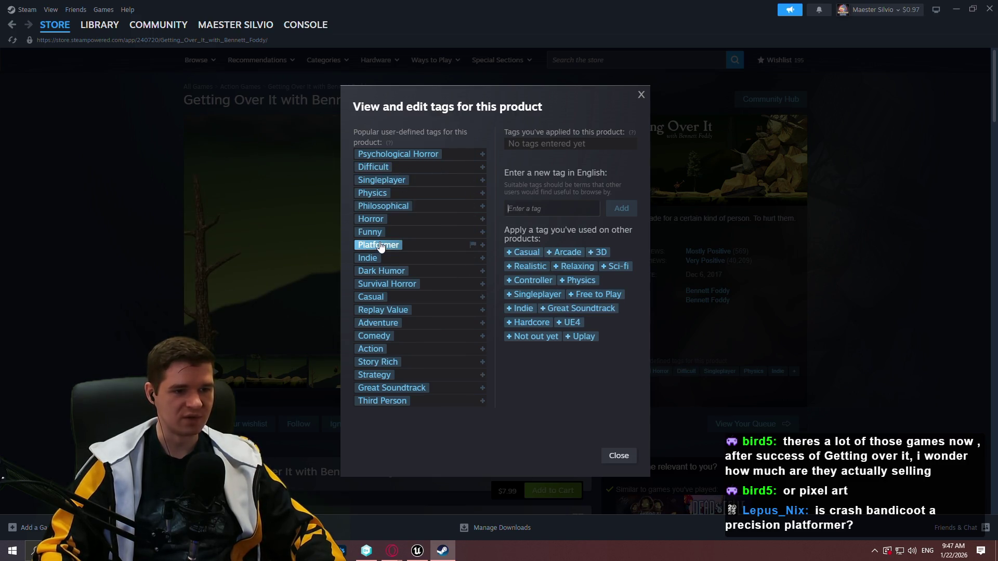
click(984, 310)
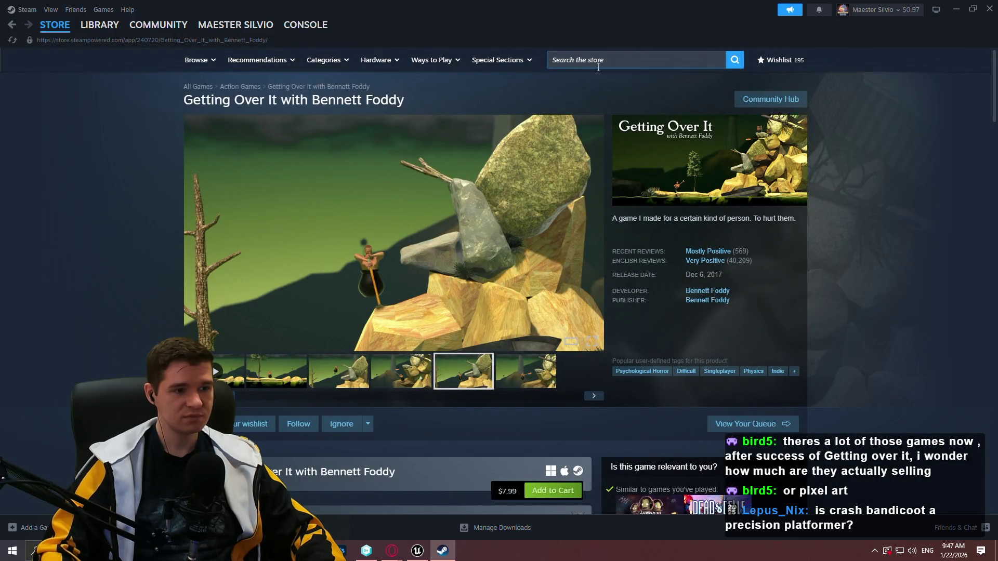
Locate the Precision Platformer tag in the full popular tags list and open it.
mouse_move(349, 64)
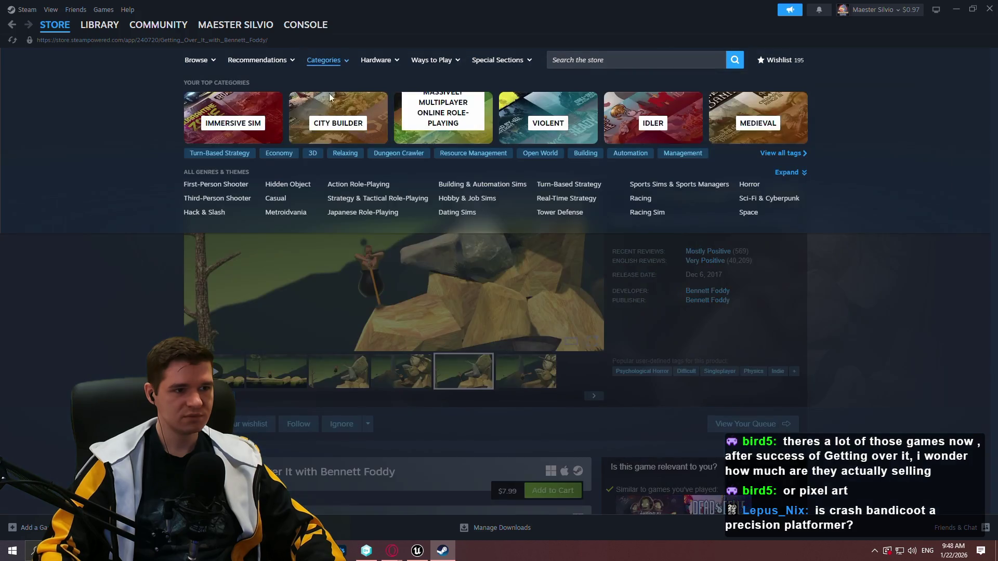
click(796, 154)
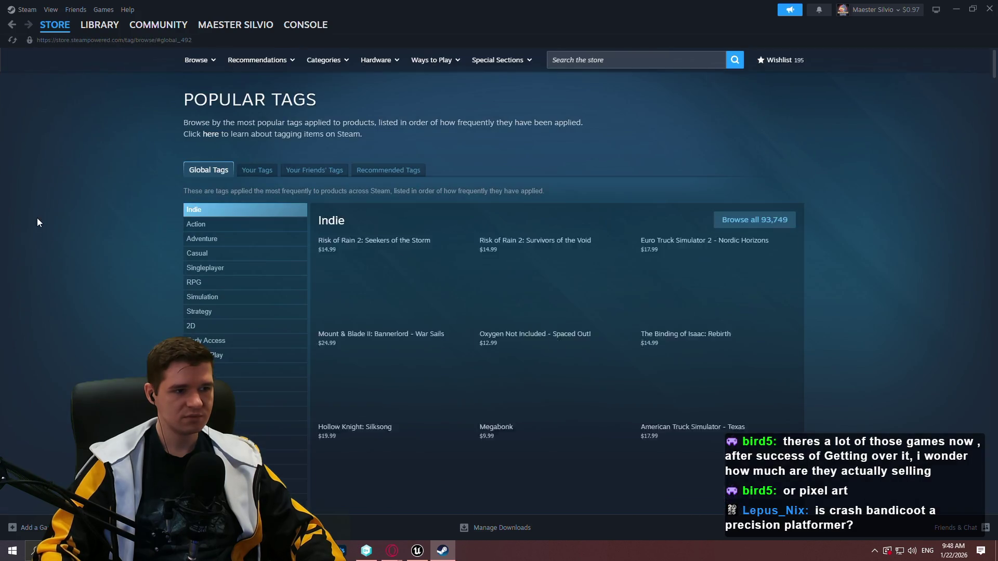
key(ctrl+f)
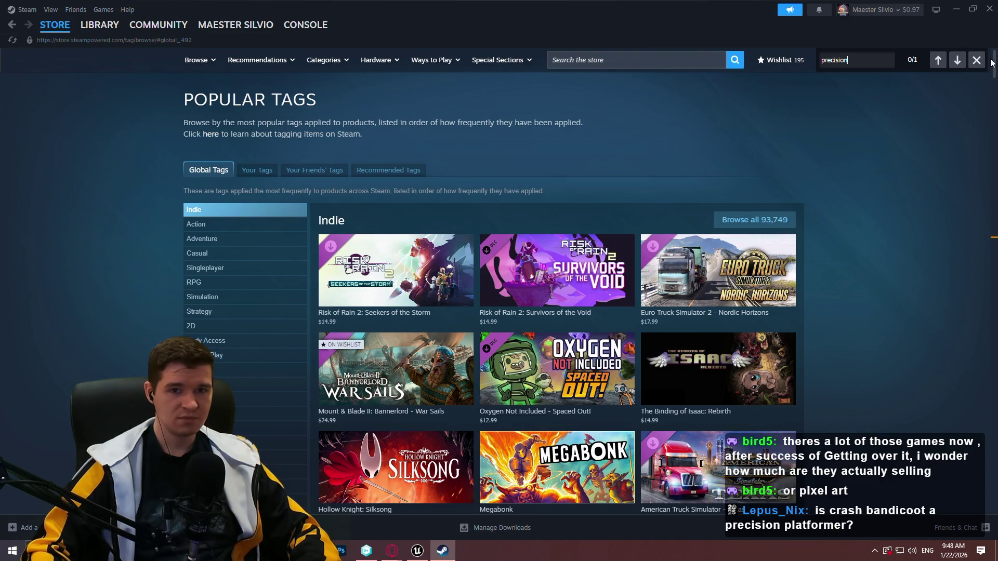
drag(992, 62, 994, 238)
click(226, 239)
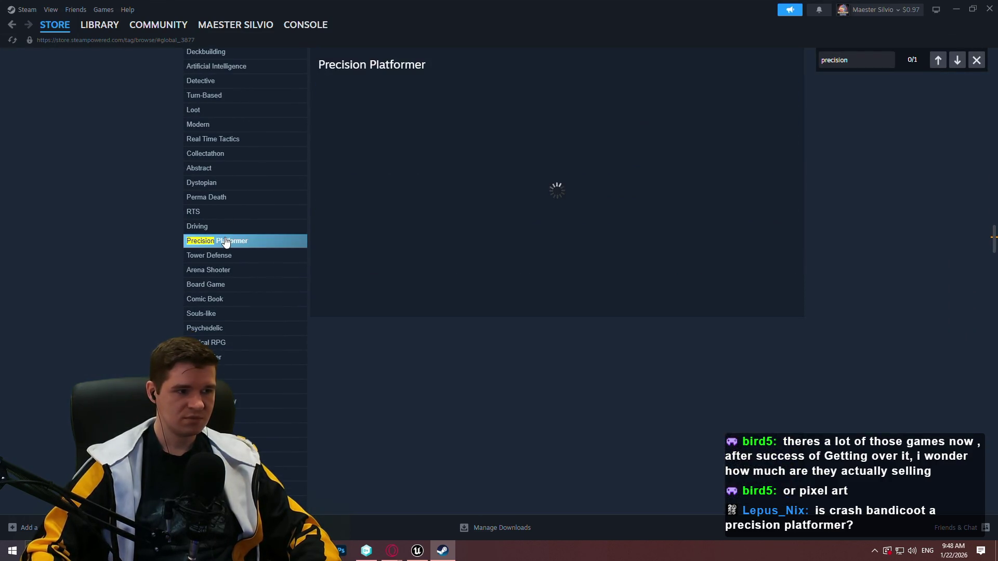
click(980, 61)
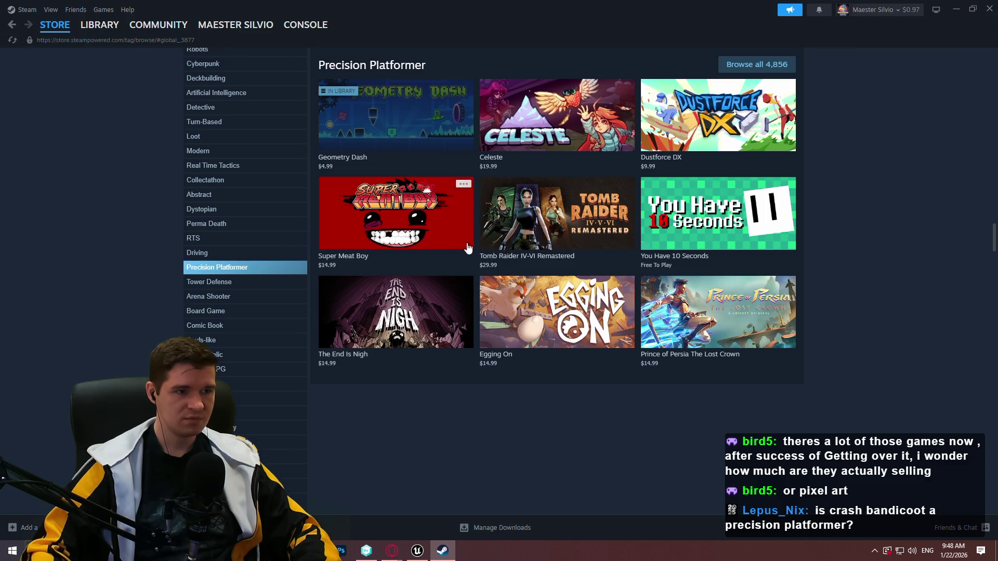
mouse_move(780, 201)
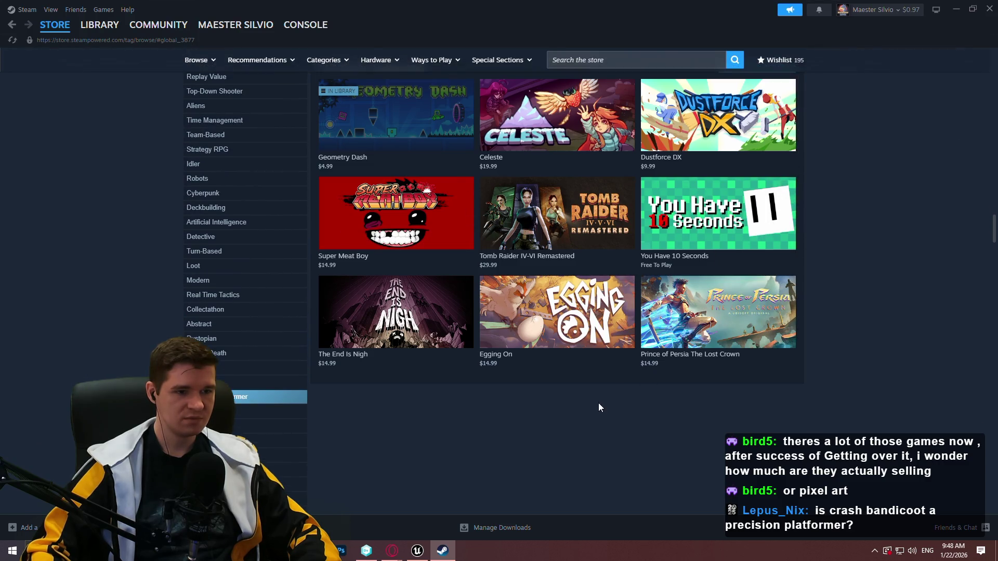
scroll(990, 228, up, 5)
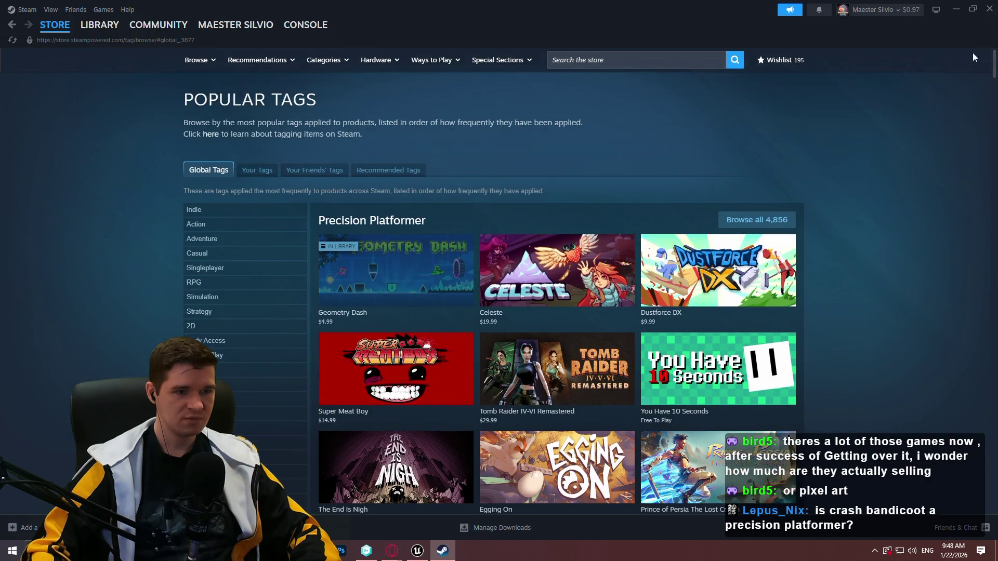
scroll(780, 162, down, 3)
Open the full Precision Platformer tag page and scroll through its listed games.
click(784, 118)
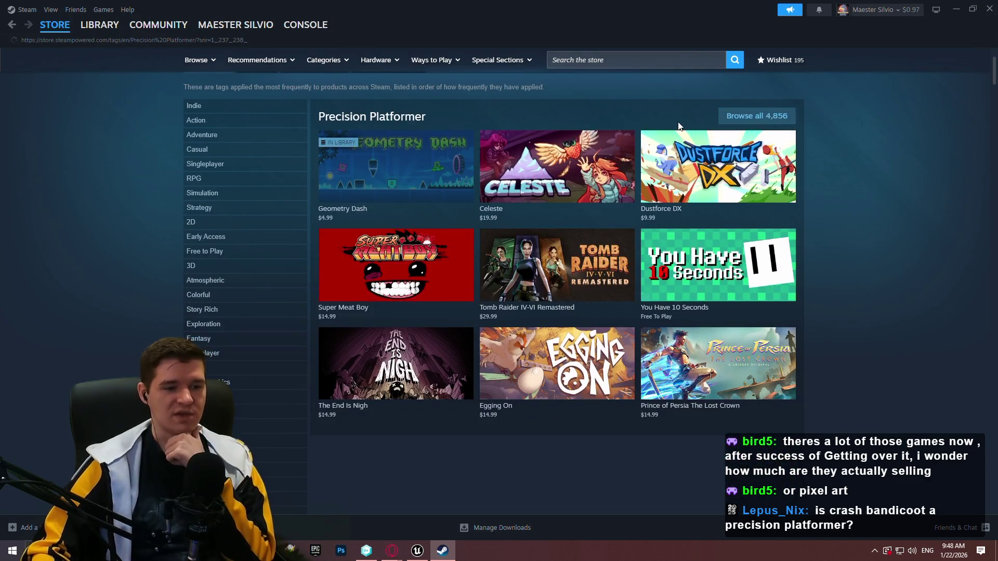
scroll(961, 229, down, 3)
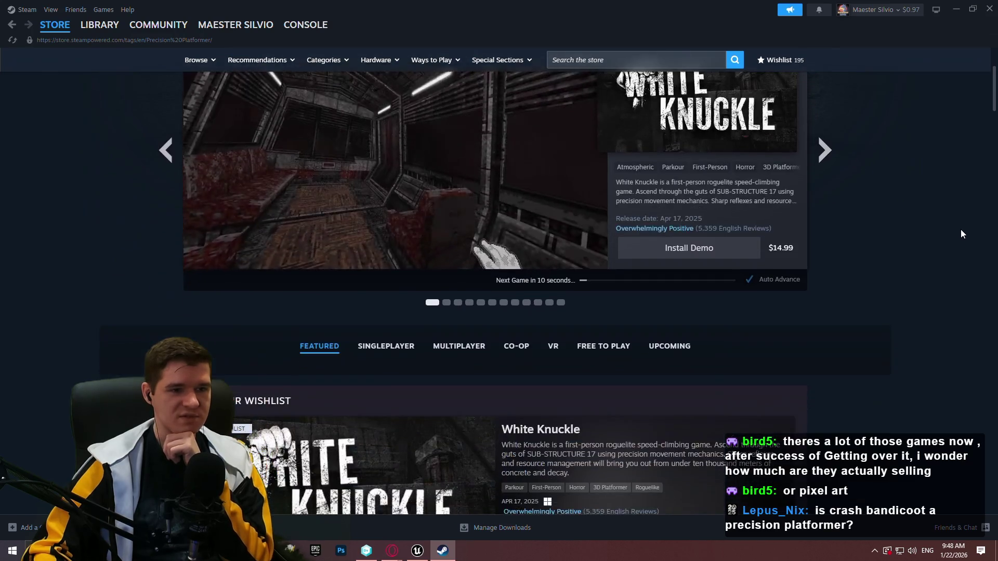
scroll(958, 228, up, 1)
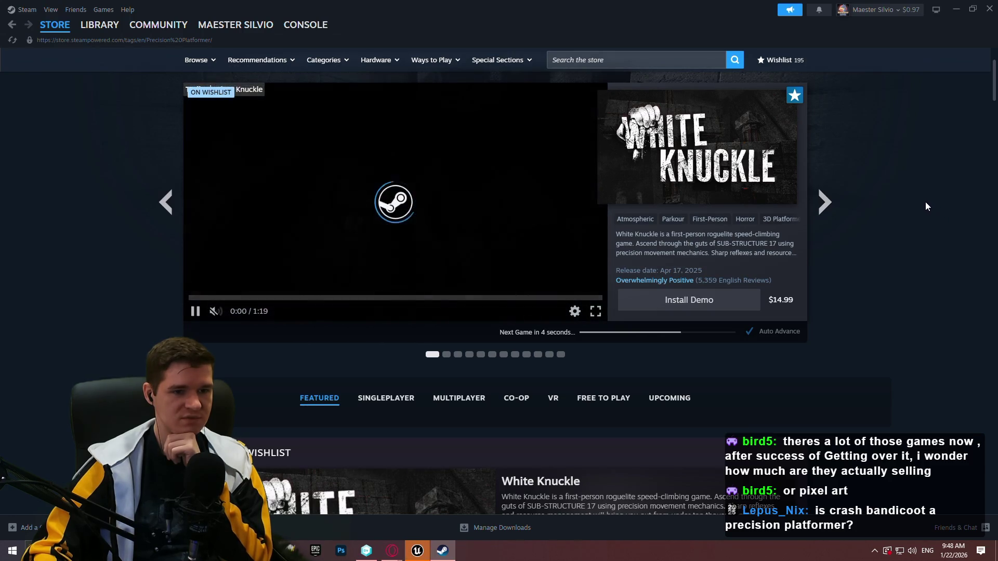
scroll(923, 216, up, 1)
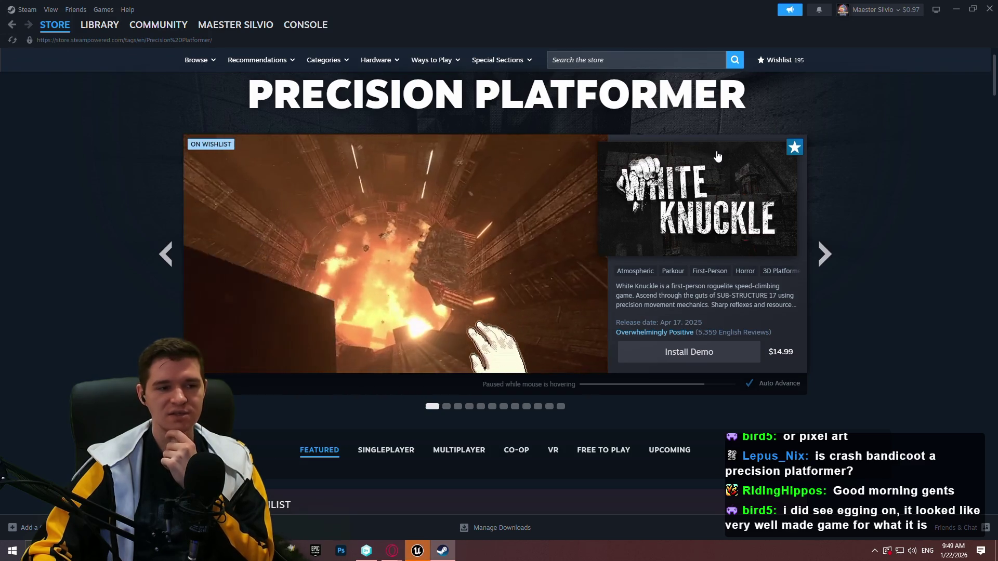
scroll(826, 172, down, 10)
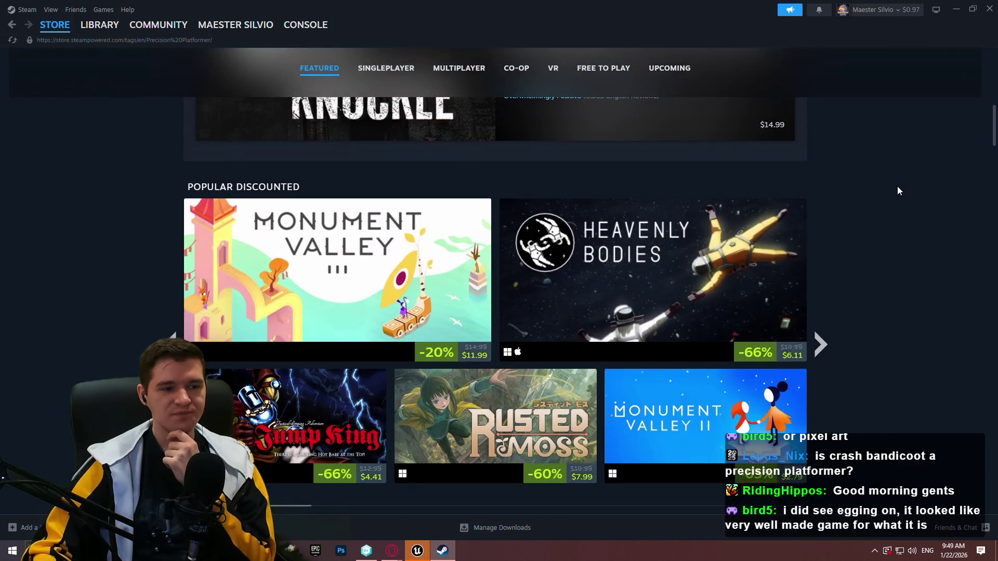
scroll(894, 190, down, 3)
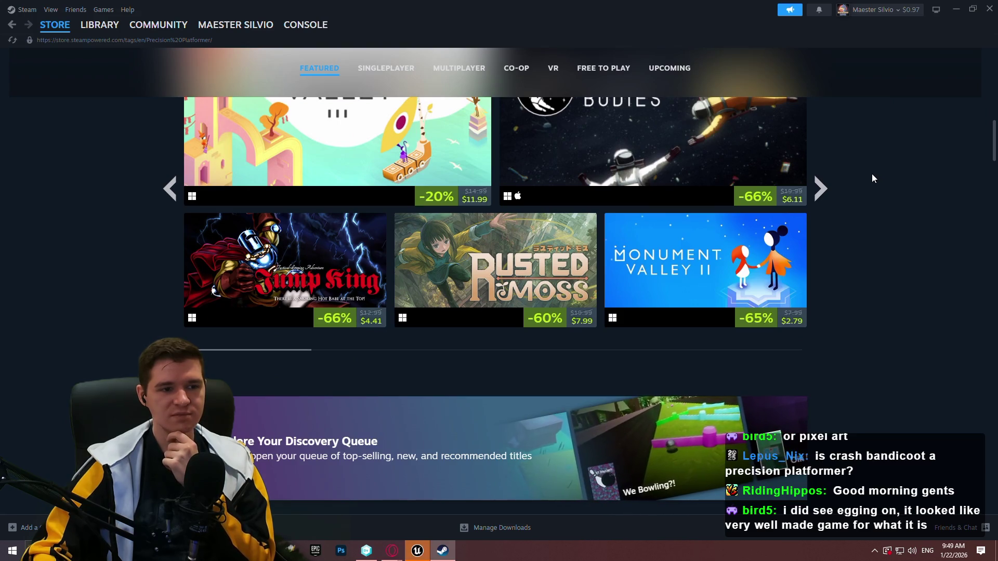
mouse_move(435, 241)
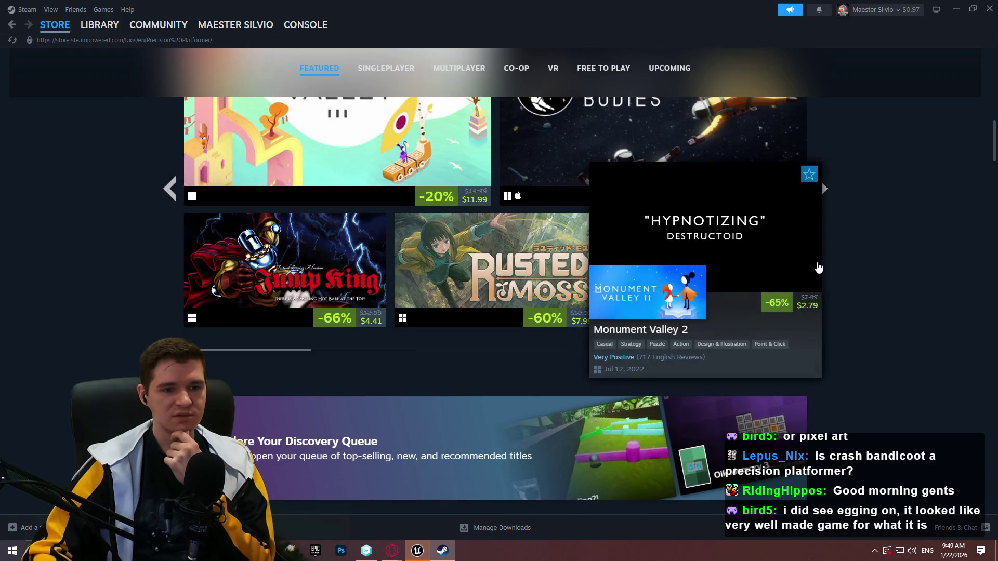
scroll(907, 260, down, 5)
scroll(894, 234, down, 3)
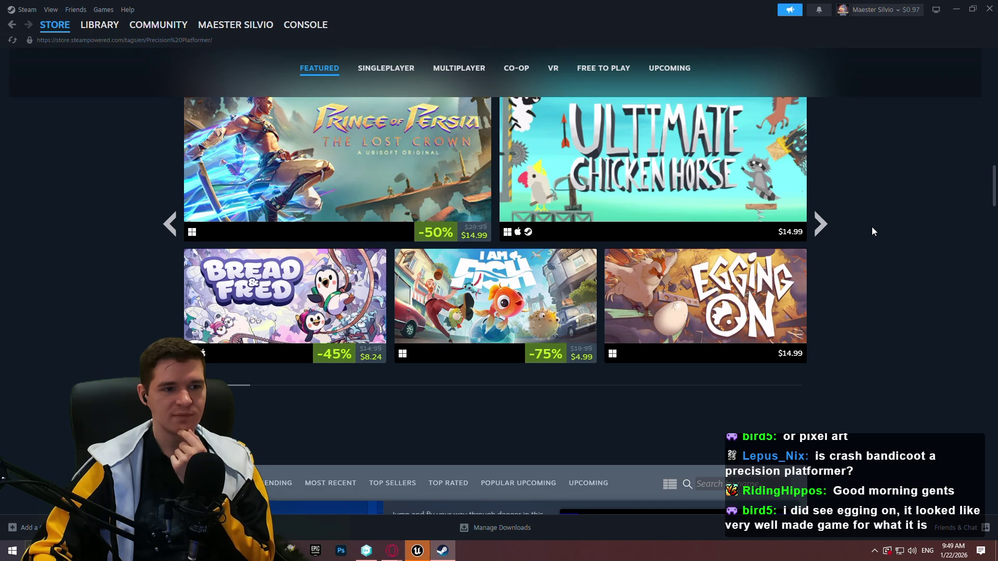
scroll(871, 227, up, 1)
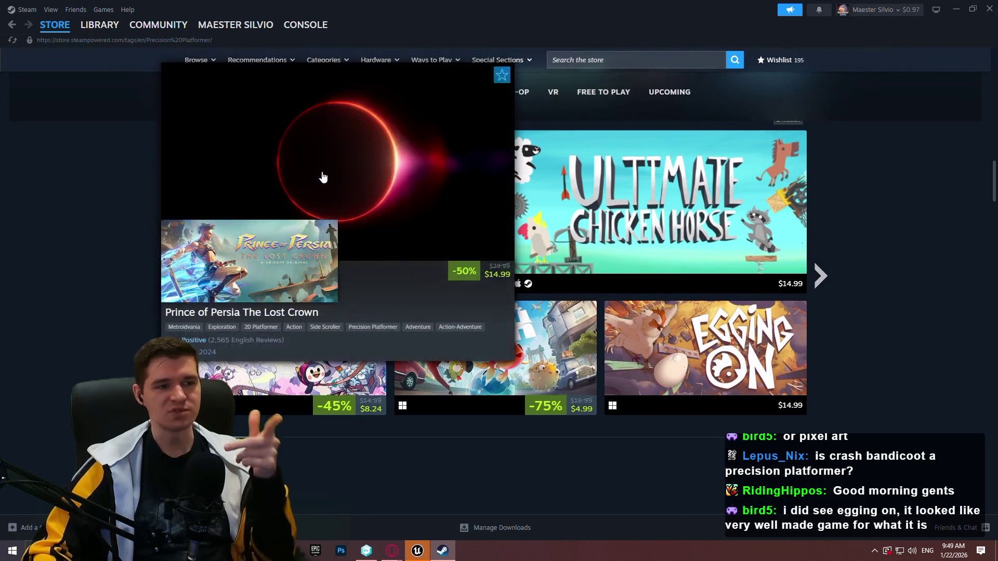
mouse_move(408, 194)
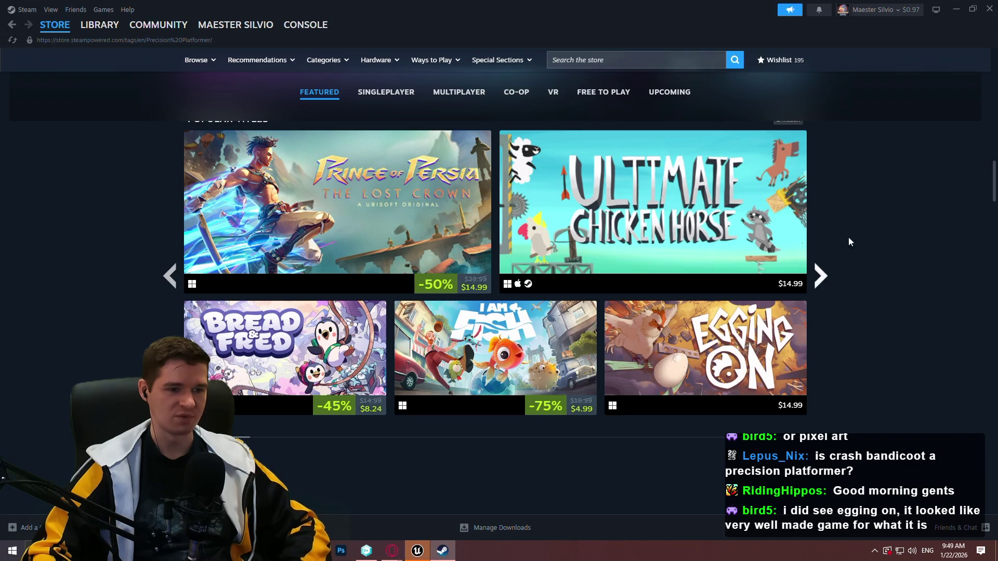
scroll(857, 238, up, 1)
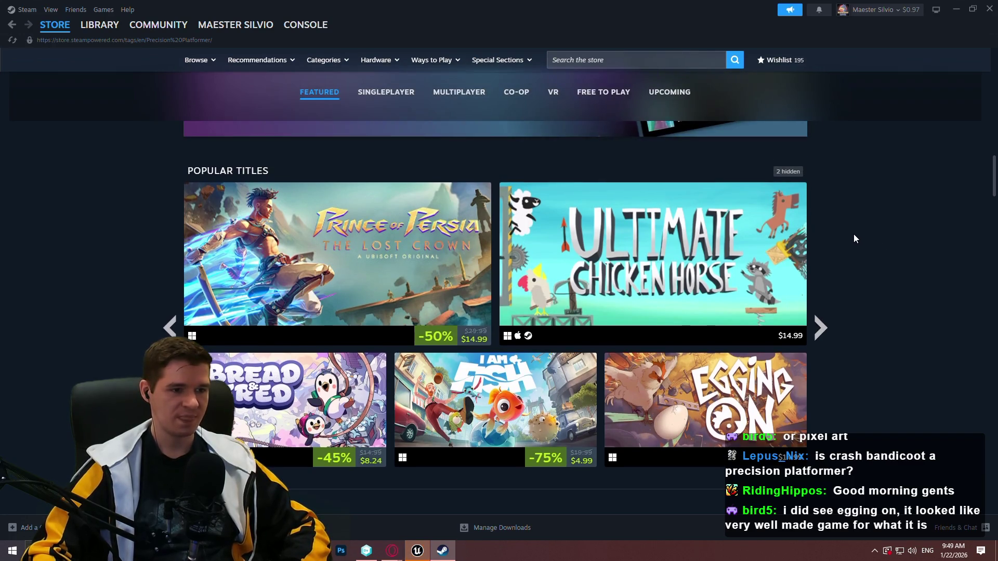
scroll(850, 226, down, 1)
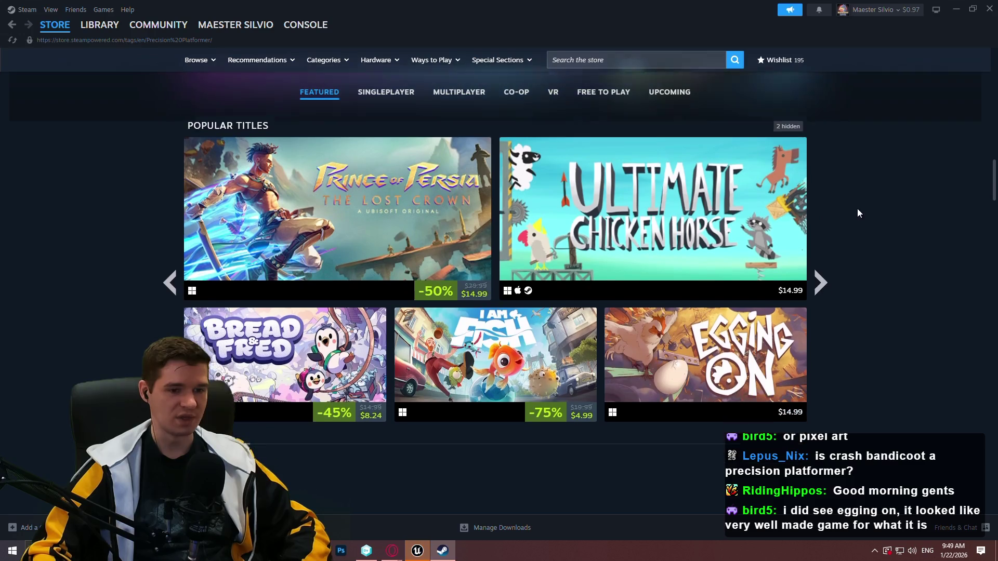
mouse_move(343, 352)
mouse_move(708, 335)
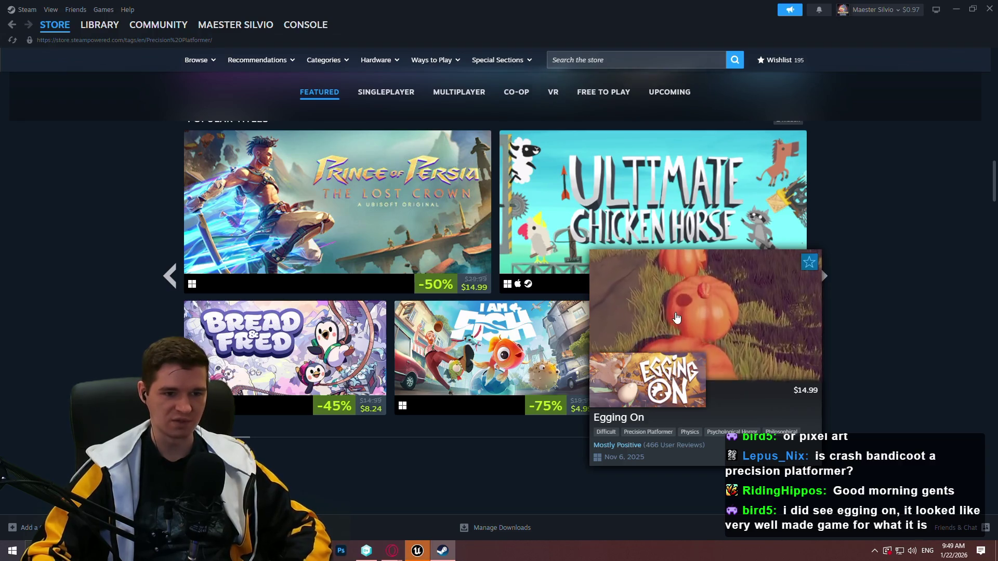
scroll(882, 291, down, 10)
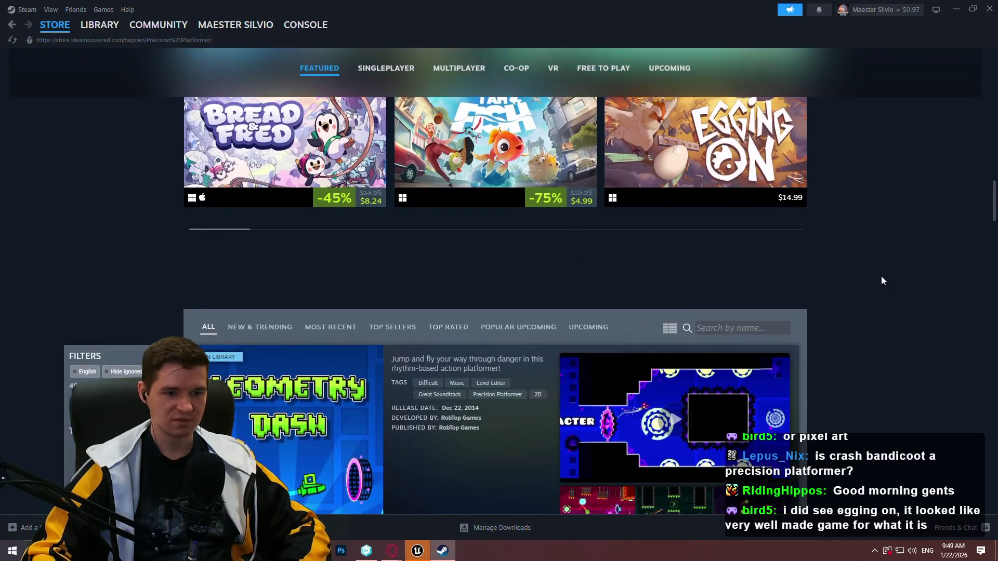
Scroll to the bottom of the Precision Platformer list and load more games.
scroll(889, 232, down, 15)
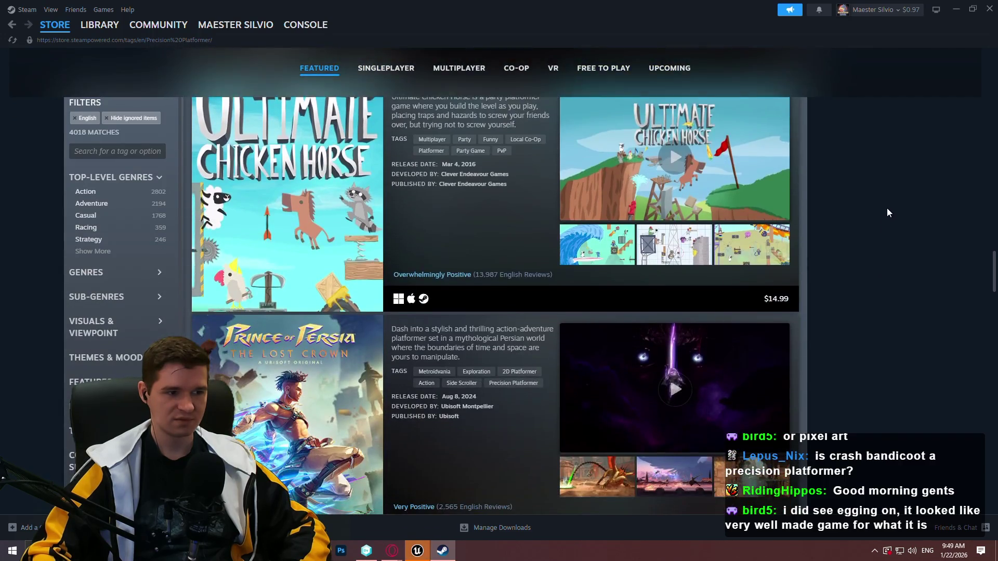
scroll(882, 200, down, 5)
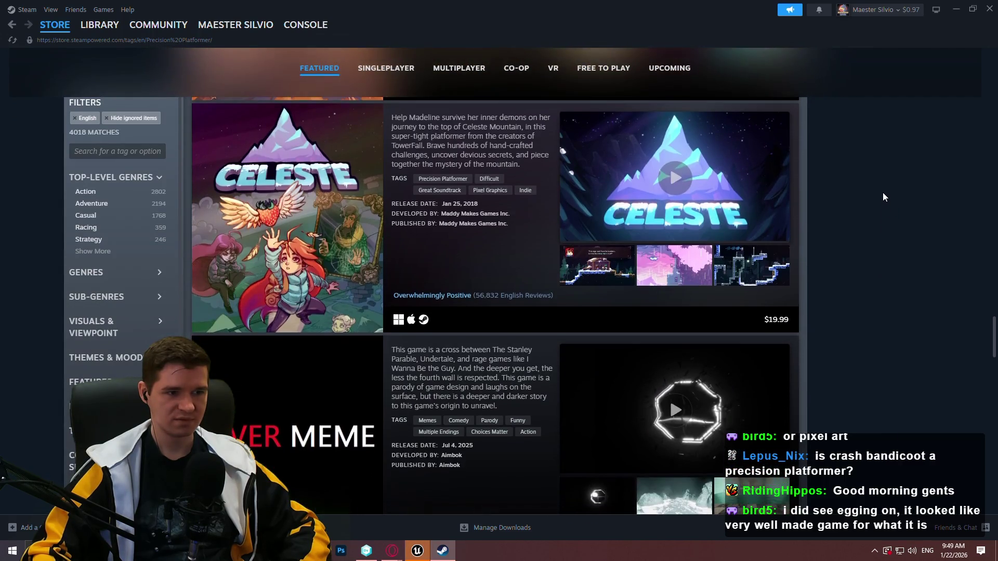
scroll(884, 186, up, 3)
scroll(885, 186, down, 3)
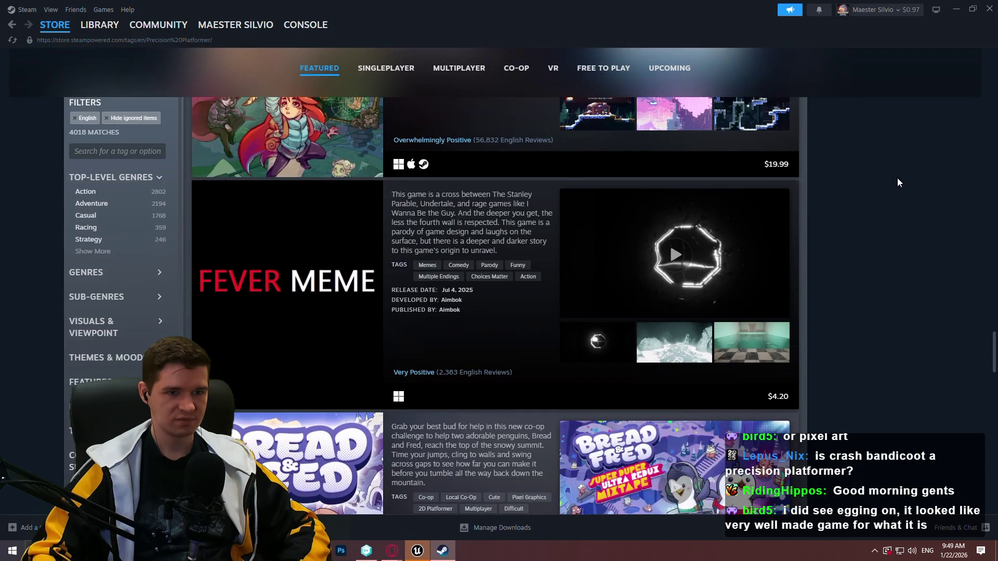
scroll(899, 179, down, 7)
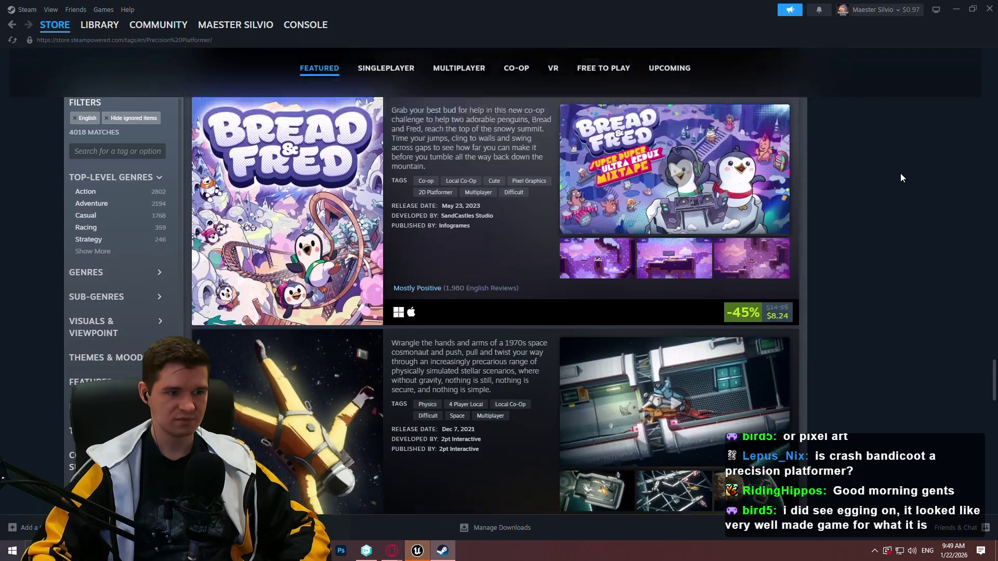
scroll(899, 175, down, 1)
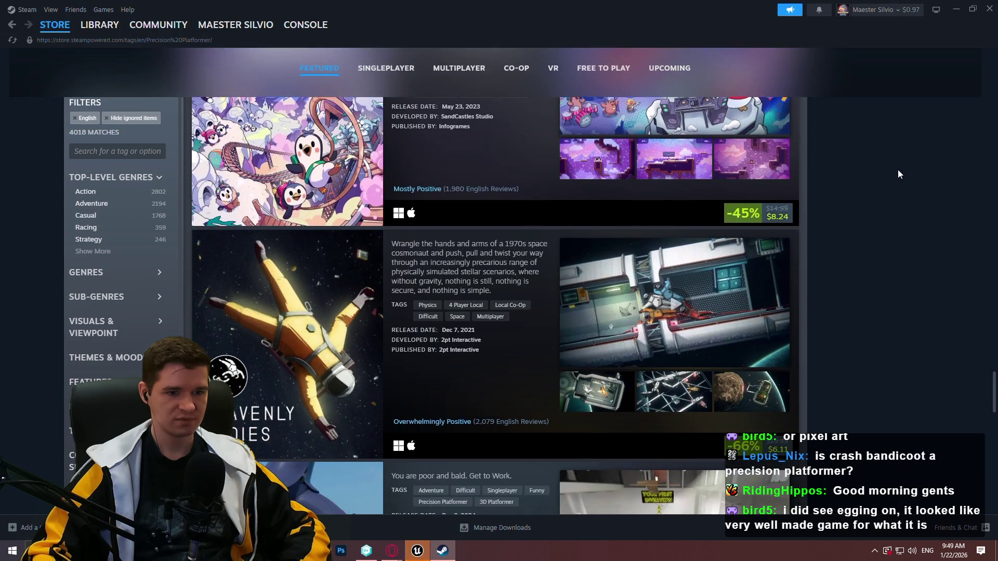
scroll(887, 169, down, 6)
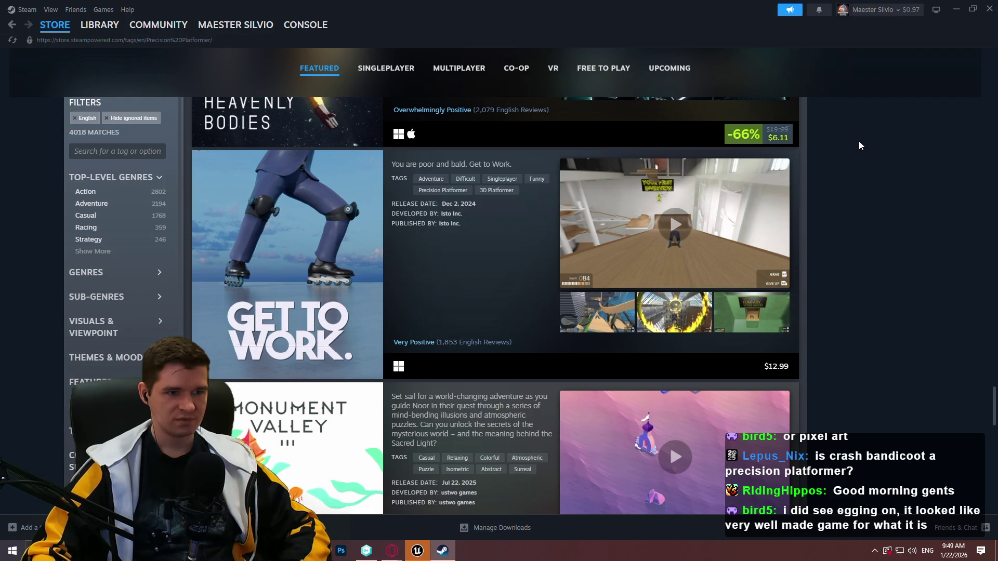
scroll(851, 134, down, 6)
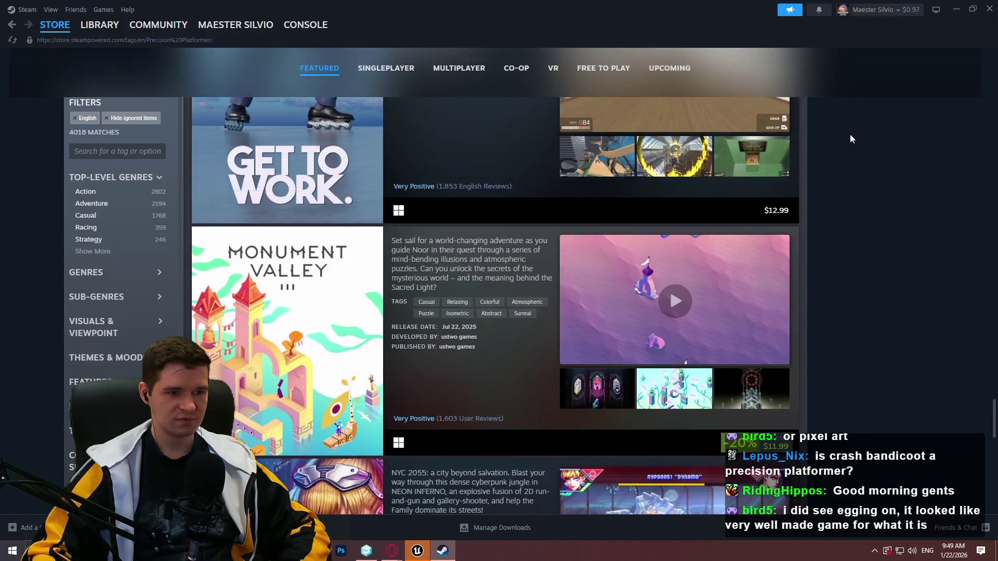
scroll(847, 136, down, 5)
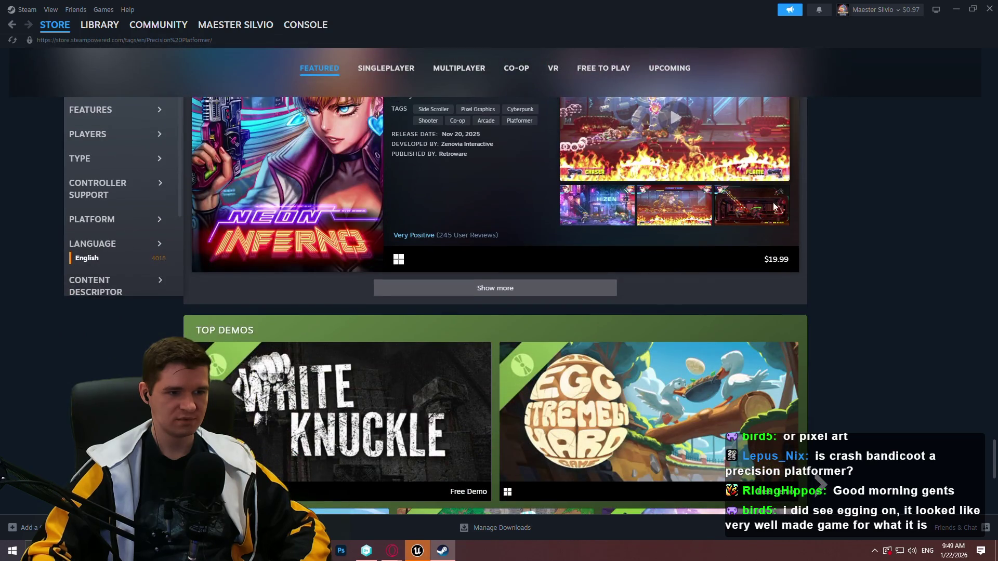
click(569, 289)
Scroll past Hack and Climb down to FlippUp and open its store page.
scroll(862, 194, down, 3)
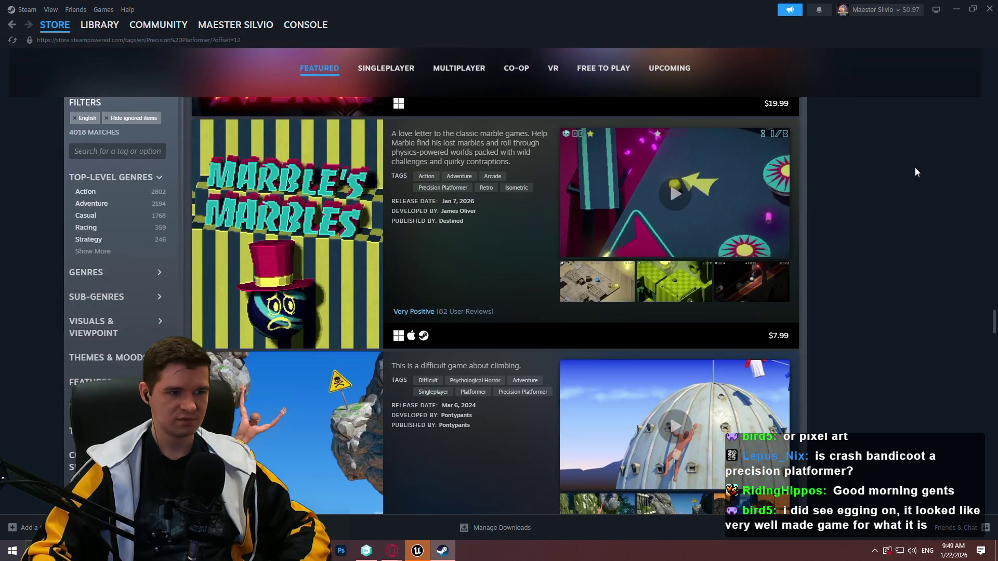
scroll(916, 171, down, 14)
scroll(914, 170, down, 14)
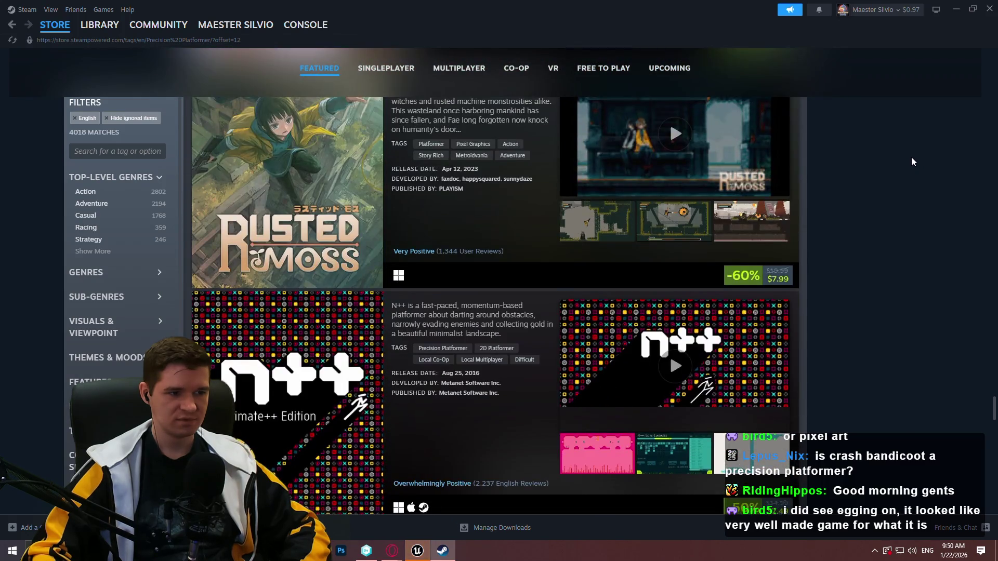
scroll(911, 159, down, 15)
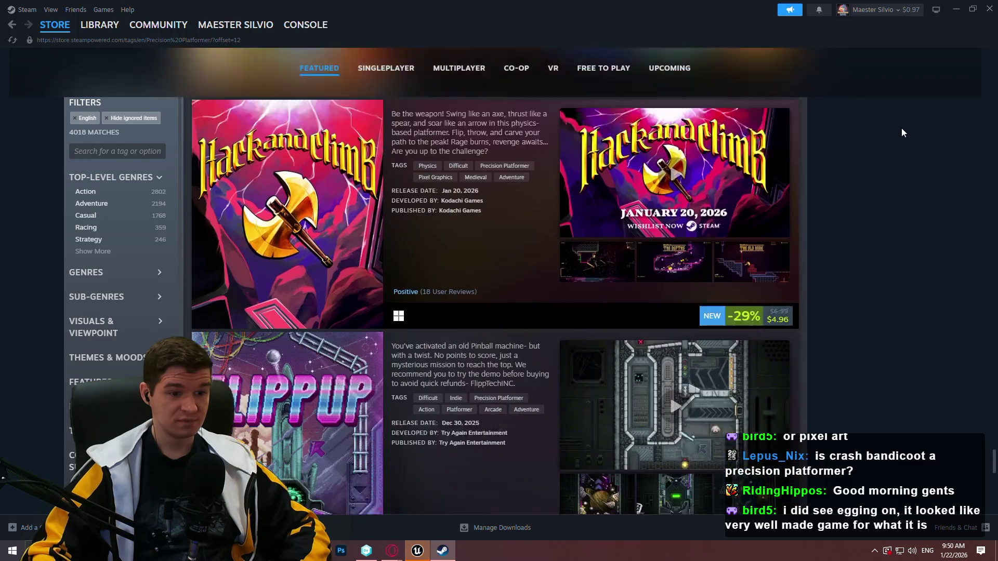
scroll(903, 130, down, 1)
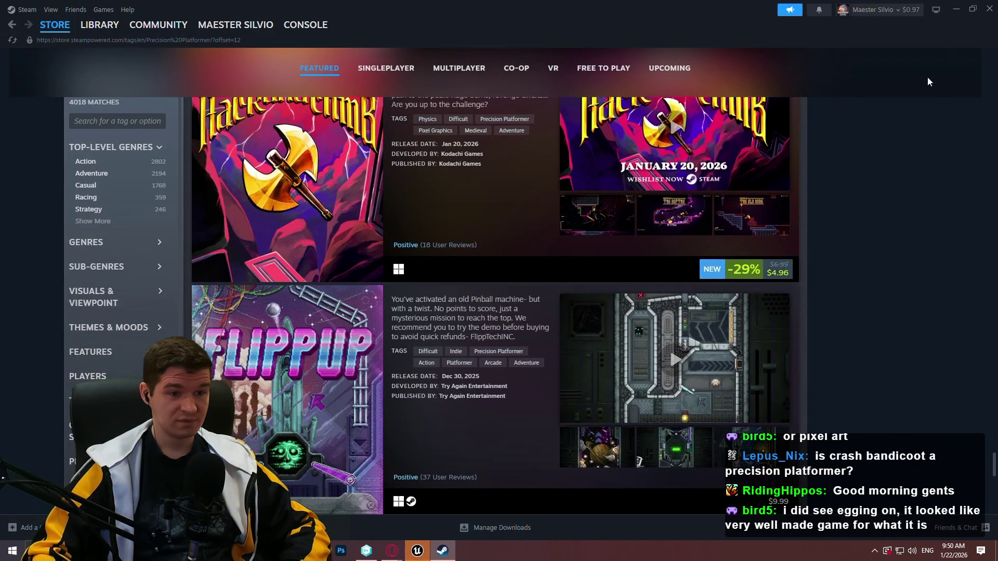
scroll(928, 83, up, 1)
mouse_move(243, 229)
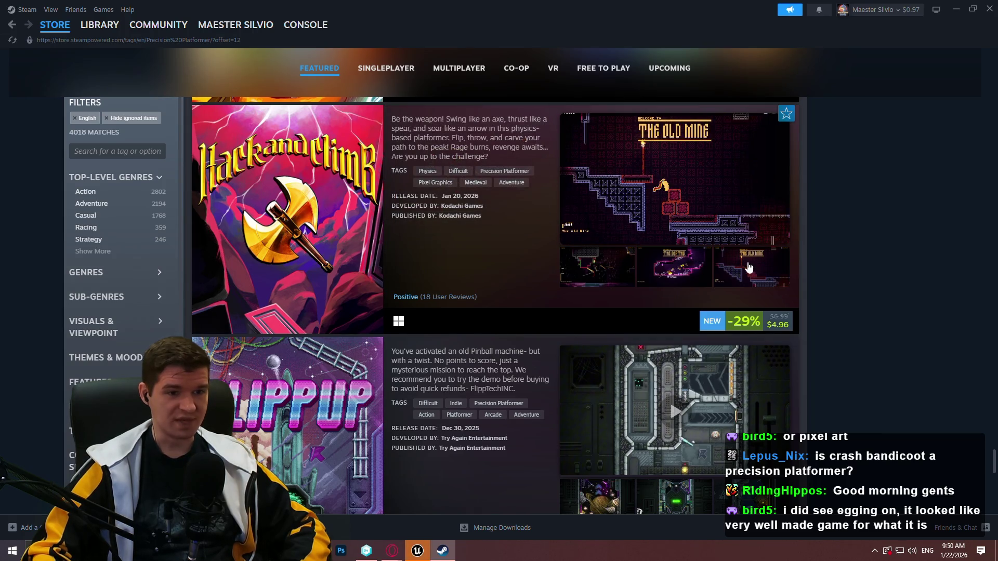
scroll(748, 265, down, 2)
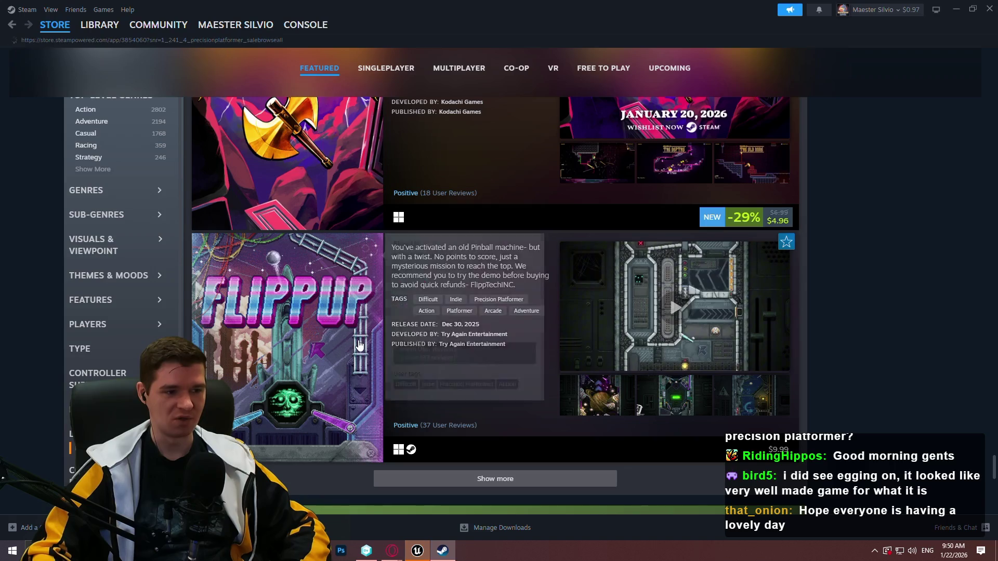
click(450, 324)
Browse the FlippUp screenshots, including Betty's Diner and Up City, then close Steam.
click(401, 372)
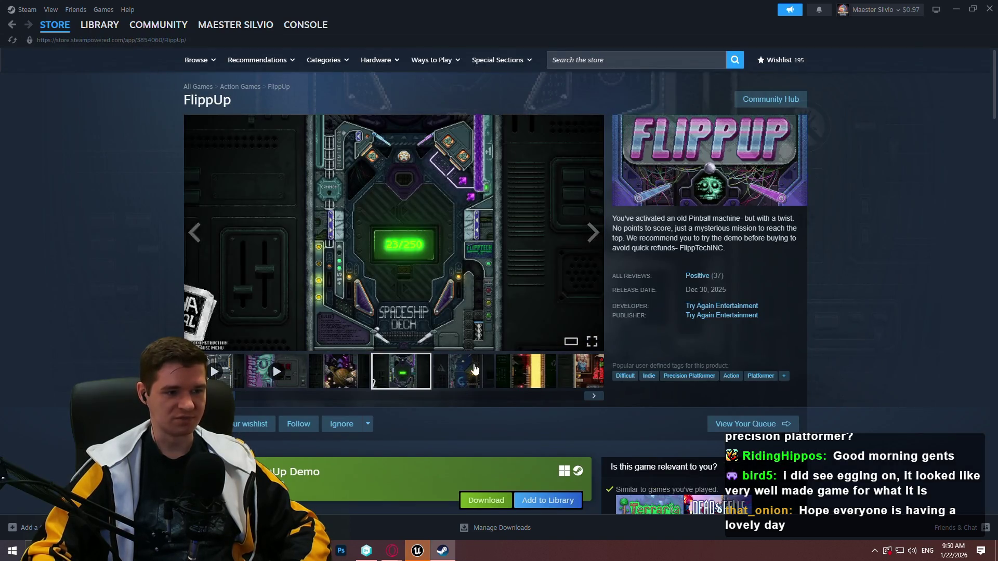
click(593, 232)
click(592, 233)
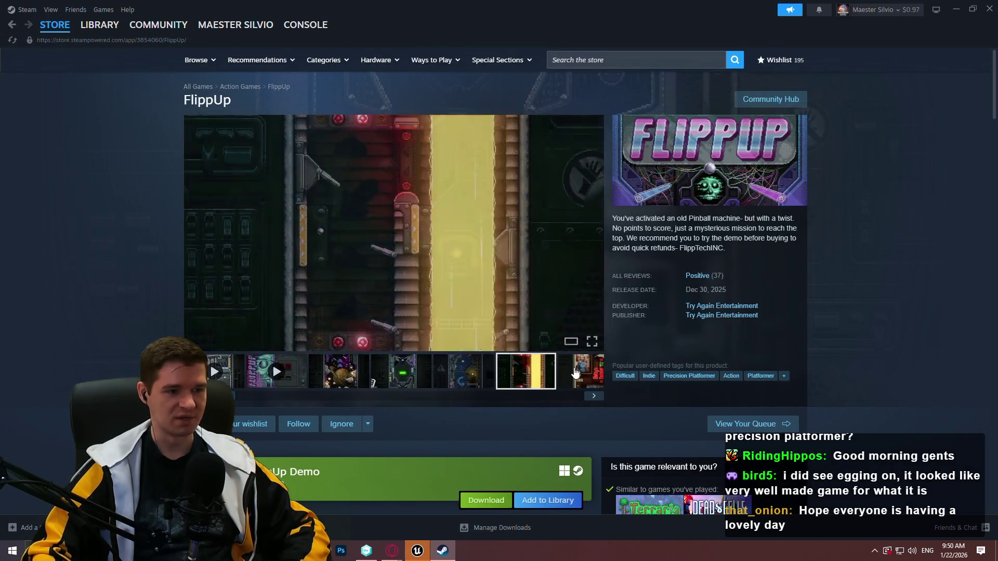
click(593, 233)
click(511, 376)
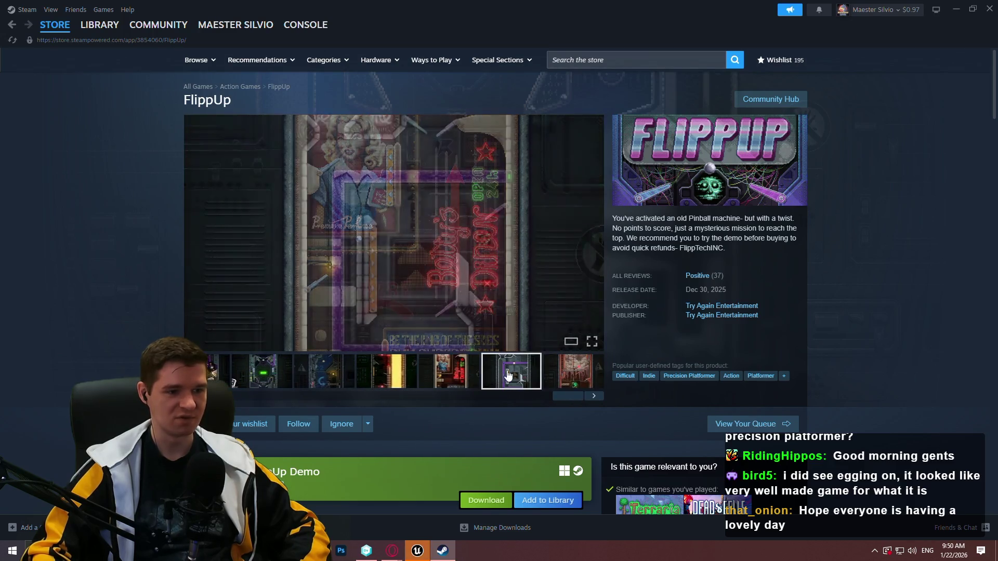
click(569, 382)
click(507, 386)
click(448, 371)
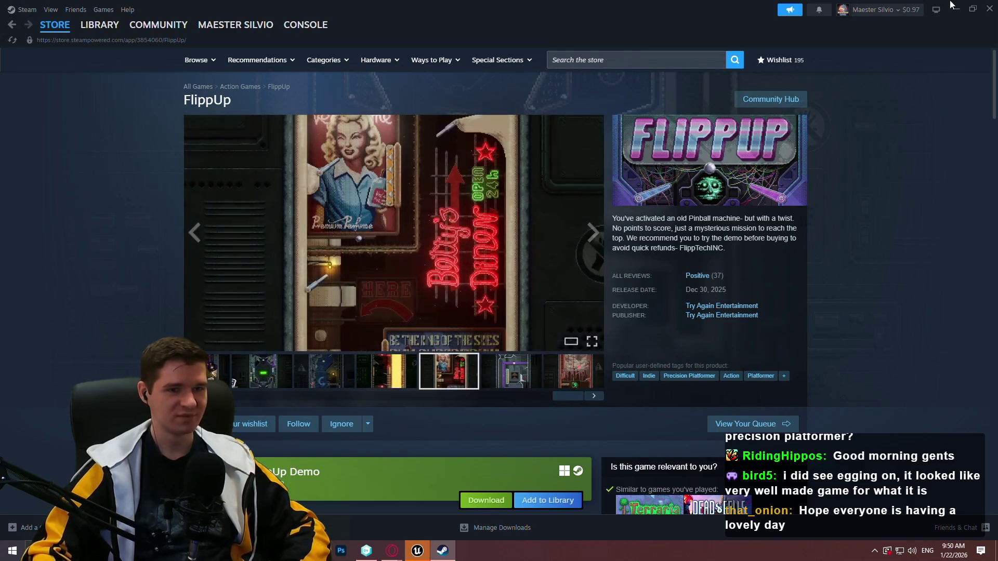
click(990, 11)
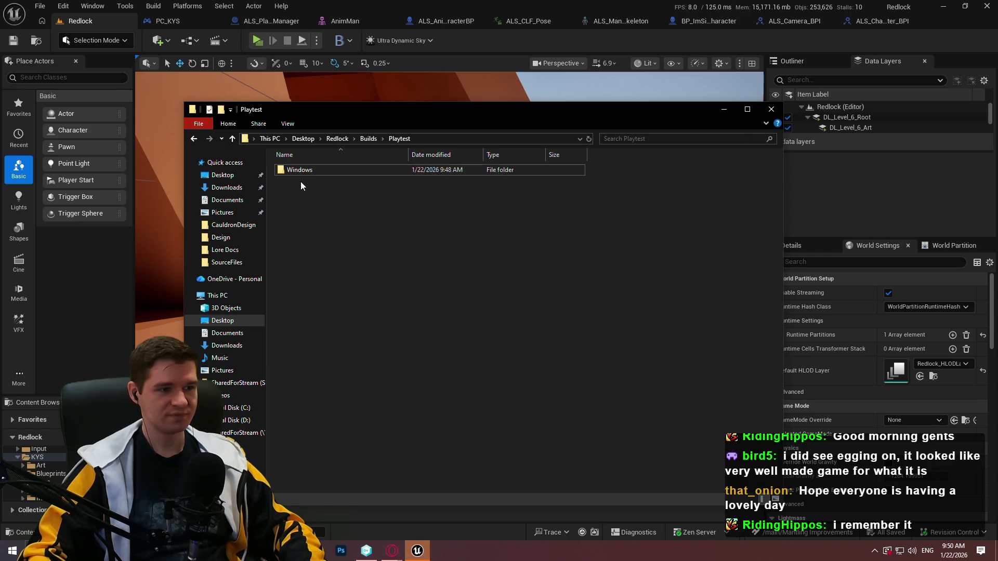
Send the Windows build folder in Playtest to WinRAR's Add to archive.
click(597, 201)
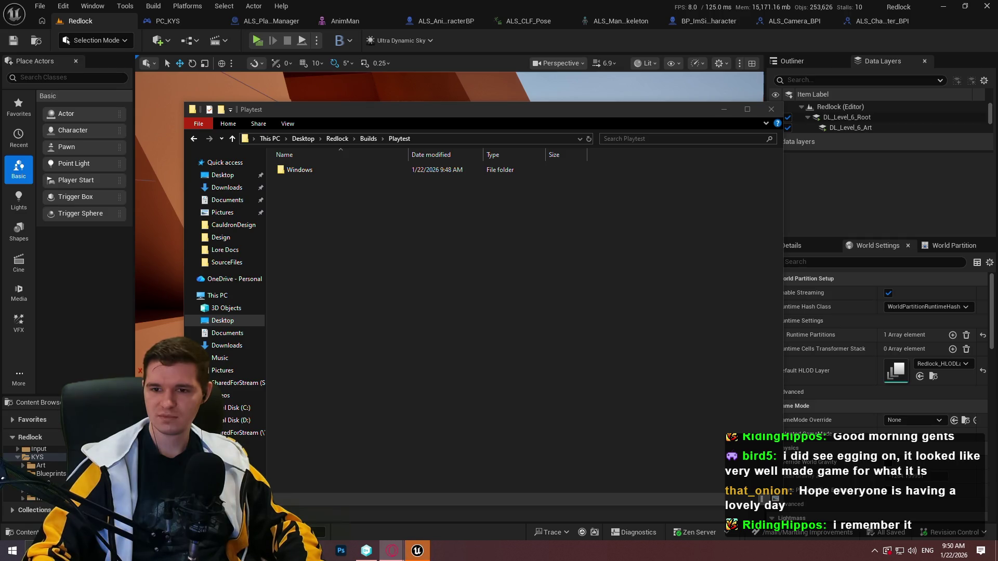
right_click(331, 168)
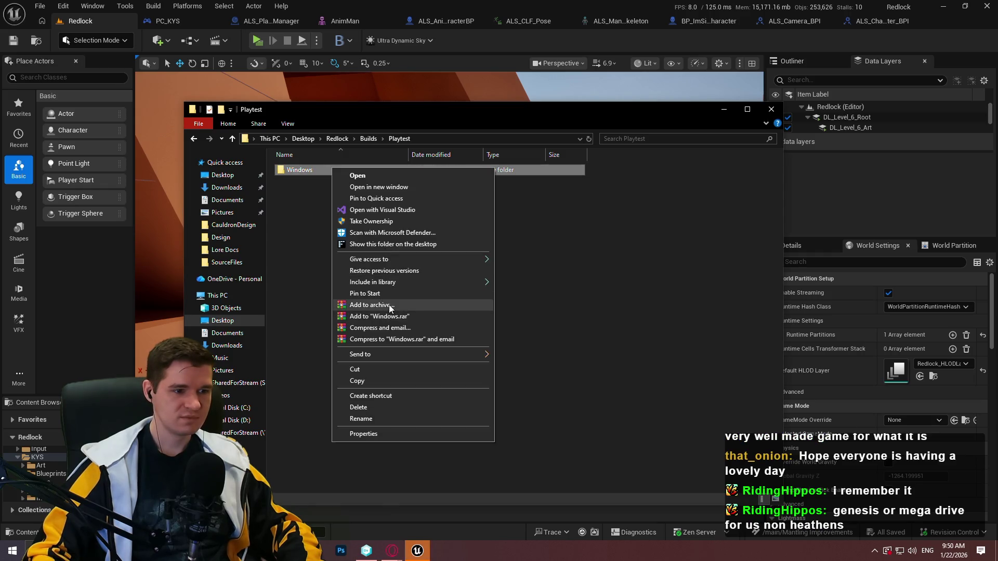
click(359, 306)
Pack the Windows build folder into the ZIP archive 'Redlock Blockout Playtest.zip'.
click(464, 273)
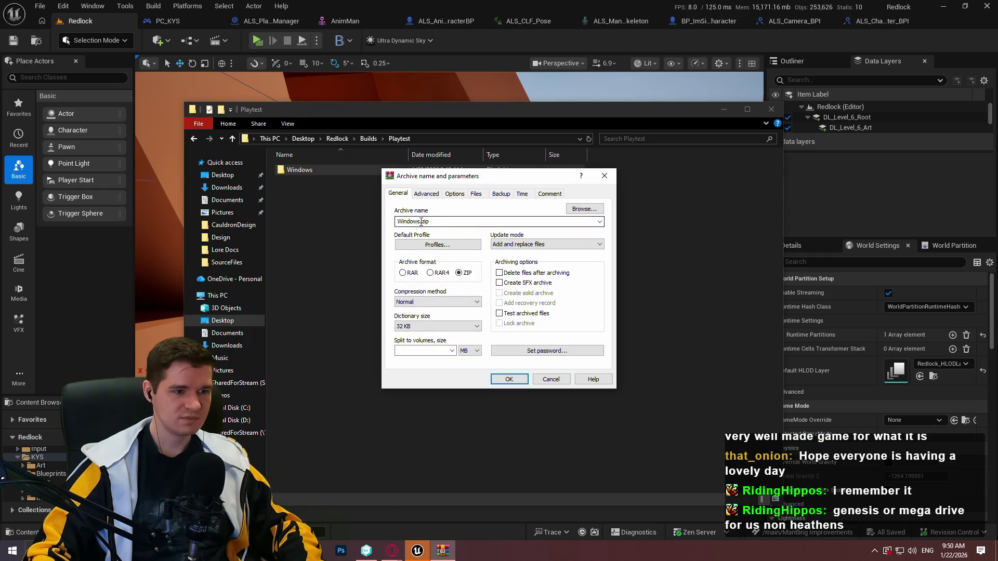
text(Red)
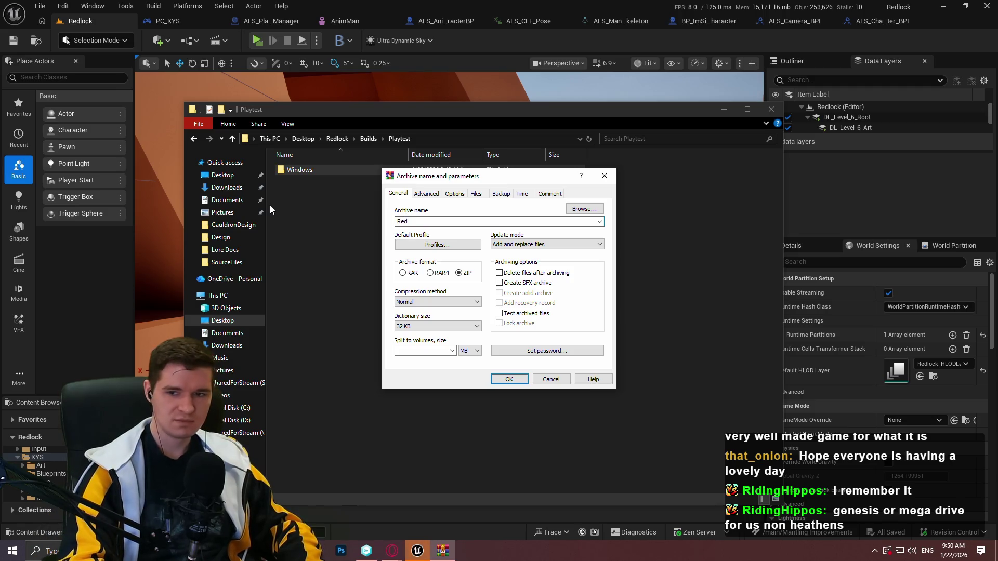
text(lock B)
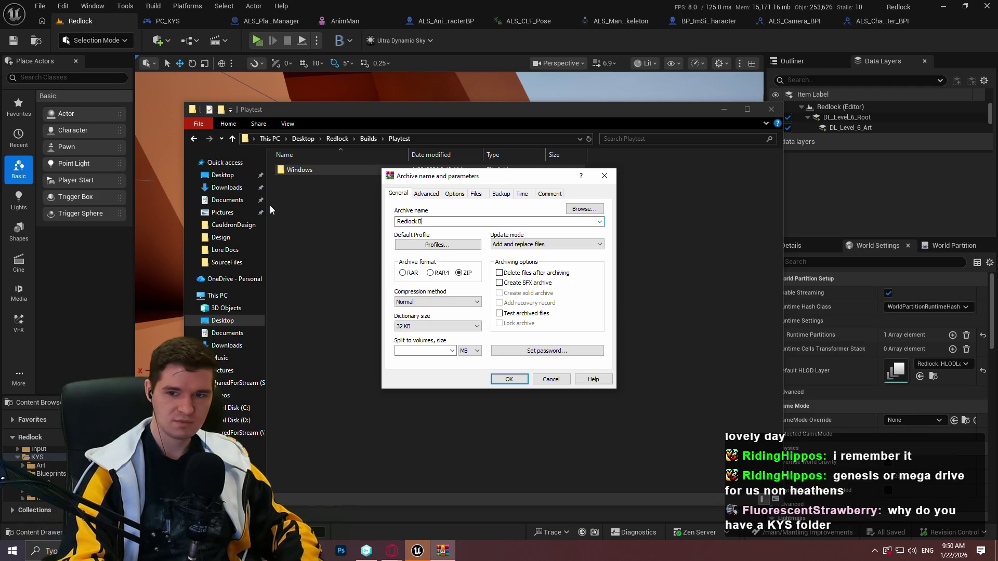
text(lockout Playtest)
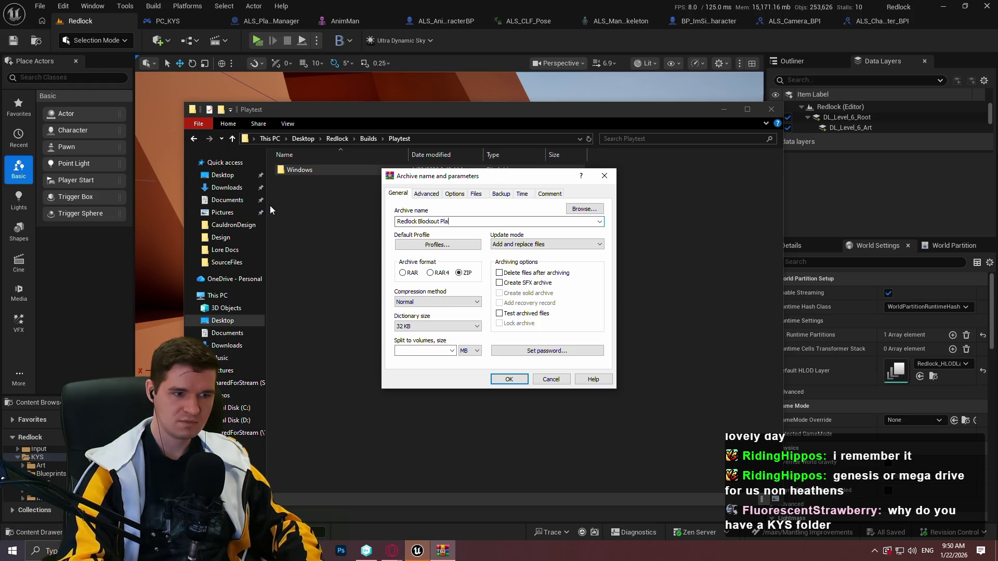
key(Return)
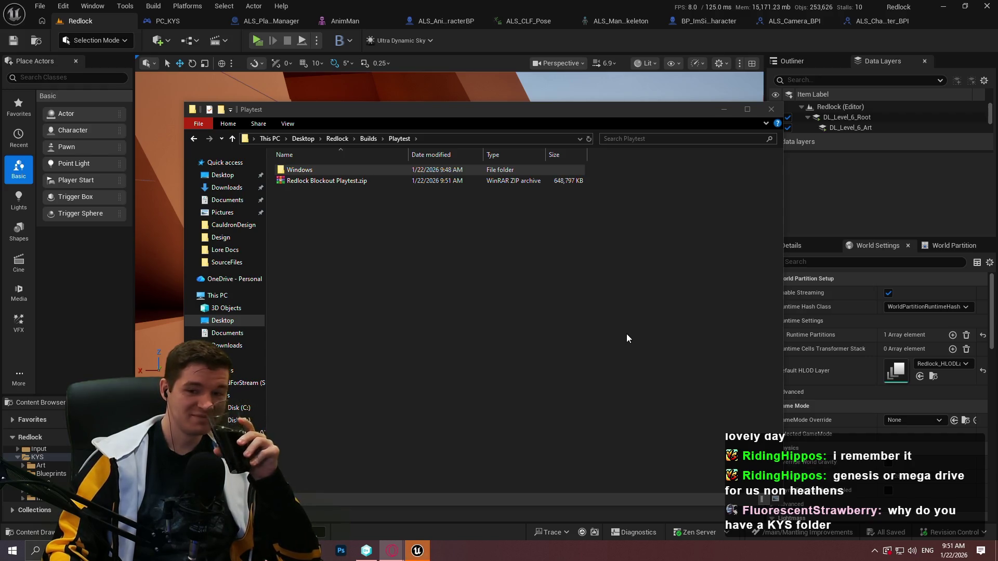
click(451, 222)
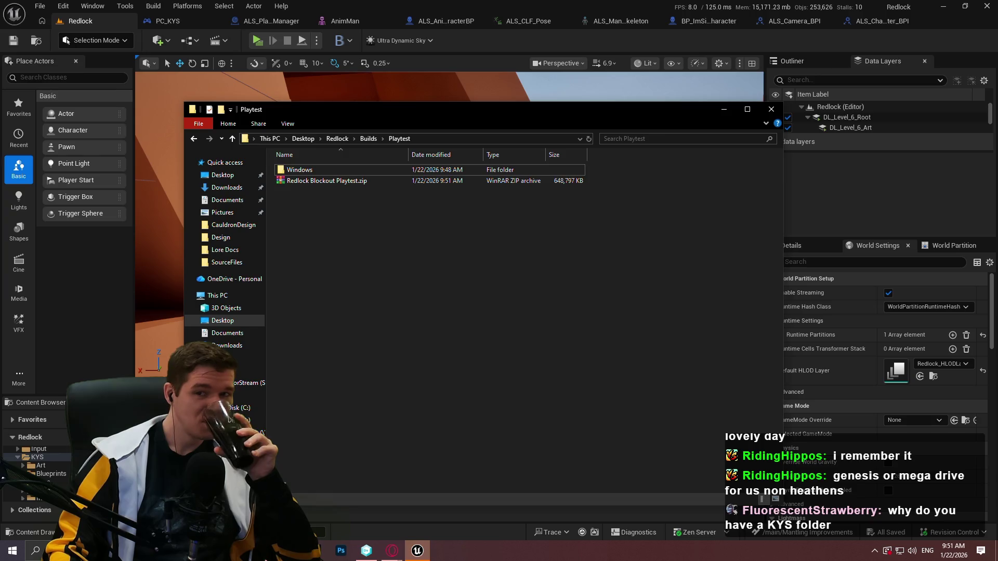
key(alt+Tab)
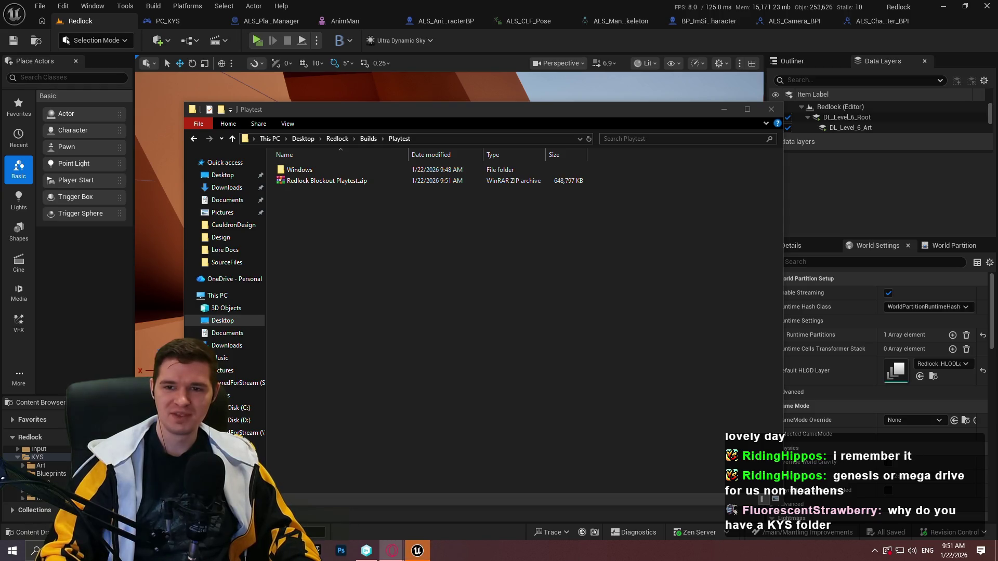
click(332, 182)
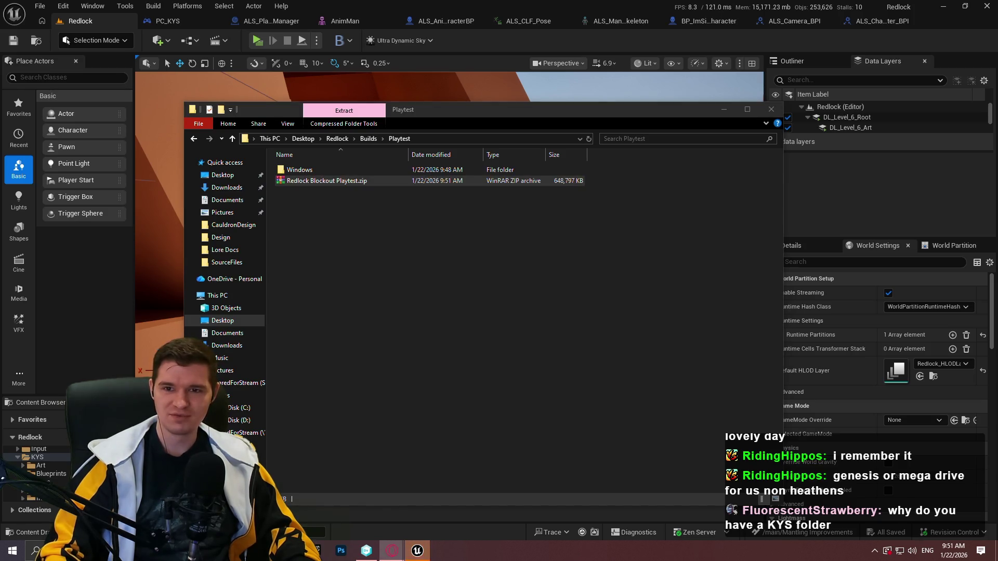
click(420, 264)
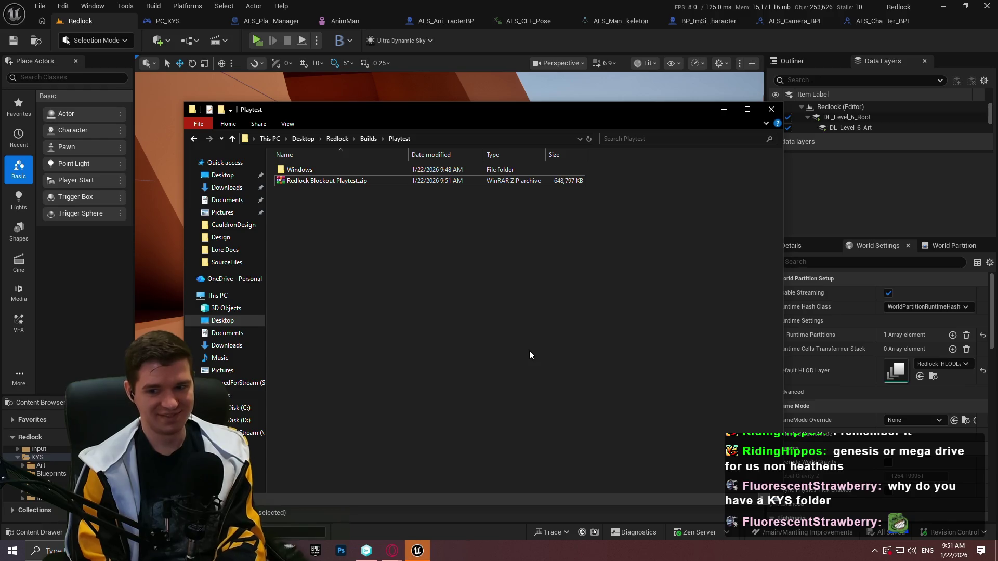
key(alt+Tab)
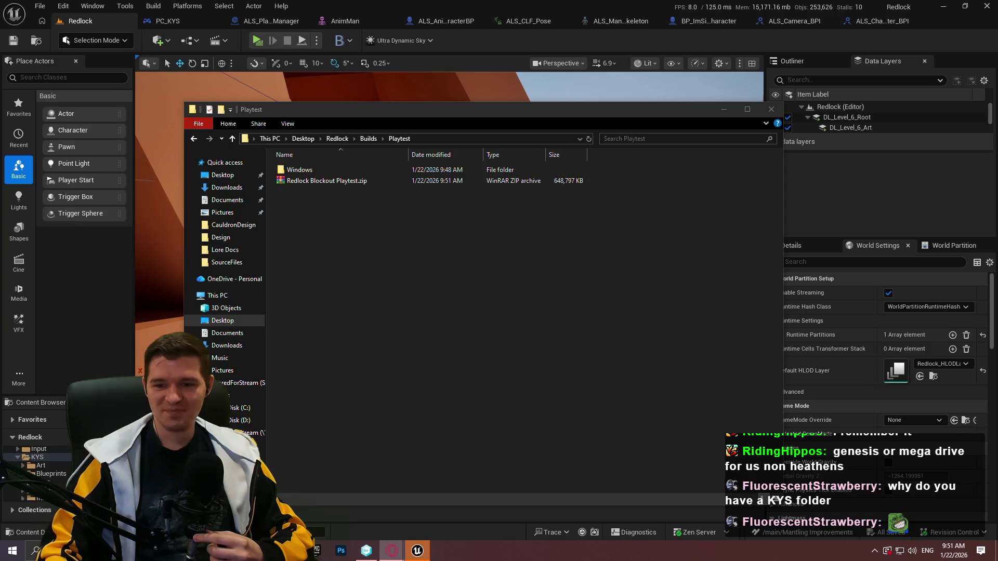
click(540, 380)
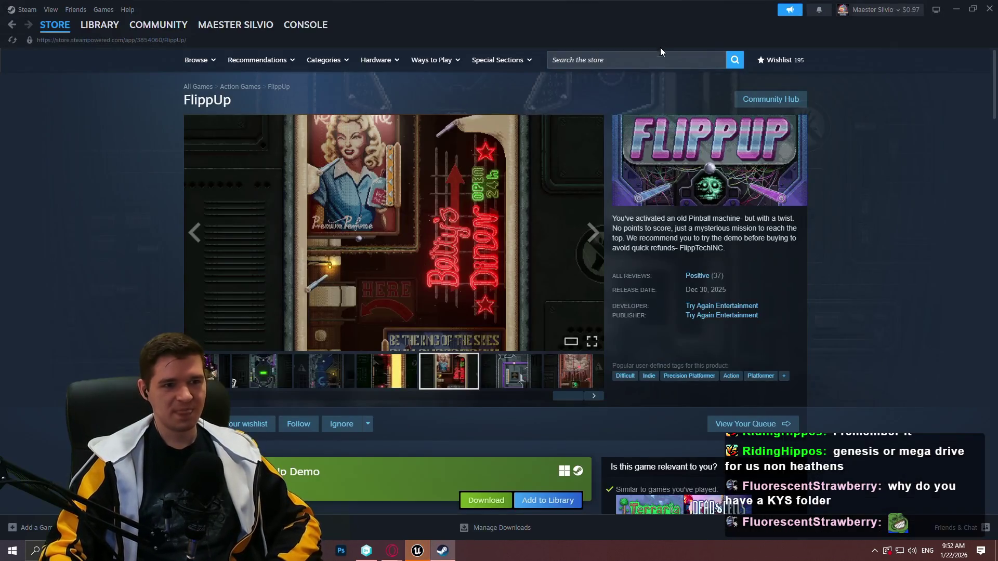
click(631, 59)
Clear the store search, then find 'sega' in the Library and open SEGA Mega Drive & Genesis Classics.
text(sonic spin)
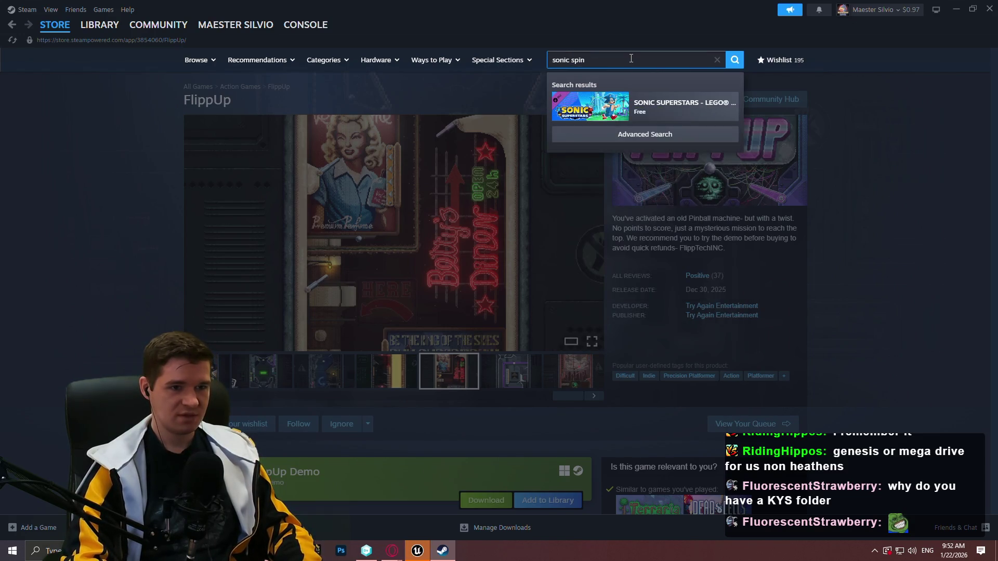
key(ctrl+a)
text(gene)
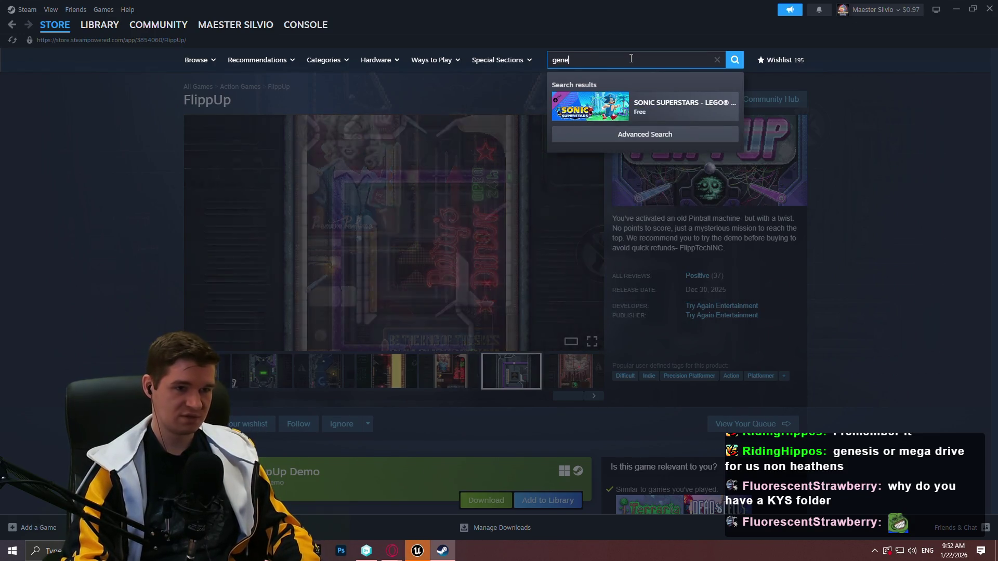
text(sis)
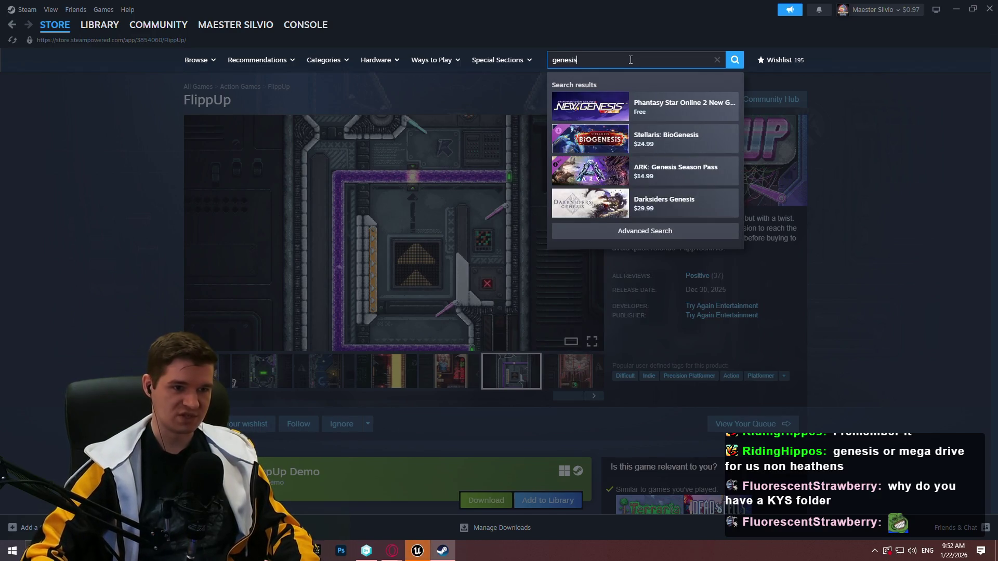
key(ctrl+a)
key(BackSpace)
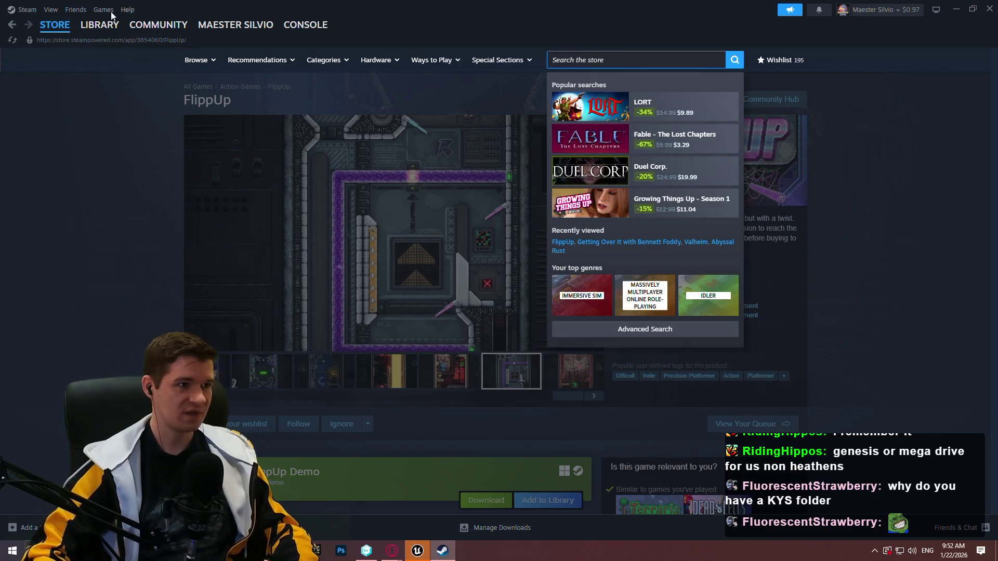
click(99, 24)
click(82, 95)
text(se)
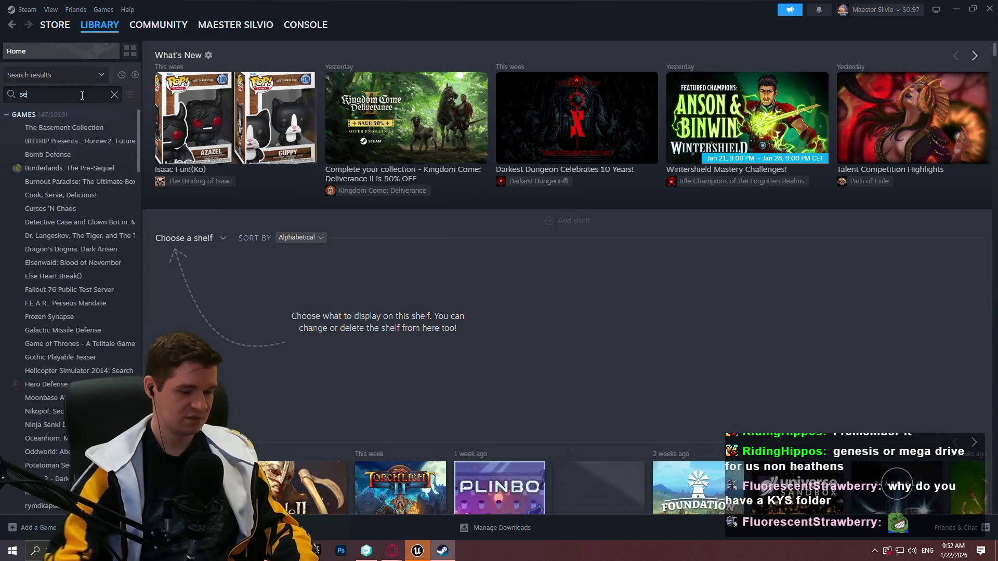
text(ga)
click(78, 128)
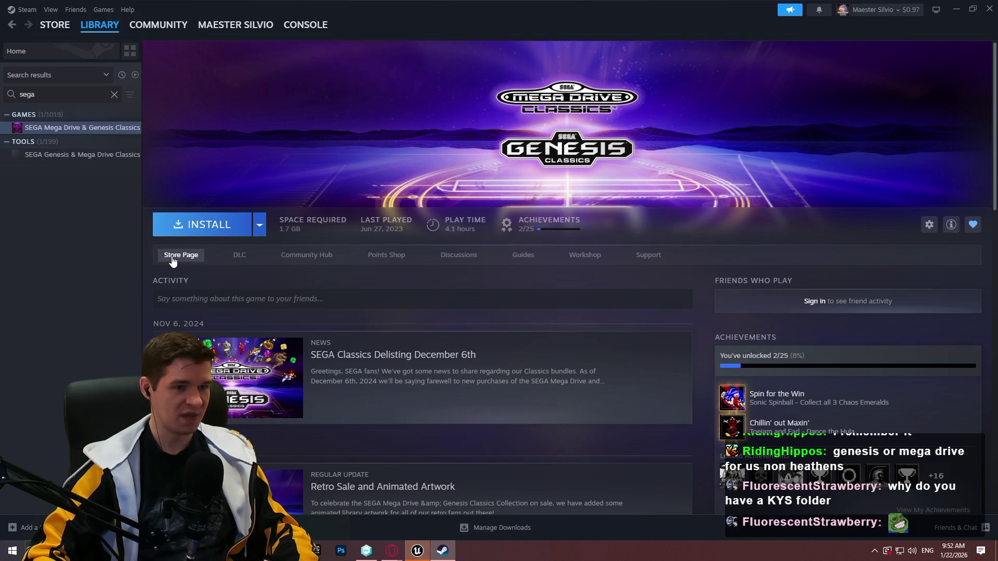
Open the game's store page past the age check and browse its screenshots and details.
click(173, 255)
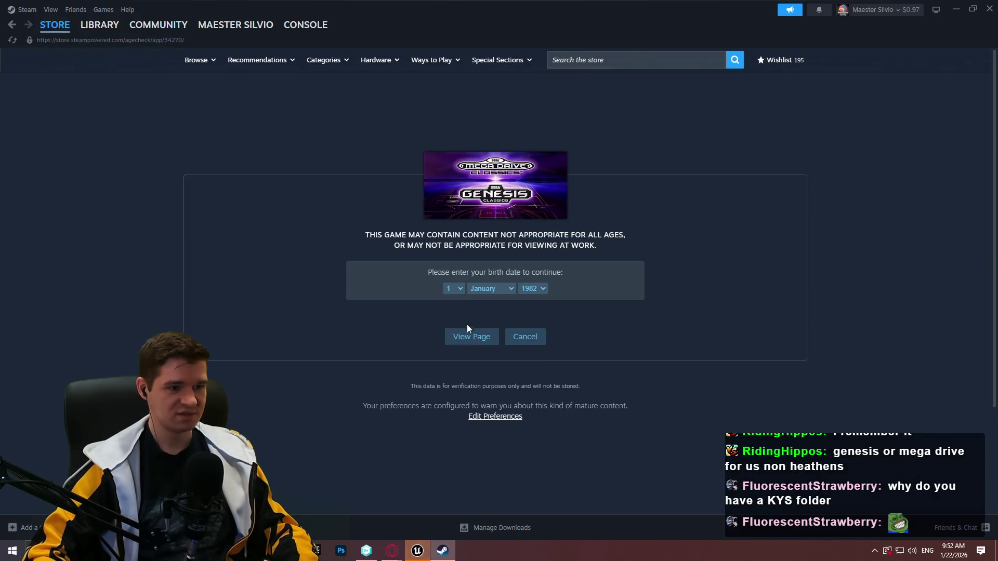
click(472, 337)
scroll(588, 271, down, 4)
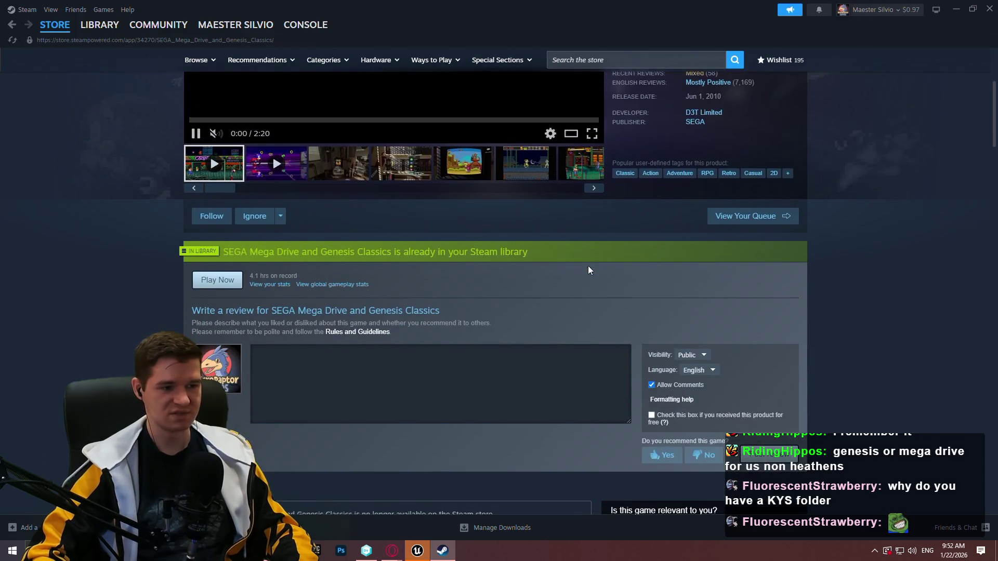
scroll(582, 255, down, 7)
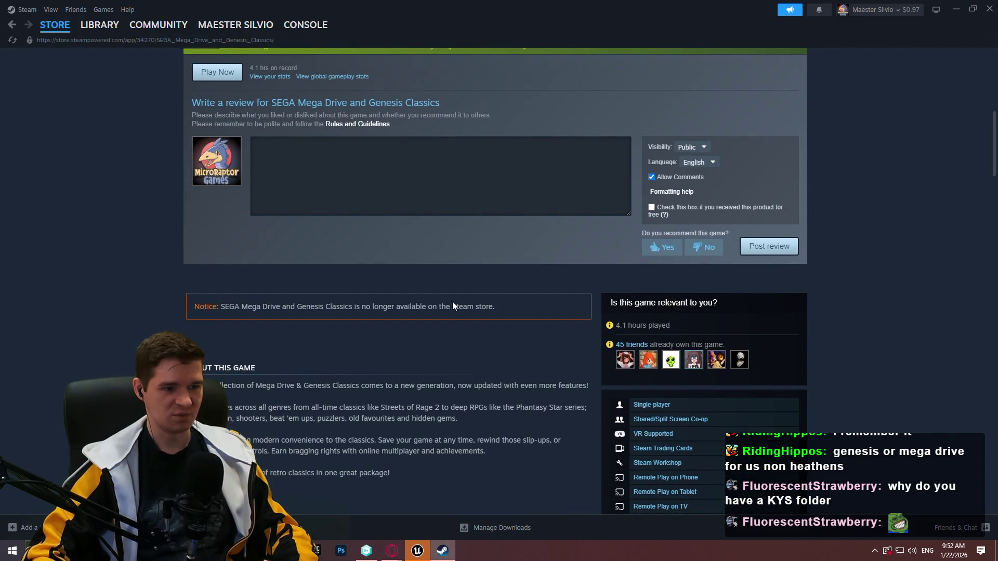
scroll(903, 249, up, 1)
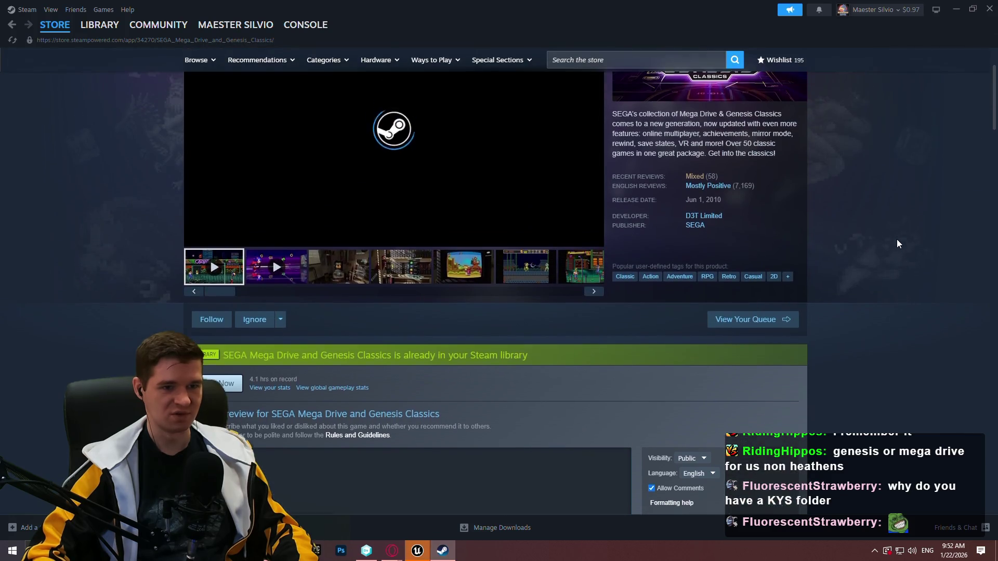
click(339, 268)
scroll(435, 292, up, 2)
click(594, 233)
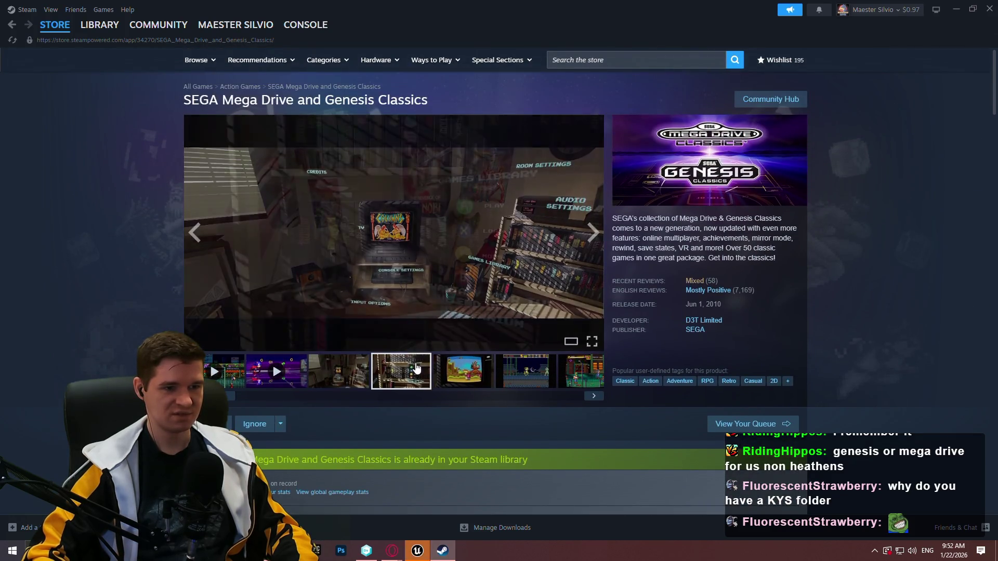
scroll(546, 301, down, 4)
scroll(545, 294, down, 3)
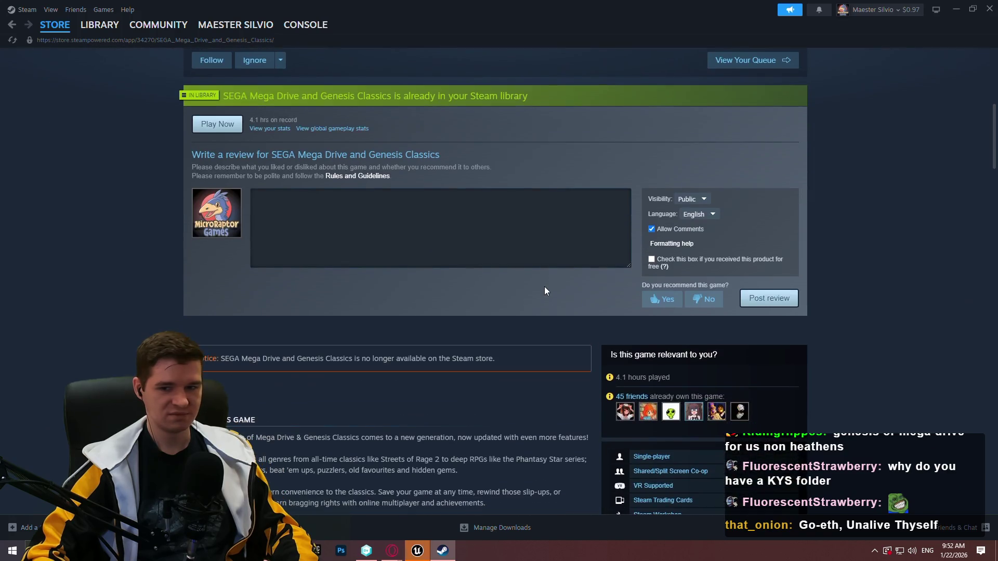
scroll(543, 281, up, 4)
scroll(540, 244, down, 12)
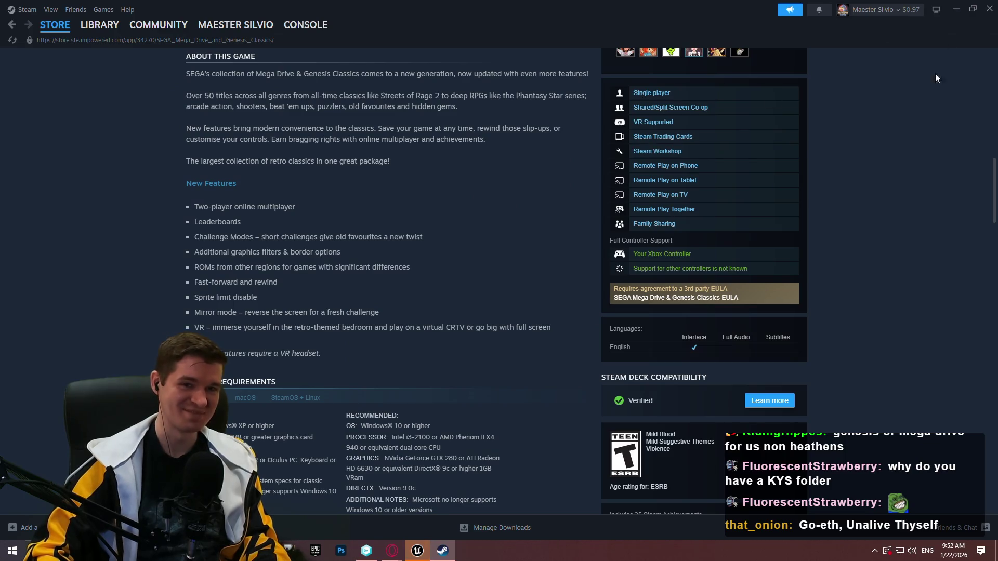
Copy the store page address, return to the Library home with search cleared, and close Steam.
click(100, 41)
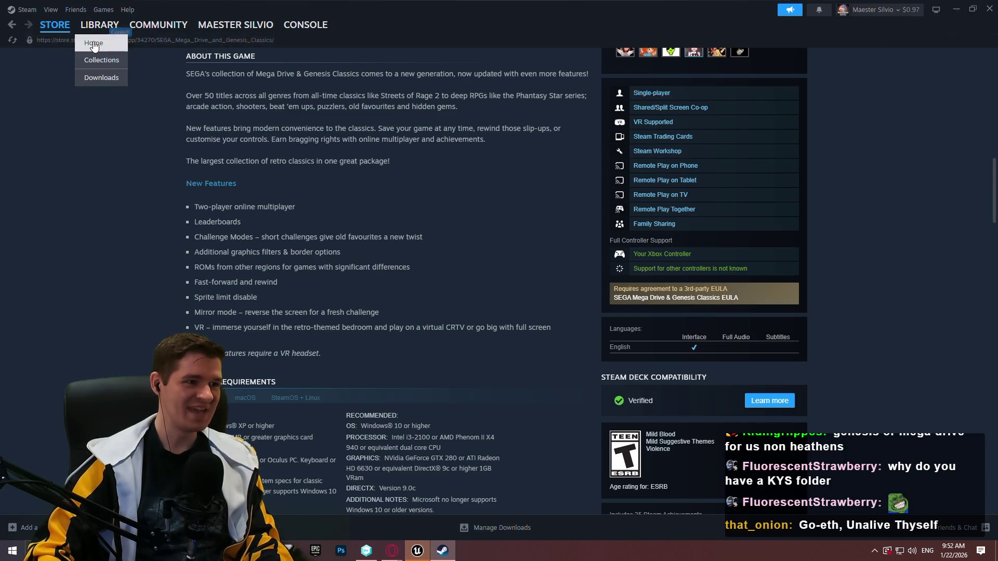
click(99, 25)
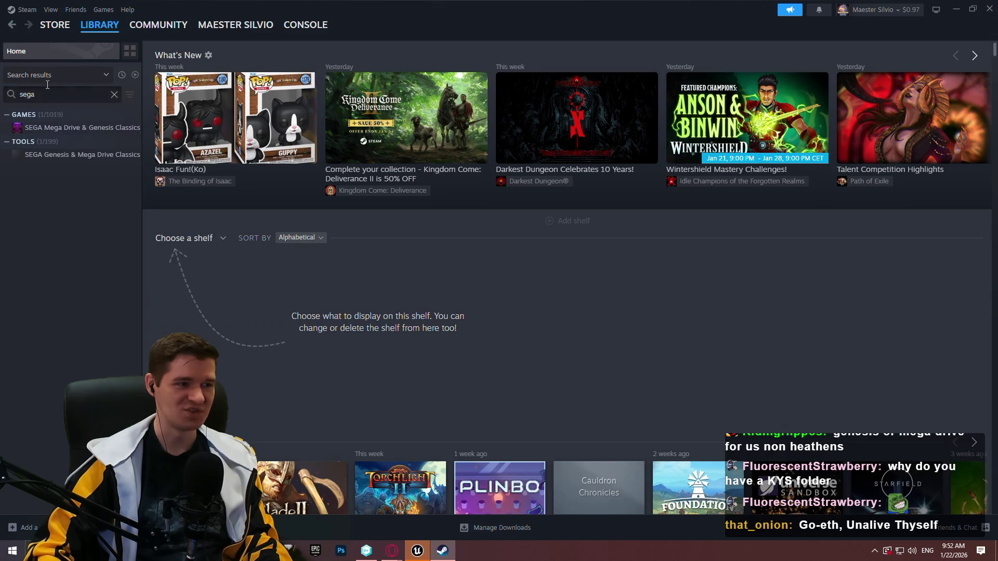
click(114, 94)
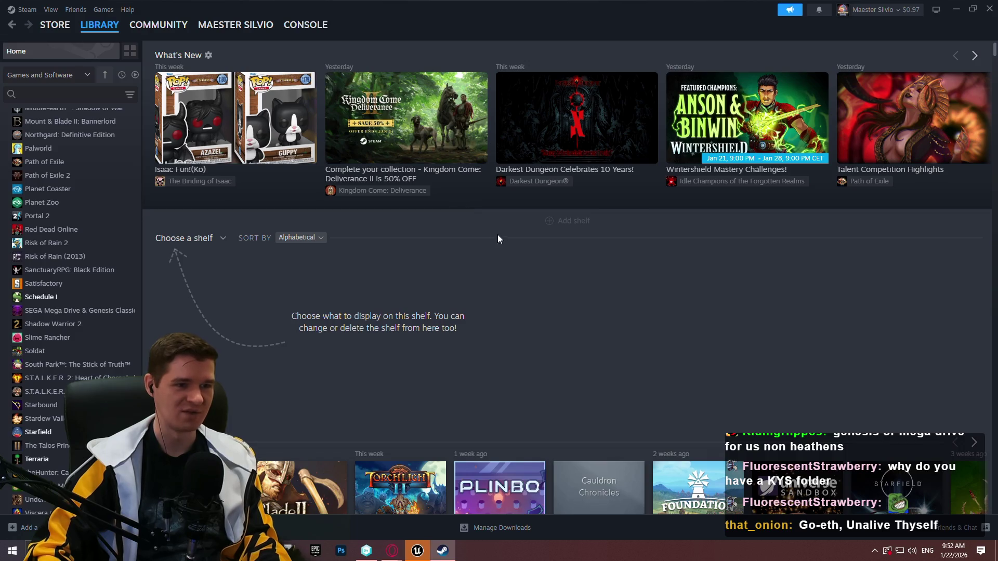
click(988, 16)
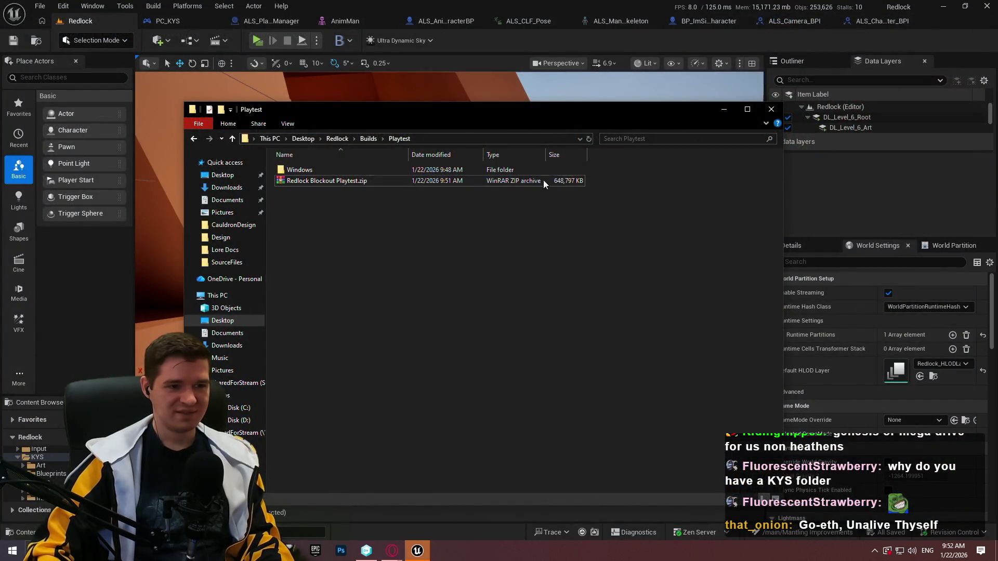
Close the Playtest Explorer window, view the PC_KYS and ALS_AnimMan_CharacterBP graphs, then bring up Opera.
click(772, 109)
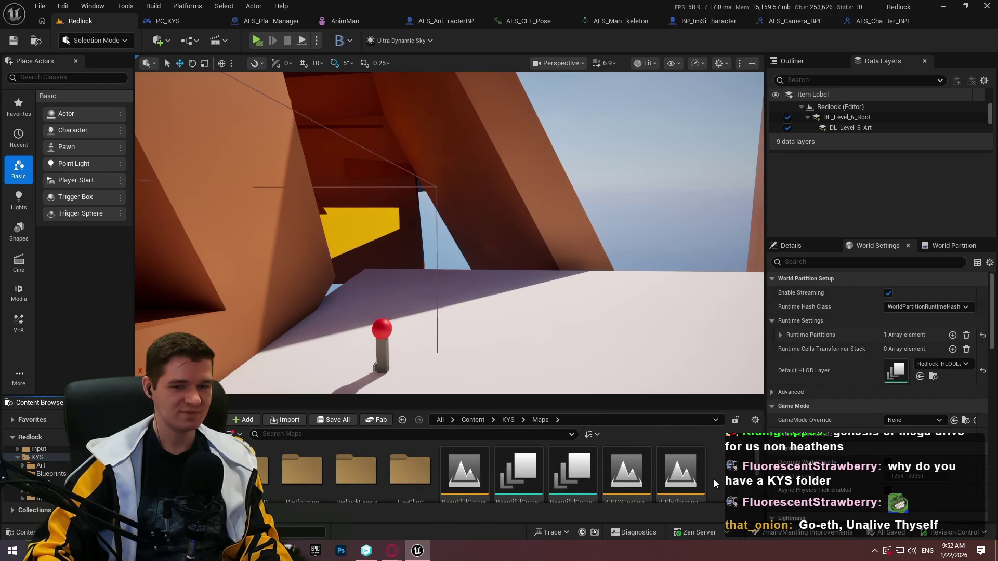
click(169, 21)
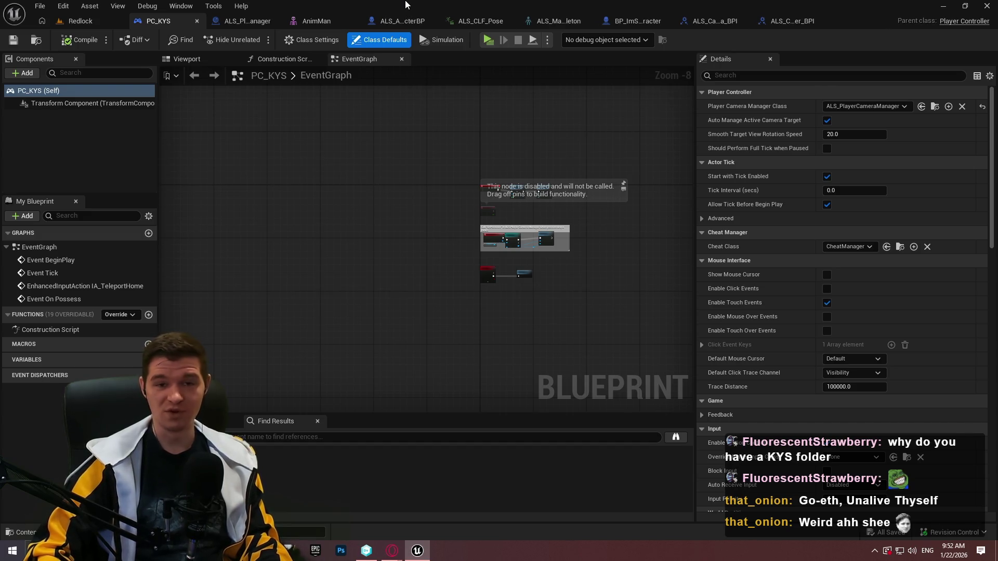
click(408, 22)
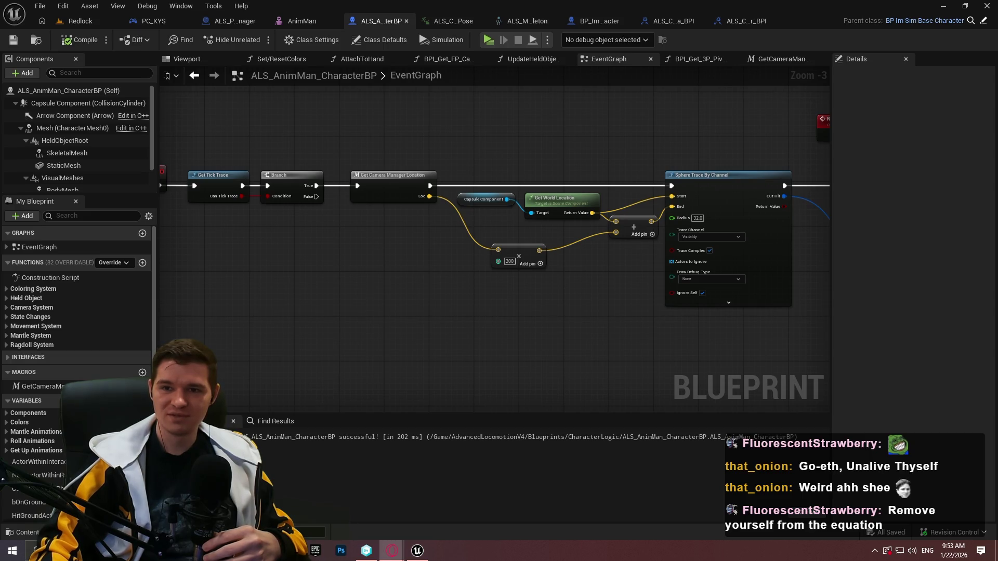
click(392, 551)
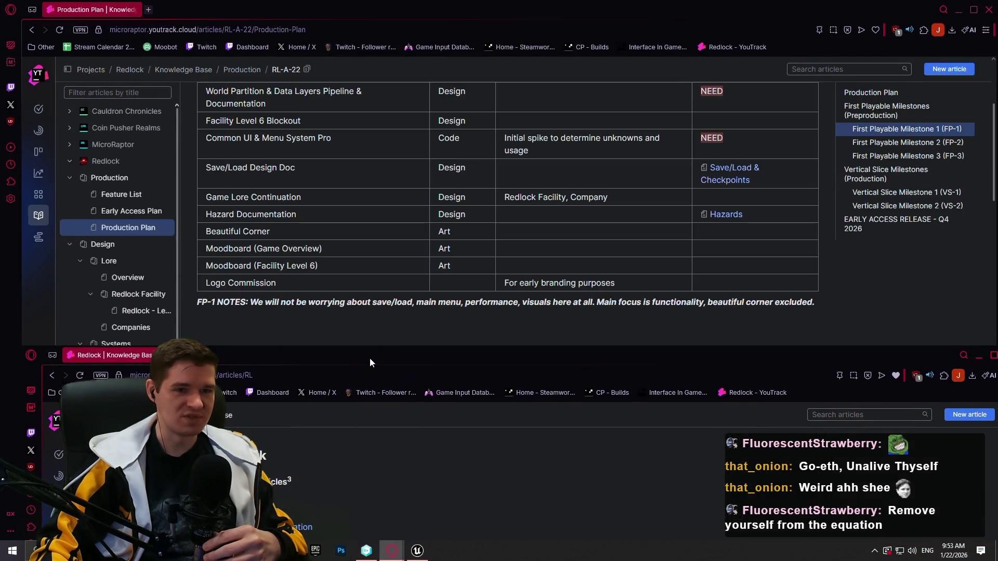
Close the extra knowledge base Opera window.
mouse_move(974, 359)
mouse_down()
mouse_move(951, 293)
mouse_move(951, 1)
mouse_up()
click(988, 9)
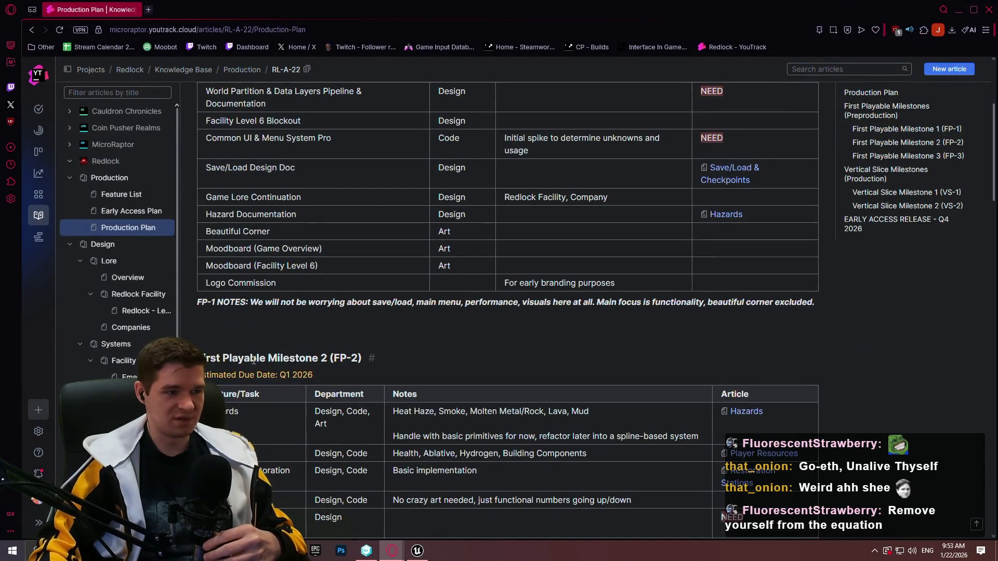
scroll(457, 351, up, 4)
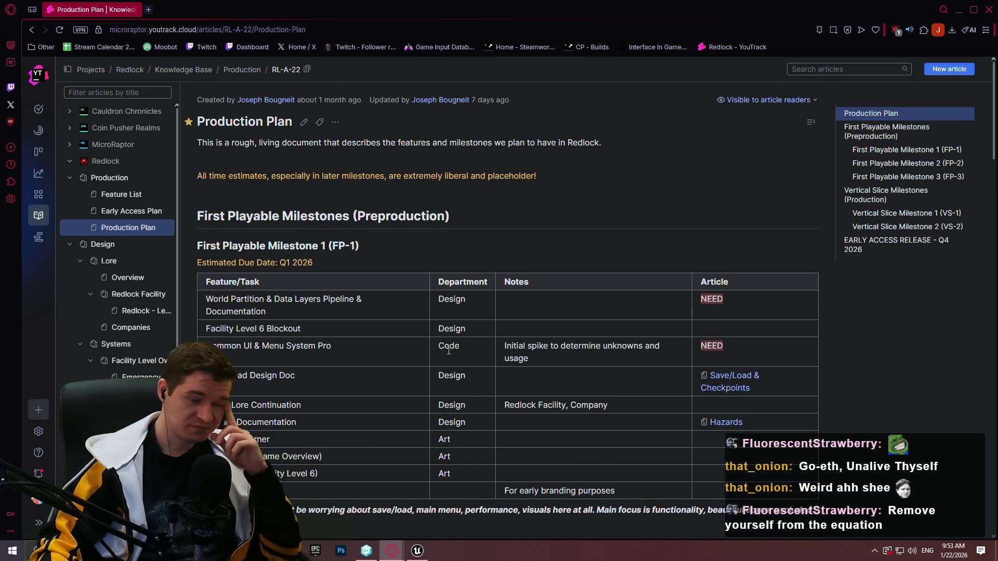
Read the Hazards article in a new tab, close it, and move Opera aside to reveal Unreal.
middle_click(737, 422)
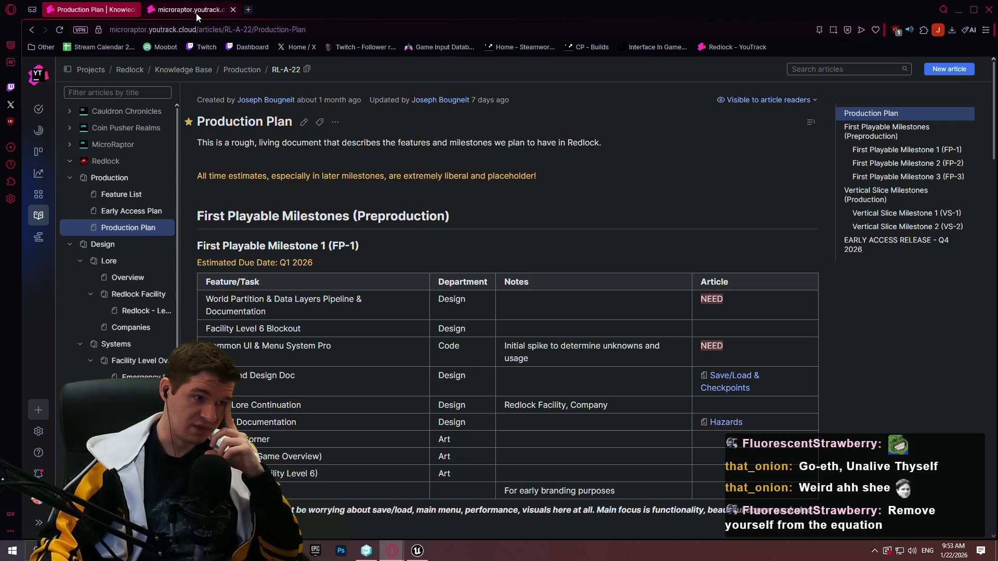
click(195, 13)
scroll(382, 194, down, 8)
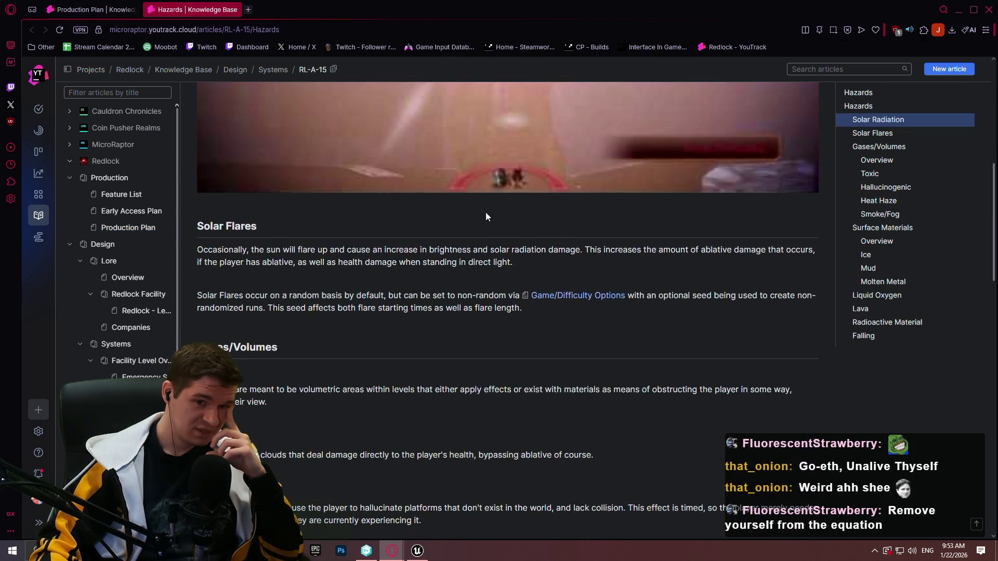
scroll(491, 210, down, 15)
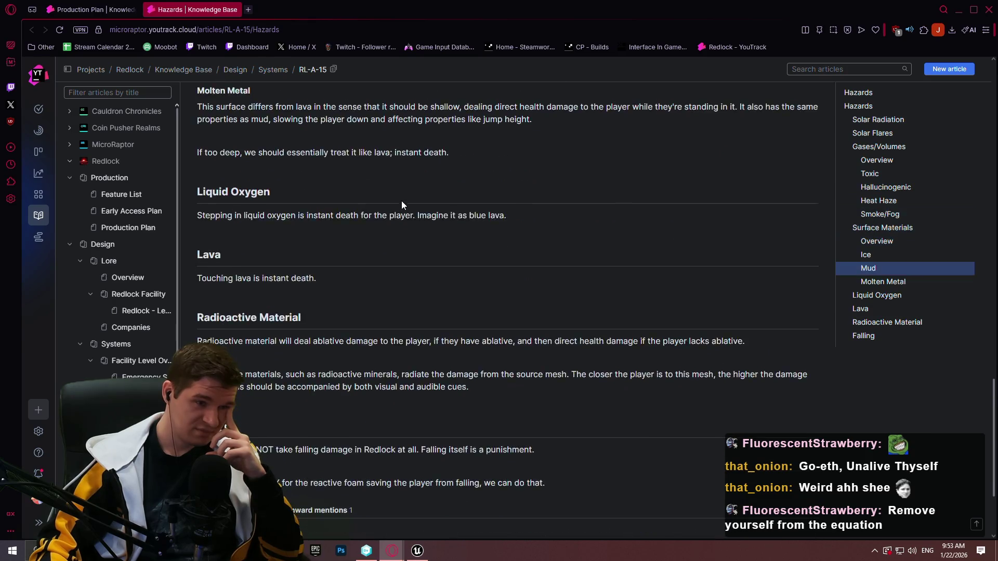
scroll(401, 205, down, 3)
click(233, 10)
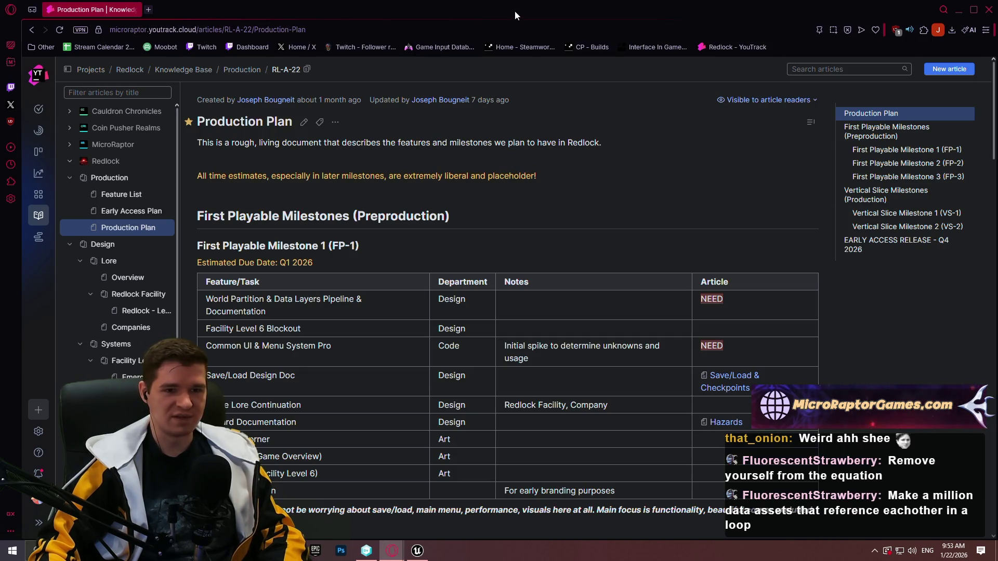
mouse_move(460, 8)
mouse_down()
mouse_move(463, 84)
mouse_move(524, 274)
mouse_move(997, 322)
mouse_up()
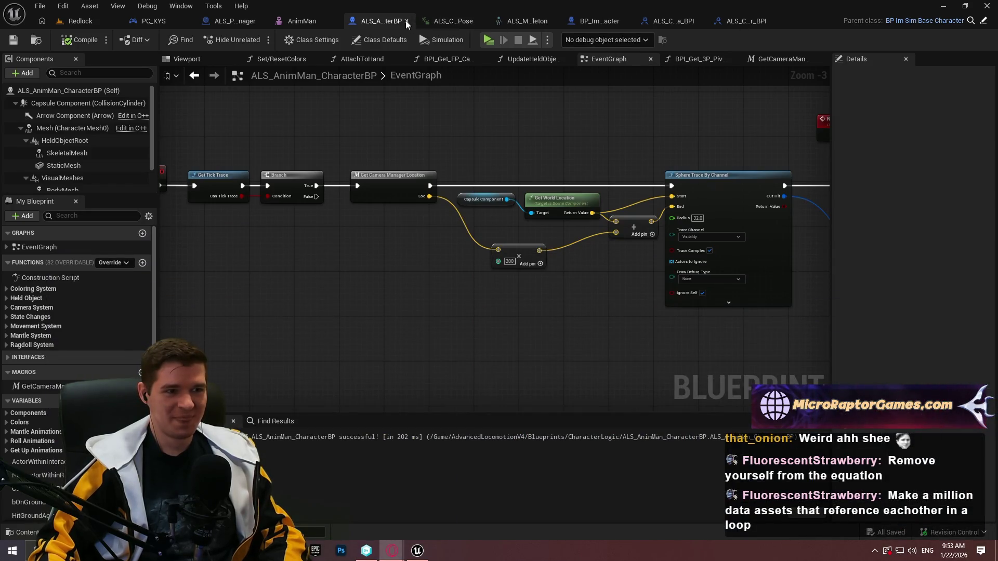
Close all open asset editor tabs, from ALS_AnimMan_CharacterBP through PC_KYS, back to the level.
click(407, 20)
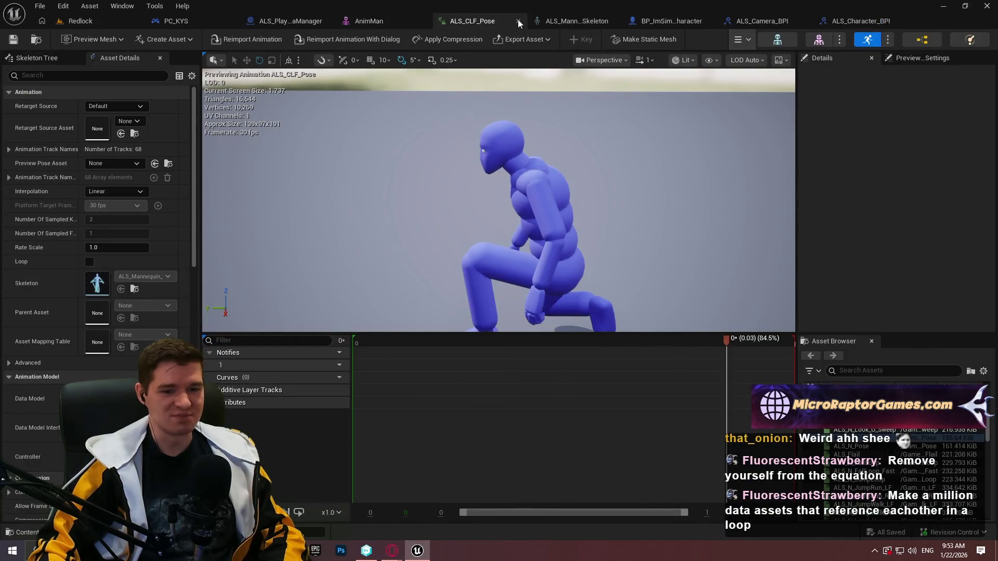
click(519, 21)
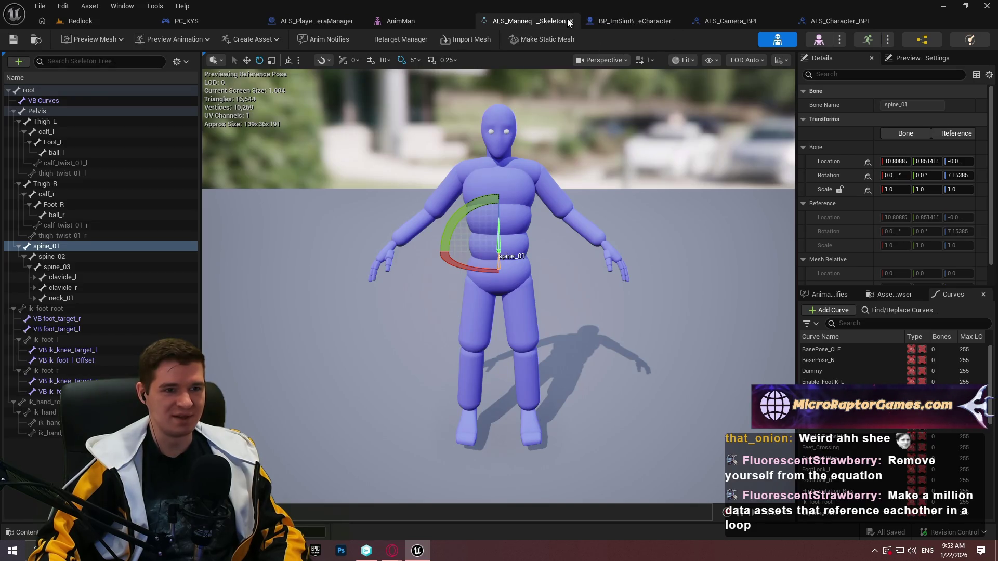
click(571, 21)
click(480, 21)
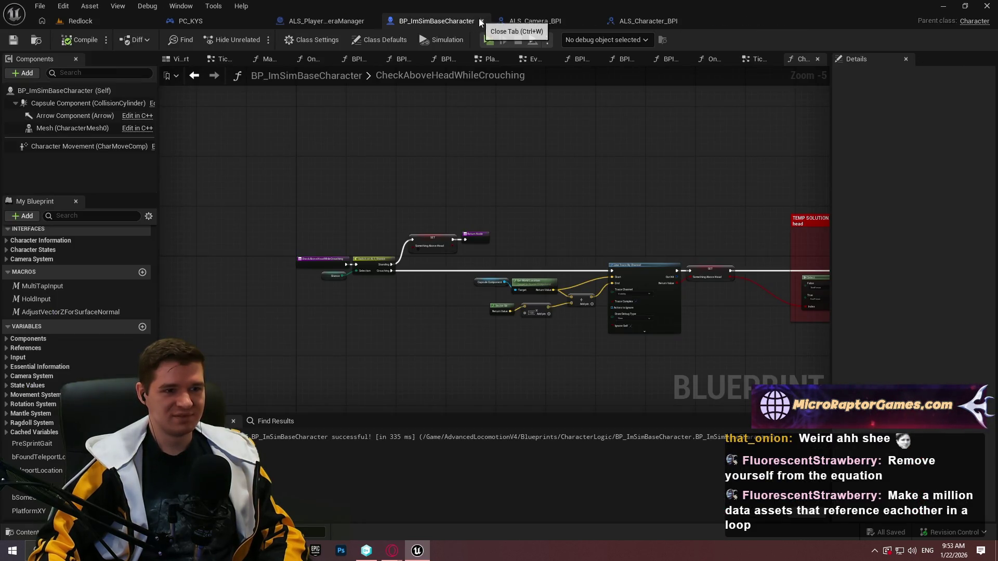
click(482, 20)
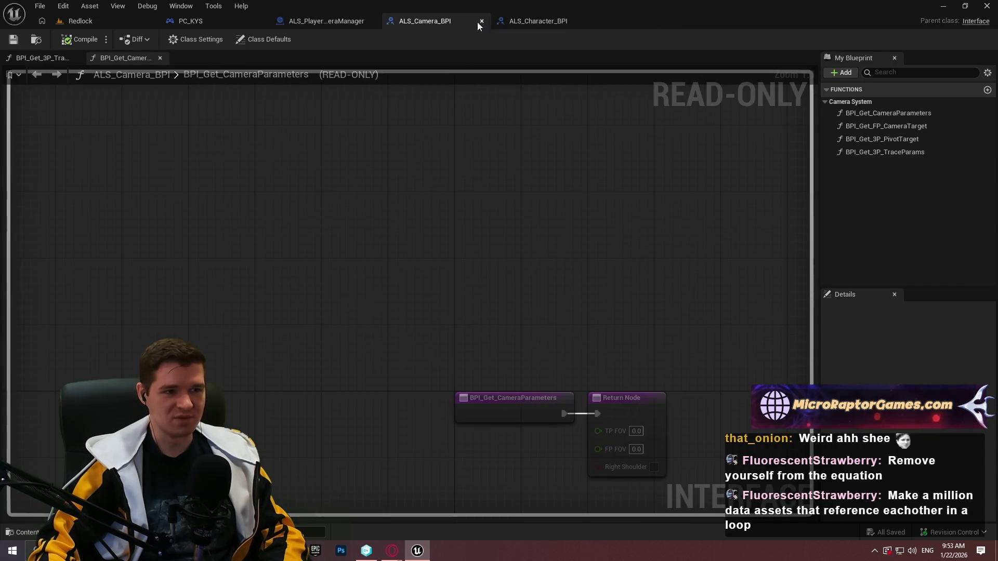
click(481, 21)
click(479, 21)
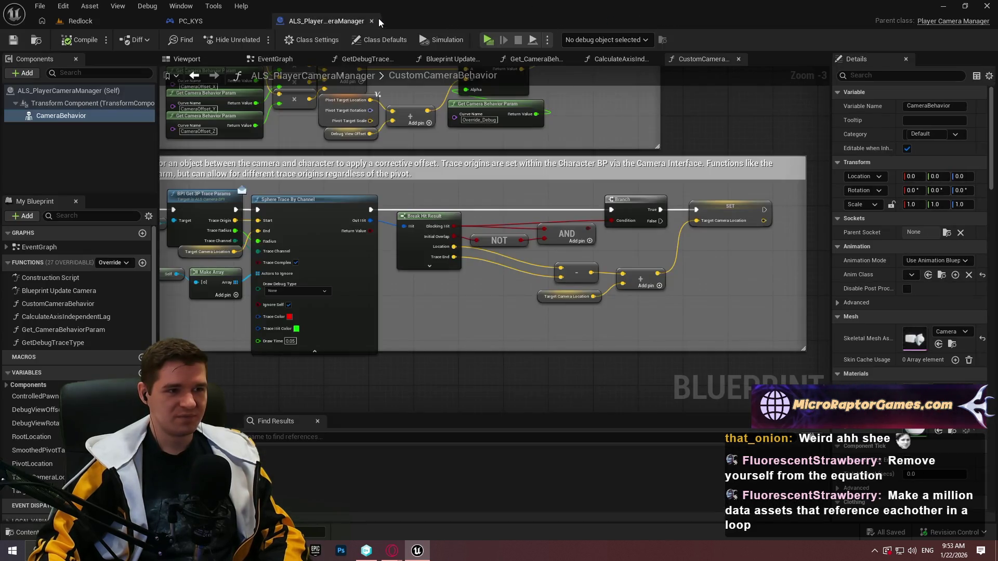
click(371, 20)
click(264, 21)
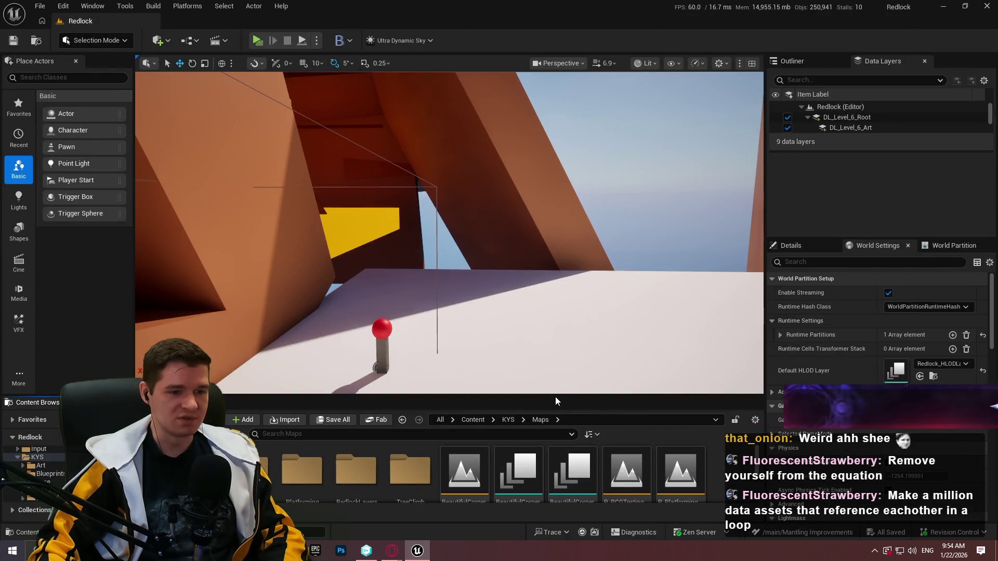
Open ALS_AnimMan_CharacterBP and BP_ImSimBaseCharacter from AdvancedLocomotionV4 > Blueprints > CharacterLogic.
drag(559, 397, 535, 285)
click(471, 308)
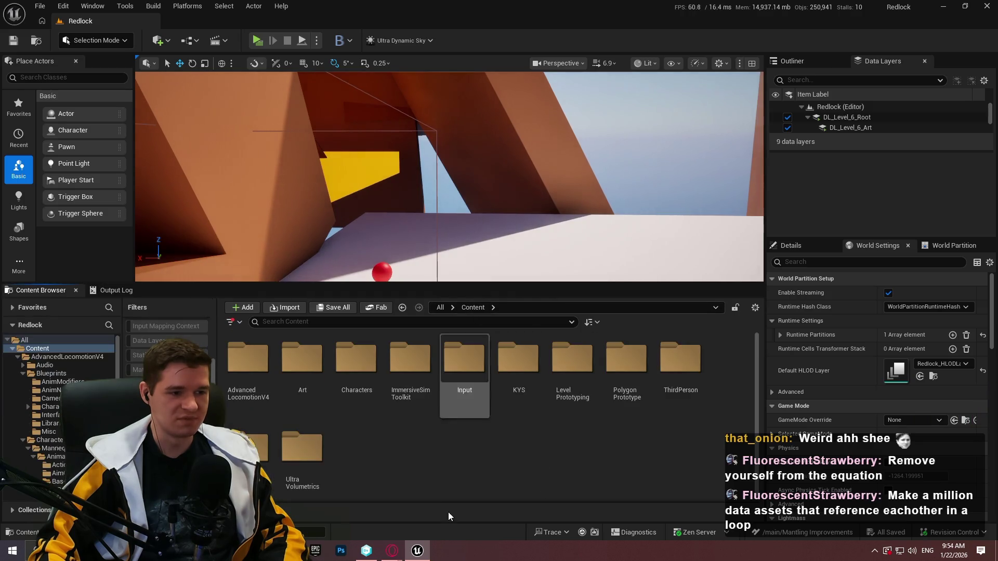
double_click(262, 367)
double_click(302, 364)
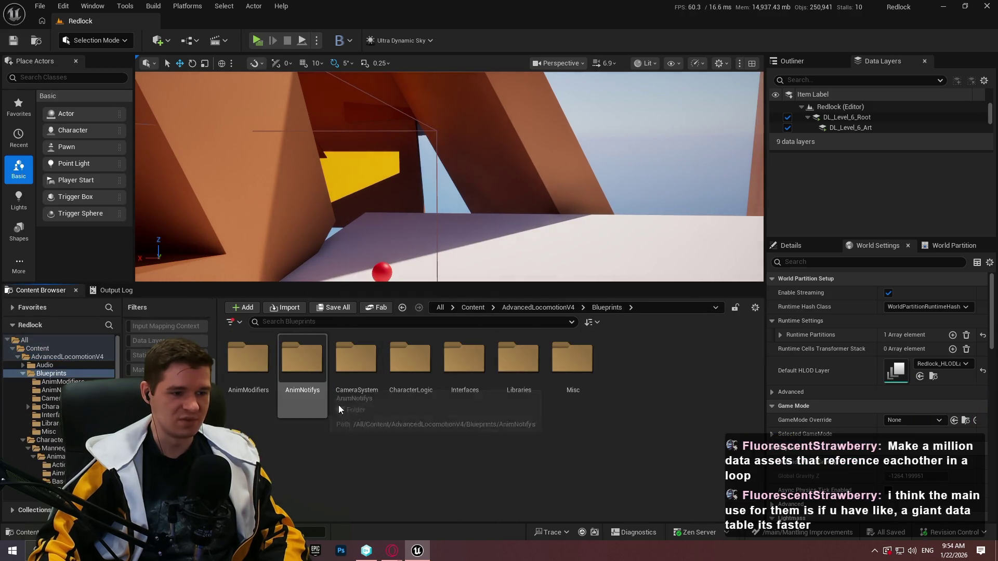
click(415, 382)
double_click(414, 382)
double_click(302, 364)
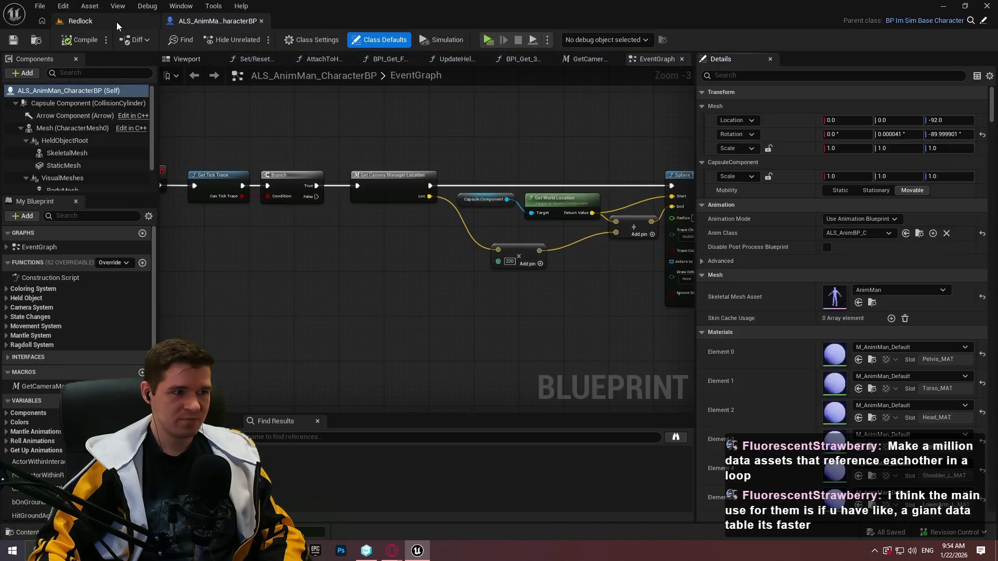
click(116, 21)
double_click(357, 366)
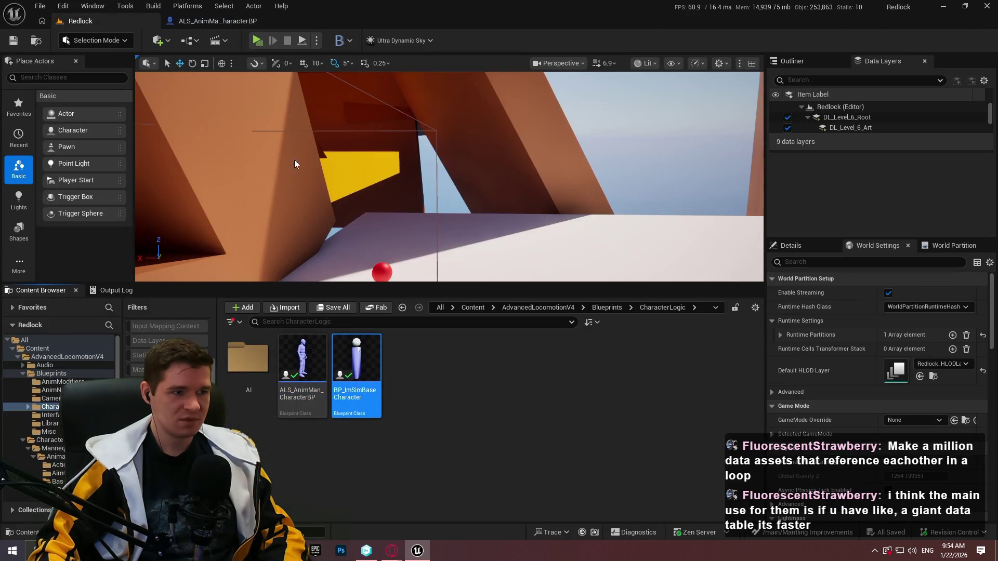
key(alt+Tab)
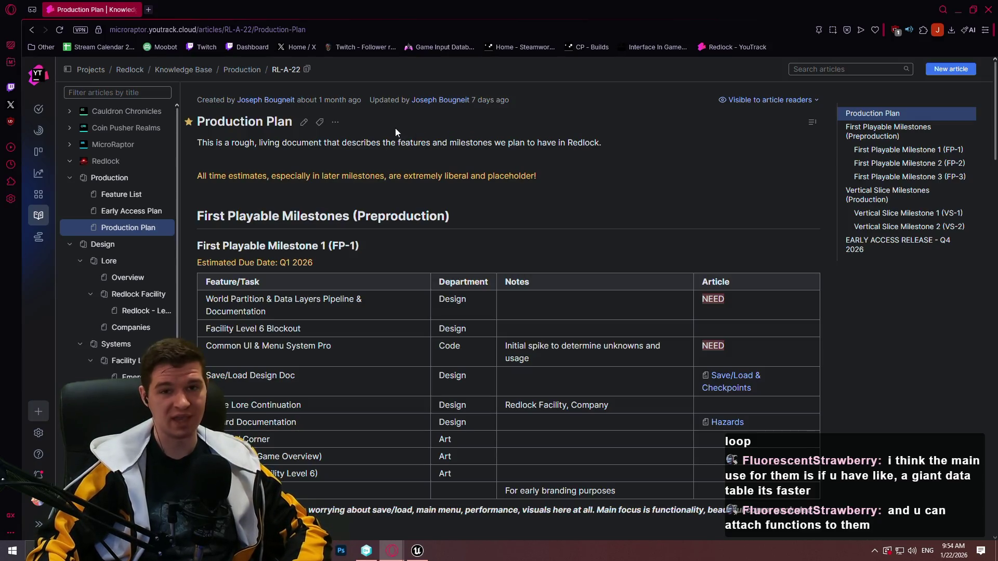
Bring up the Windows Start menu search.
key(super)
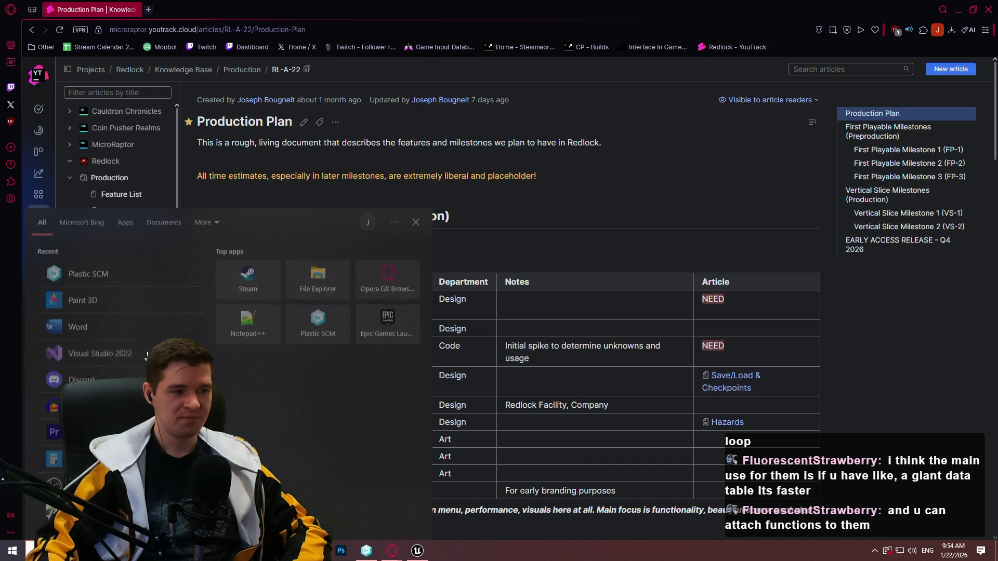
Launch Excel, open CauldronChroniclesData.xlsm, browse the DT_Ingredient sheet, then close Excel.
text(excel)
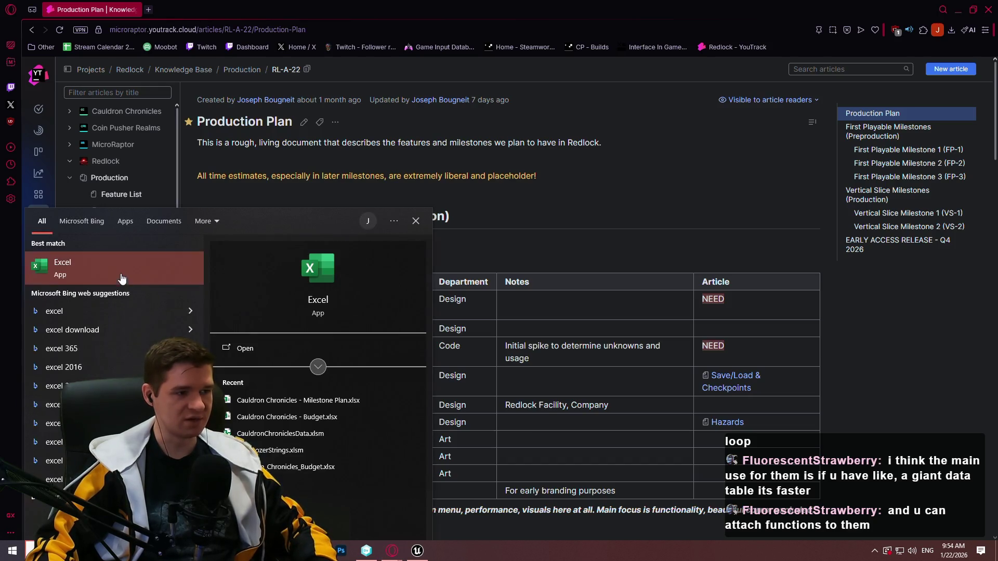
key(Return)
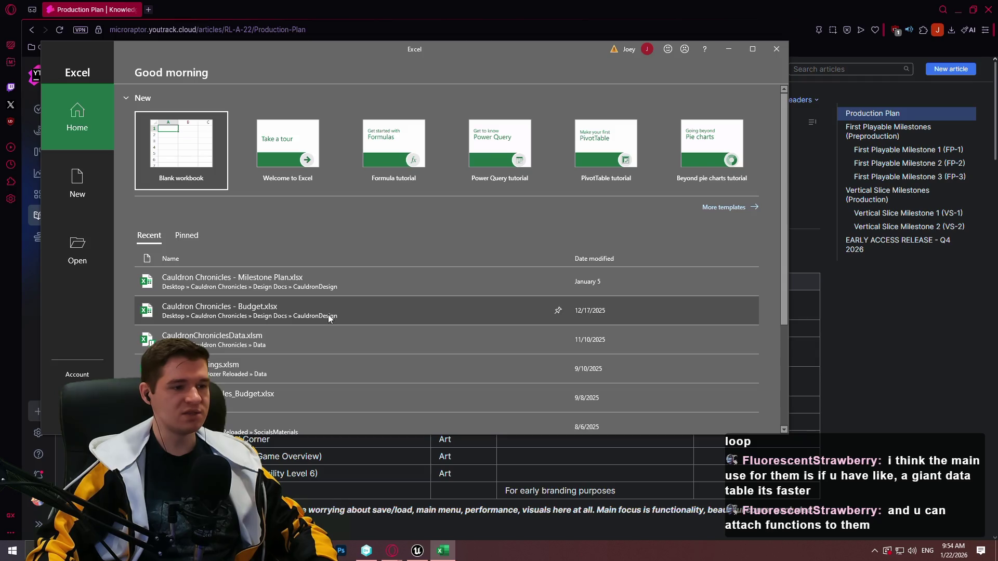
click(329, 342)
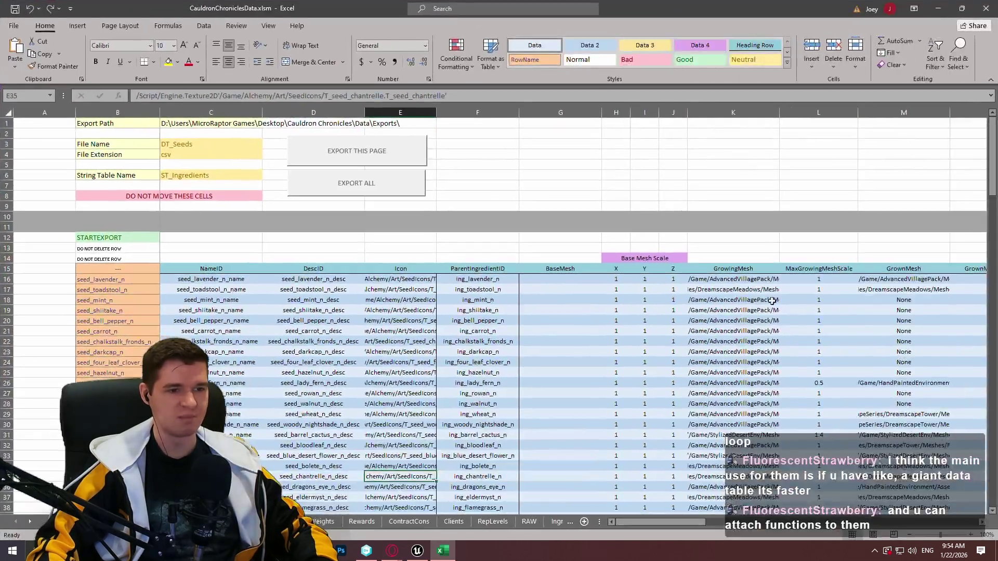
key(ctrl+Page_Up)
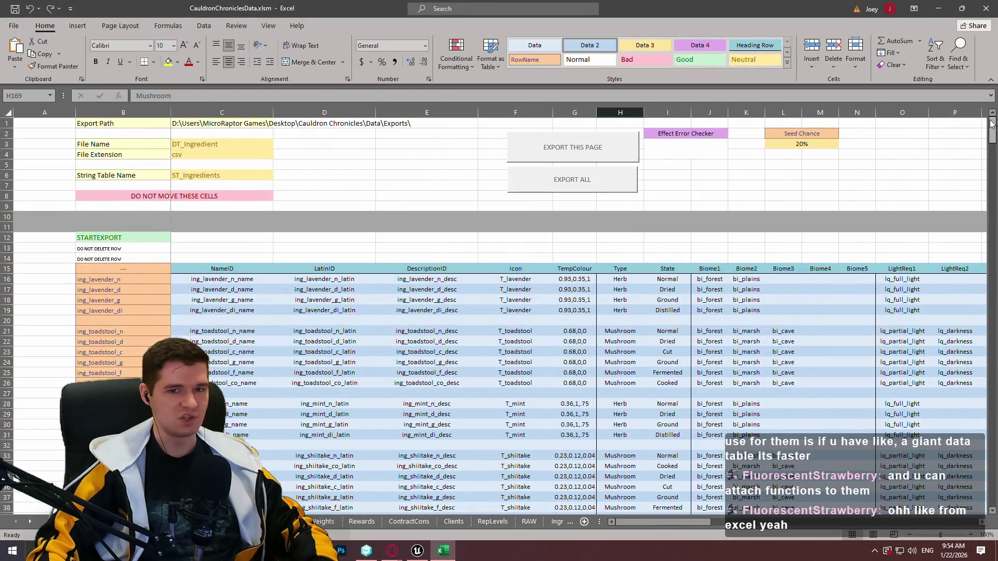
mouse_move(994, 130)
mouse_down()
mouse_move(984, 477)
mouse_move(970, 130)
mouse_move(970, 156)
mouse_move(969, 141)
mouse_up()
mouse_move(697, 522)
mouse_down()
mouse_move(827, 531)
mouse_move(606, 512)
mouse_up()
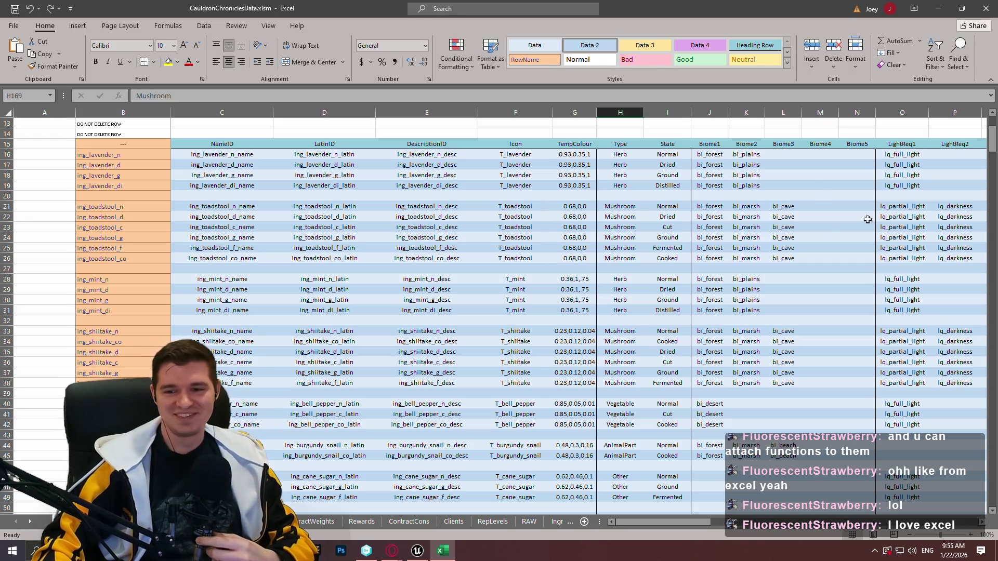
click(990, 13)
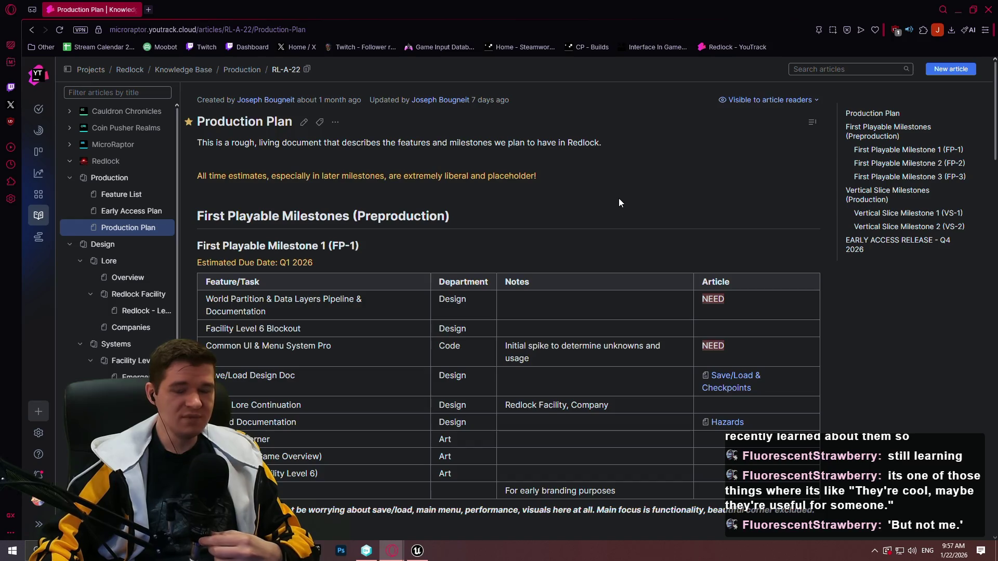
Open the Save/Load & Checkpoints article from the FP-1 milestone table and skim it.
scroll(631, 233, down, 5)
scroll(879, 320, up, 6)
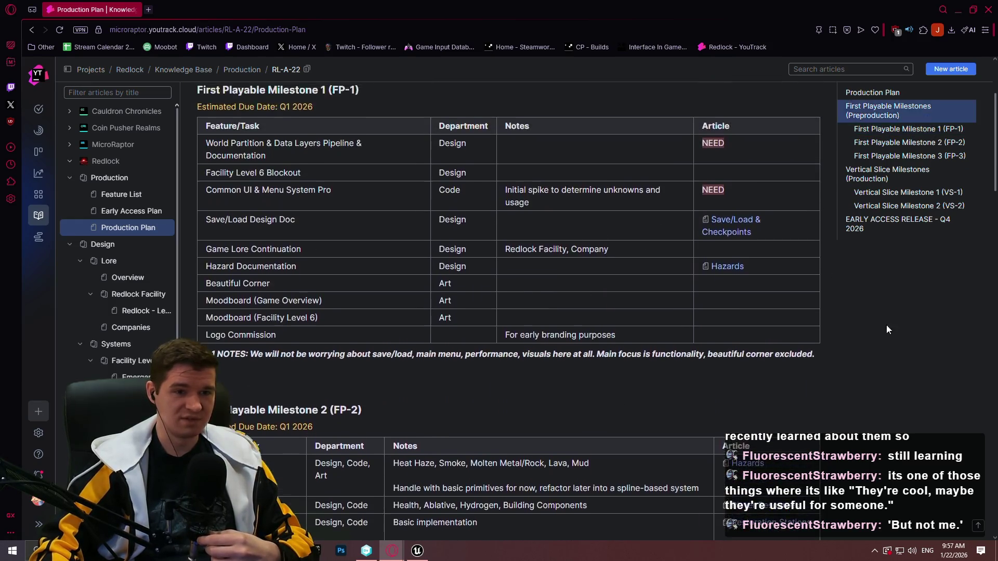
scroll(436, 348, down, 5)
scroll(588, 310, up, 2)
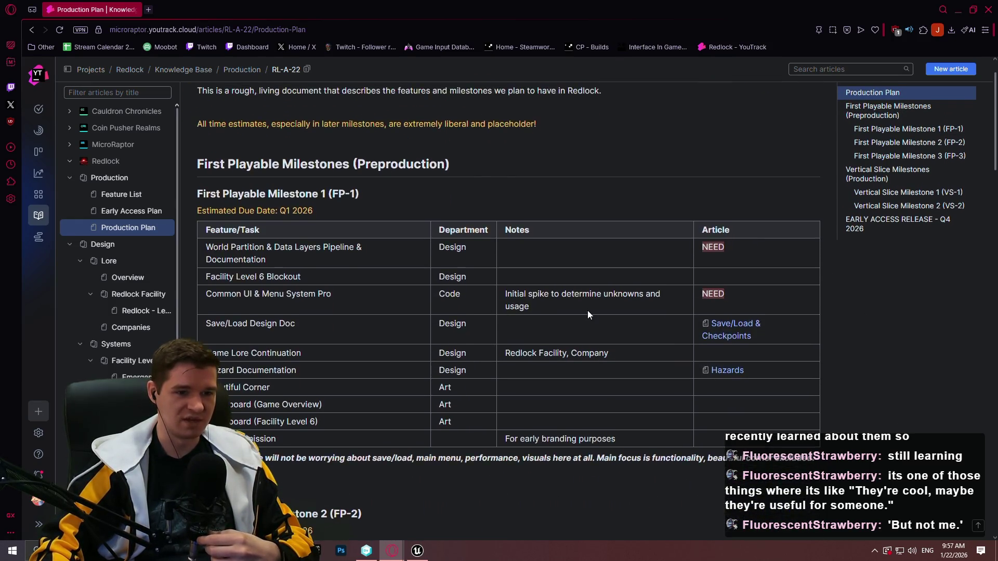
scroll(364, 249, down, 3)
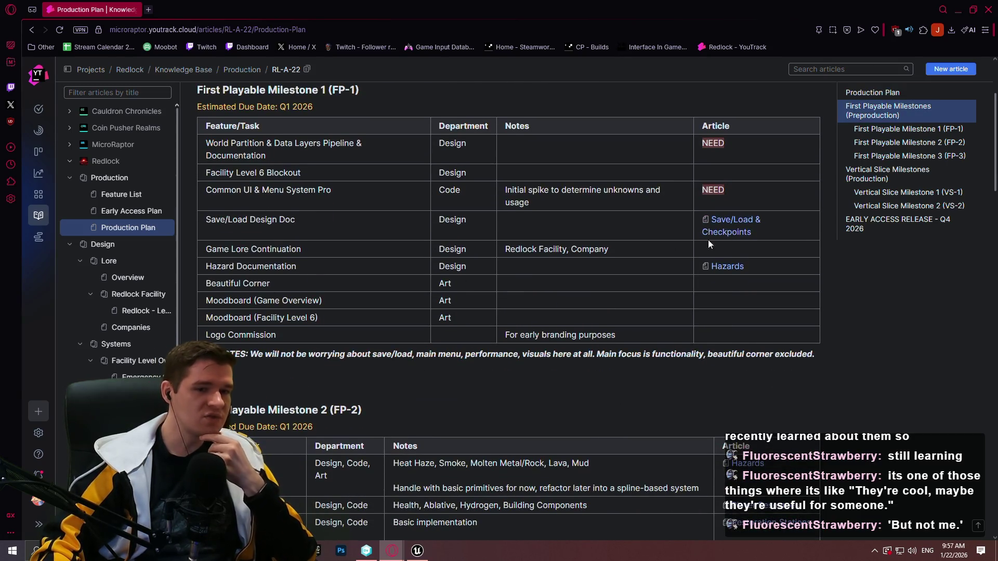
click(746, 232)
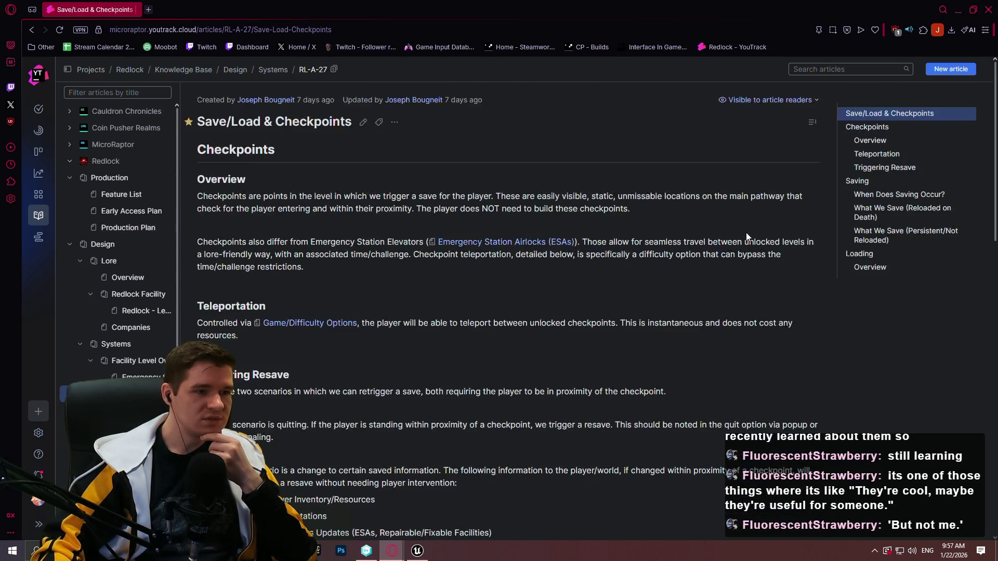
scroll(738, 232, down, 7)
scroll(712, 208, up, 5)
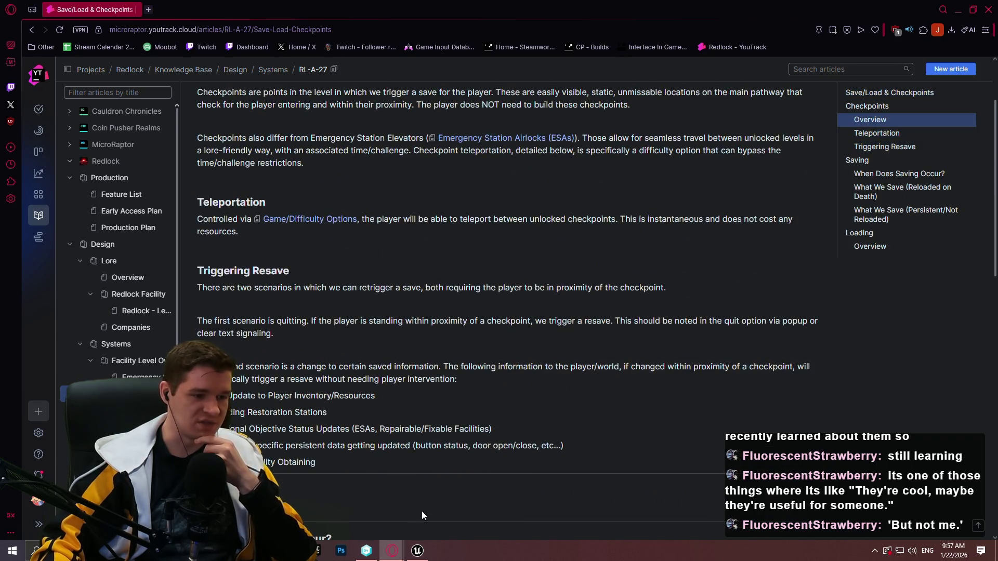
In a new Notepad++ document, write 'double check save/load documentation for secondary/optional objective saving on death'.
key(ctrl+alt+n)
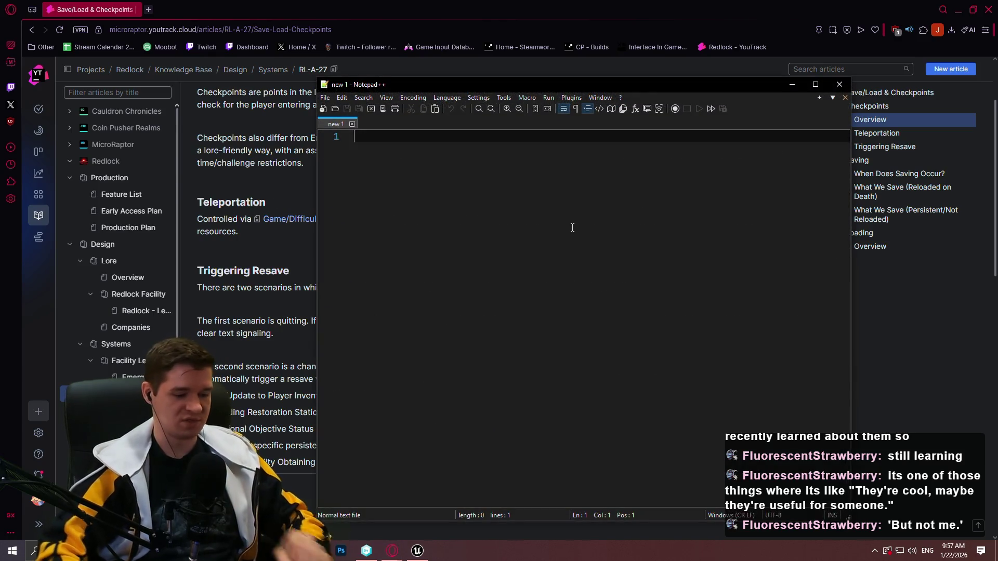
text(douc)
key(BackSpace)
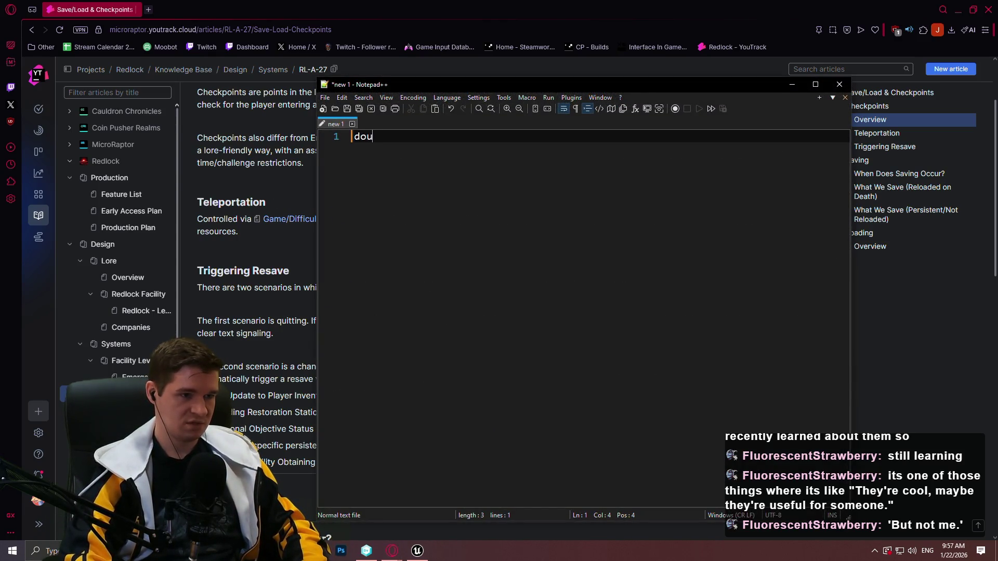
text(ble c)
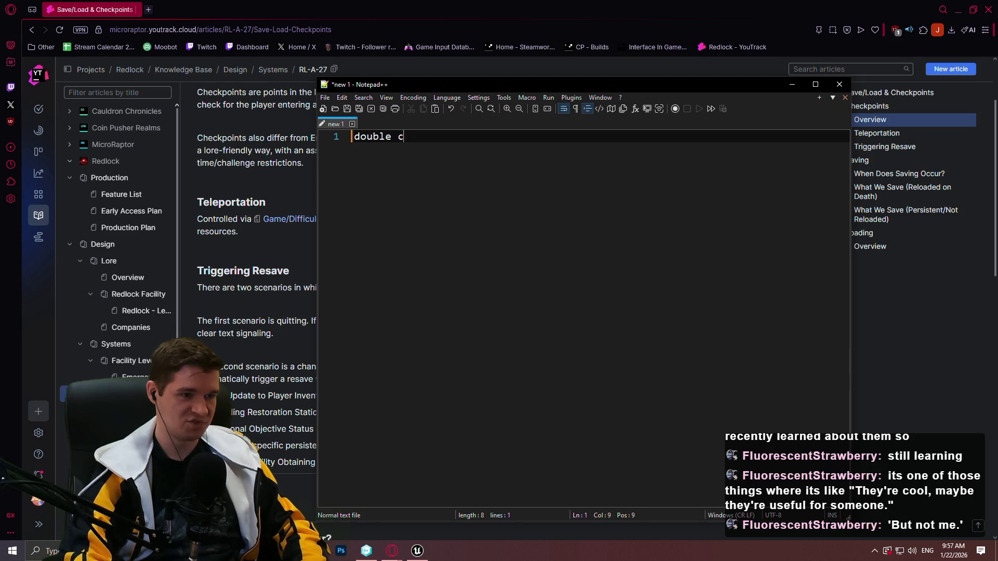
text(heck save/load documet)
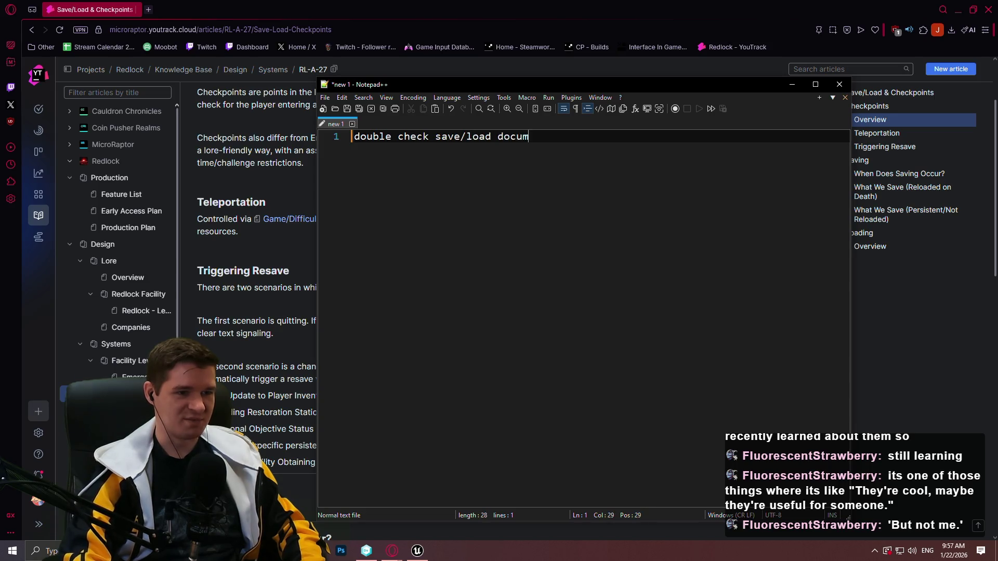
key(BackSpace)
text(ntation for )
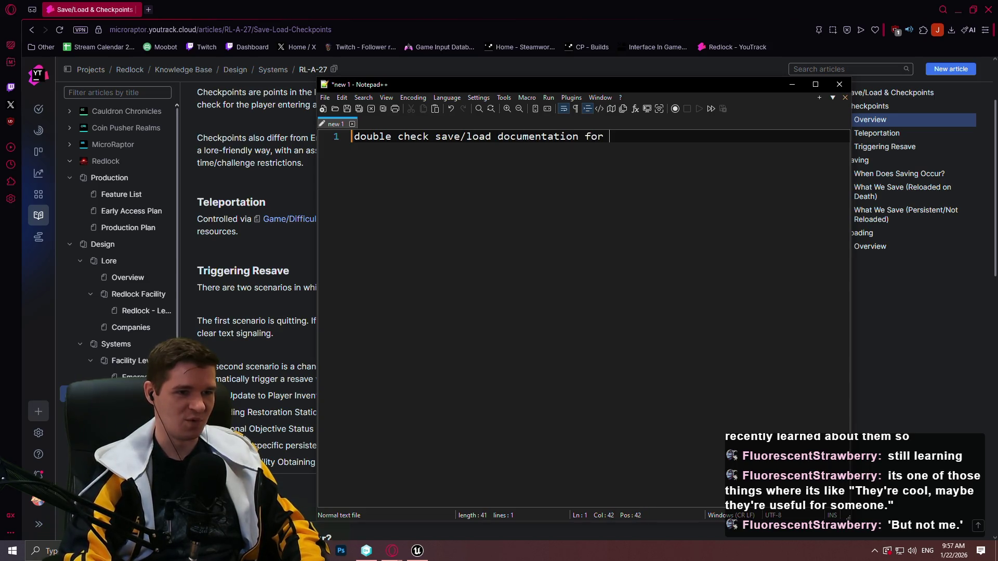
text(sec)
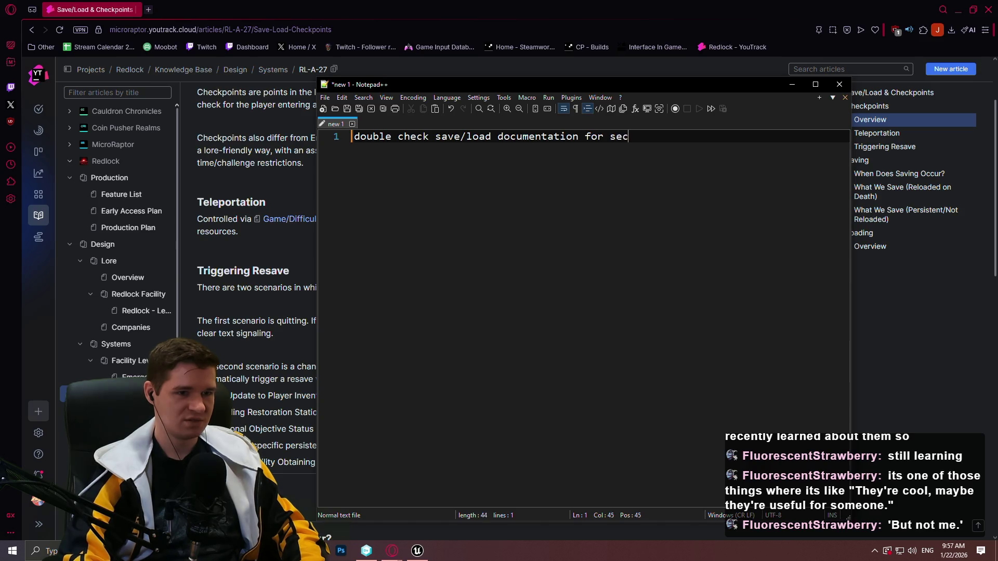
text(ondary/optiona)
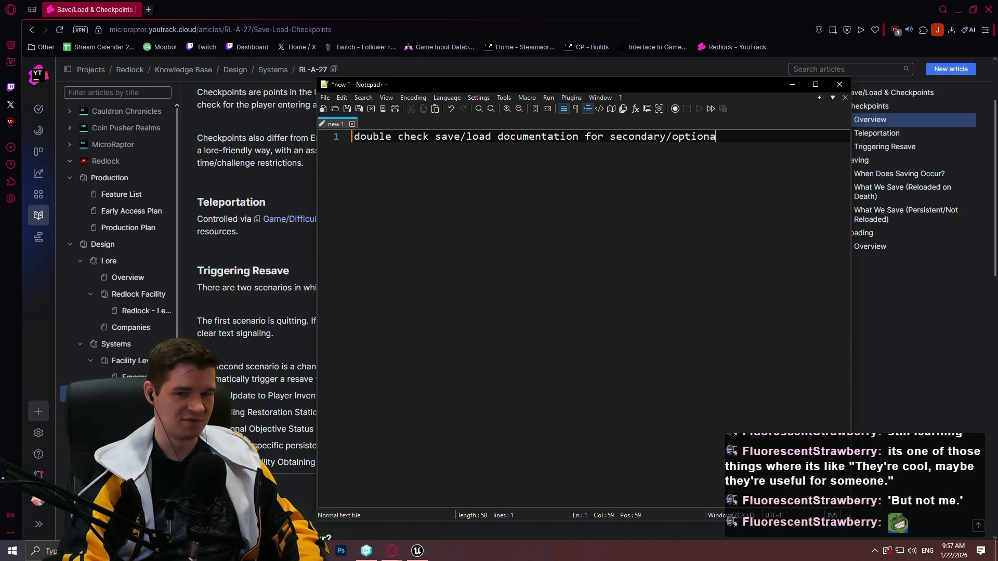
text(l objectives)
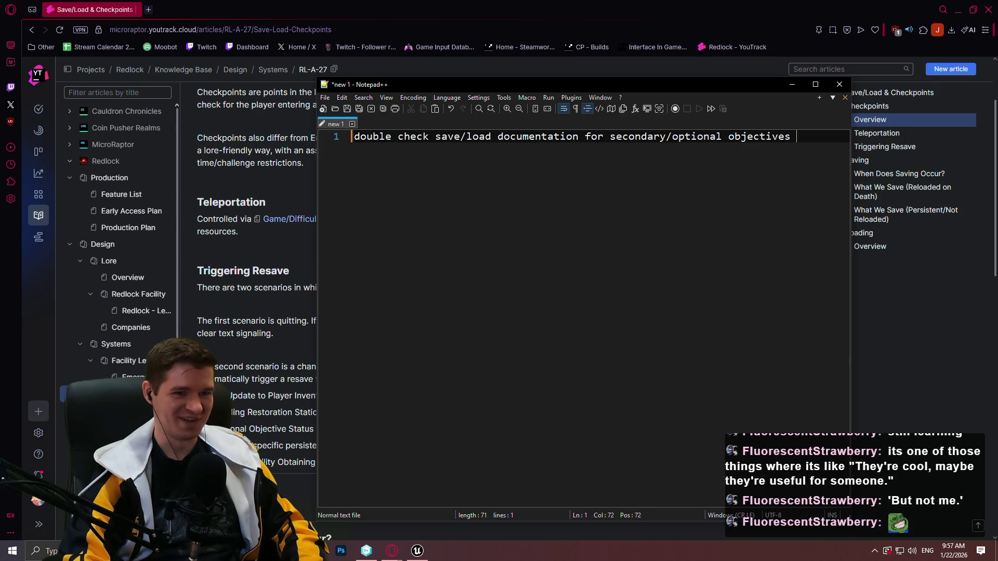
key(BackSpace)
key(BackSpace)
text(saving on death)
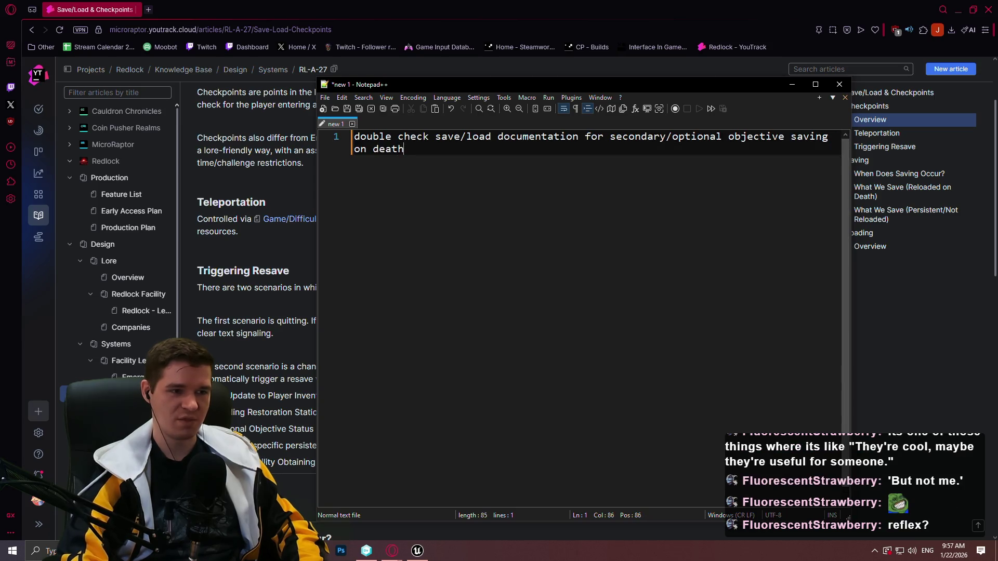
key(Return)
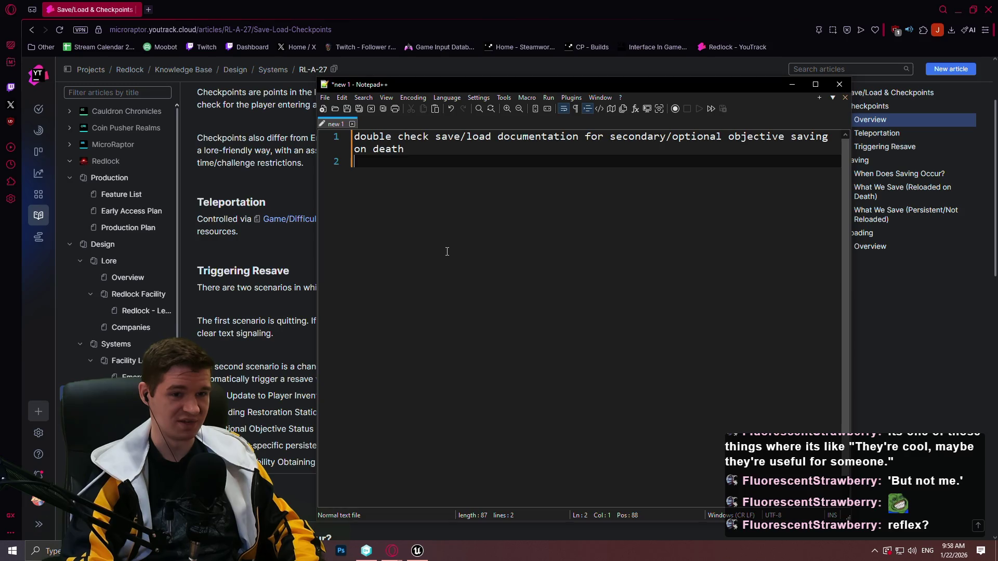
Add the second line 'Clean up player BP', then return to the Production Plan article.
text(f)
key(BackSpace)
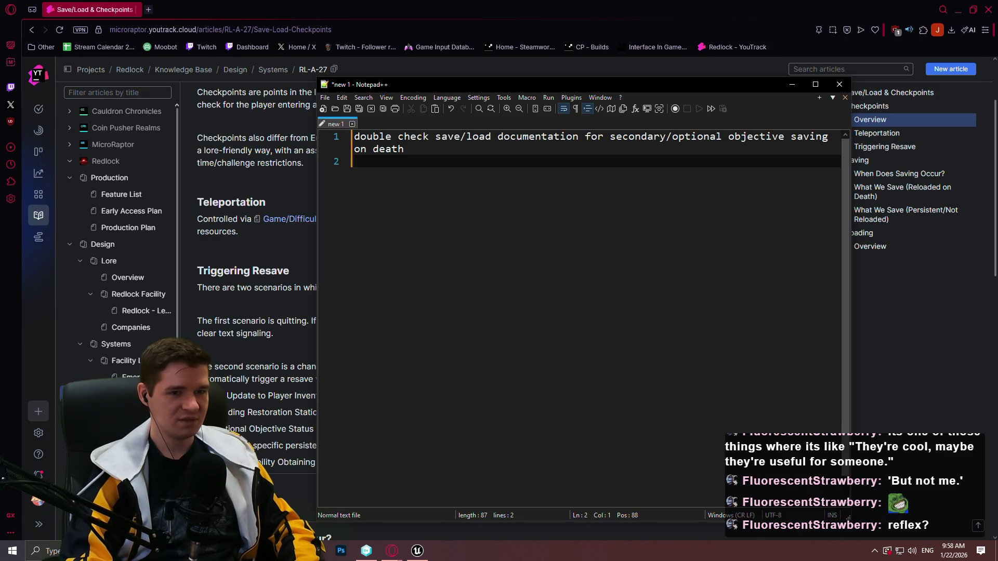
text(Clea)
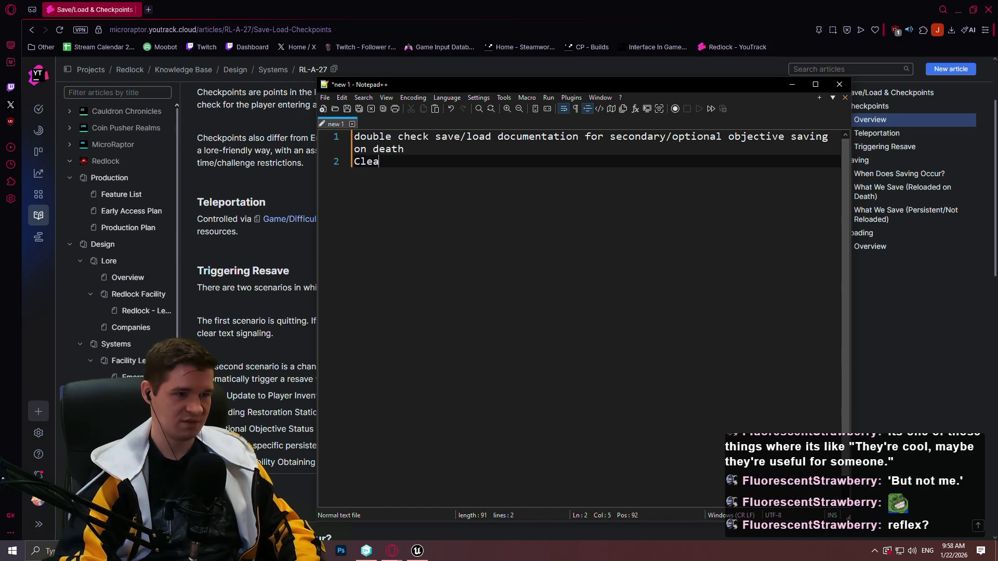
text(n up player BP)
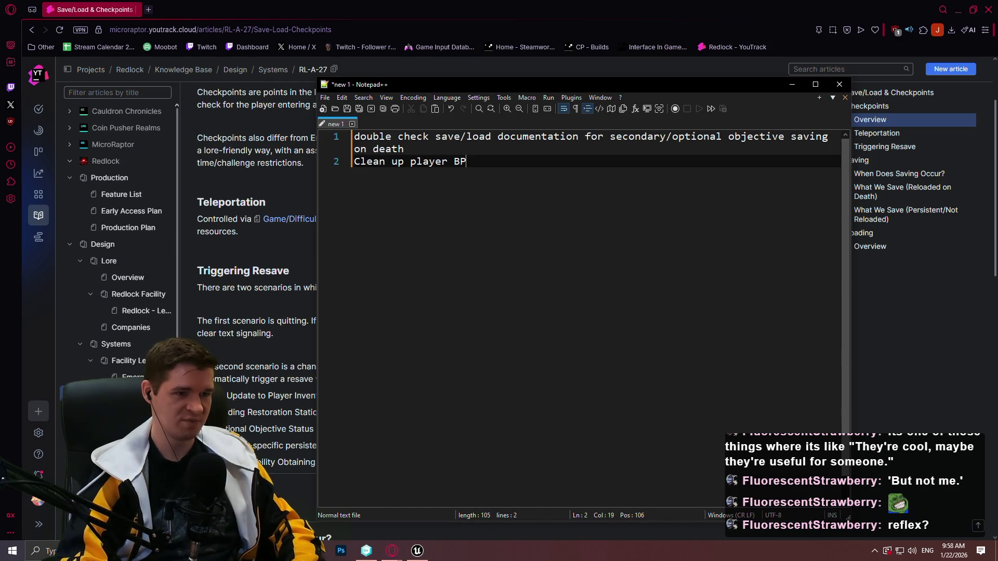
key(Return)
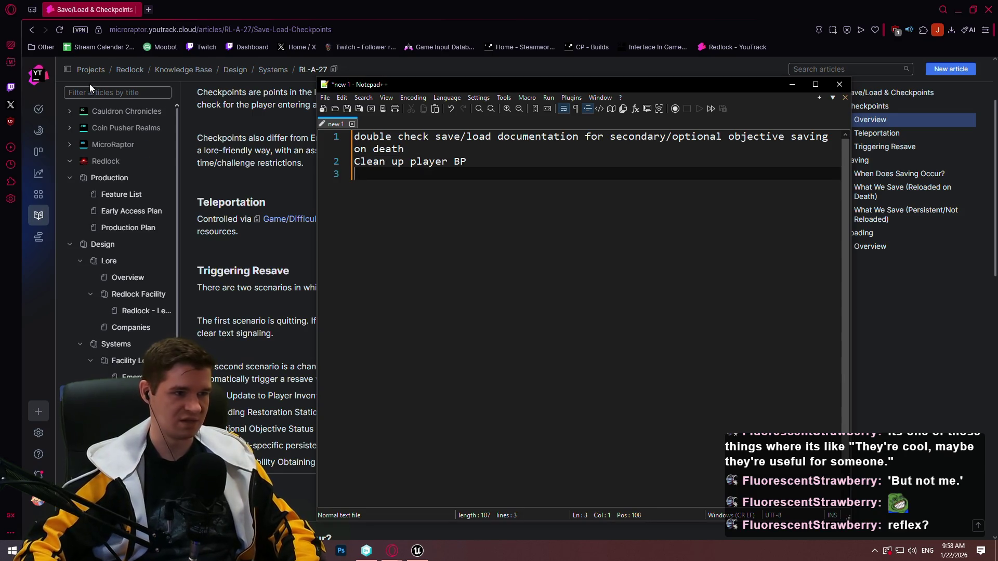
click(36, 31)
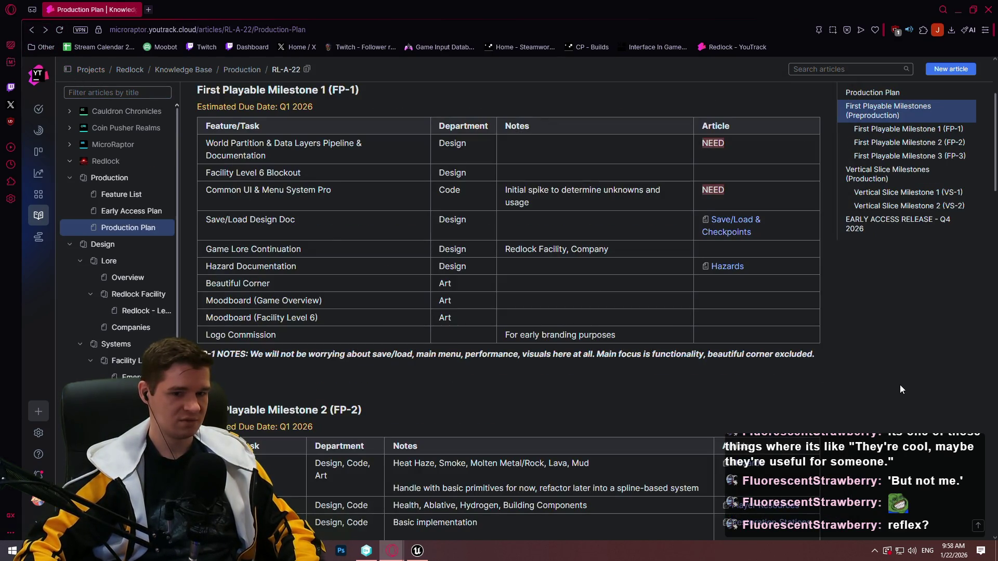
Go back to the Production Plan article and select the first FP-1 task's text.
mouse_move(954, 551)
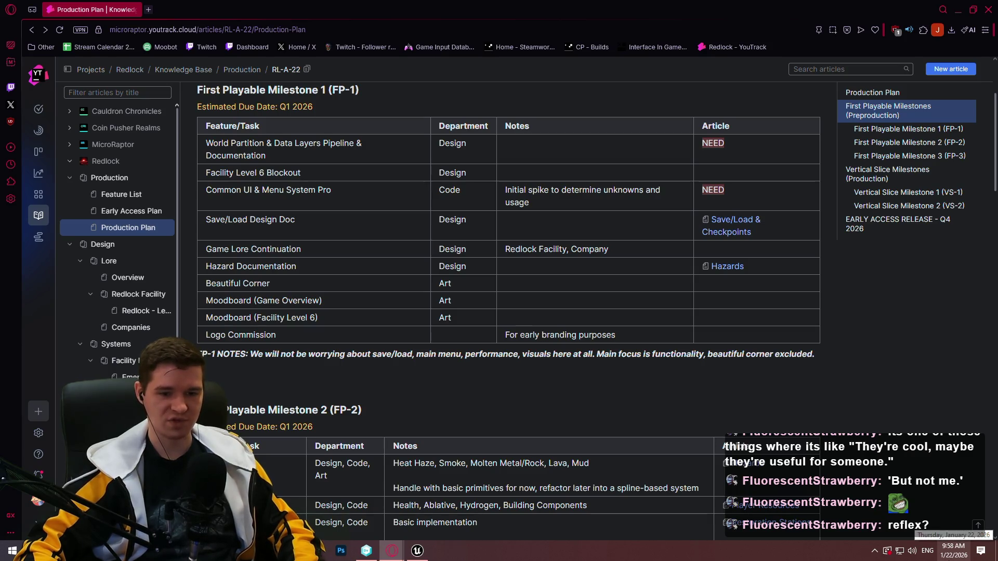
drag(335, 158, 198, 140)
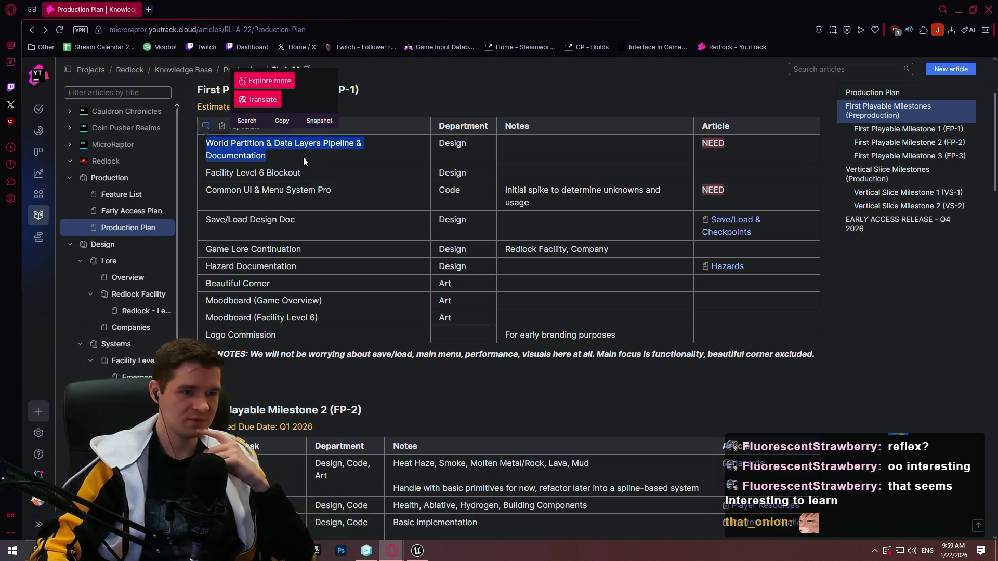
Highlight the Common UI notes, Save/Load Design Doc and Game Lore Continuation tasks while reviewing FP-1.
click(316, 153)
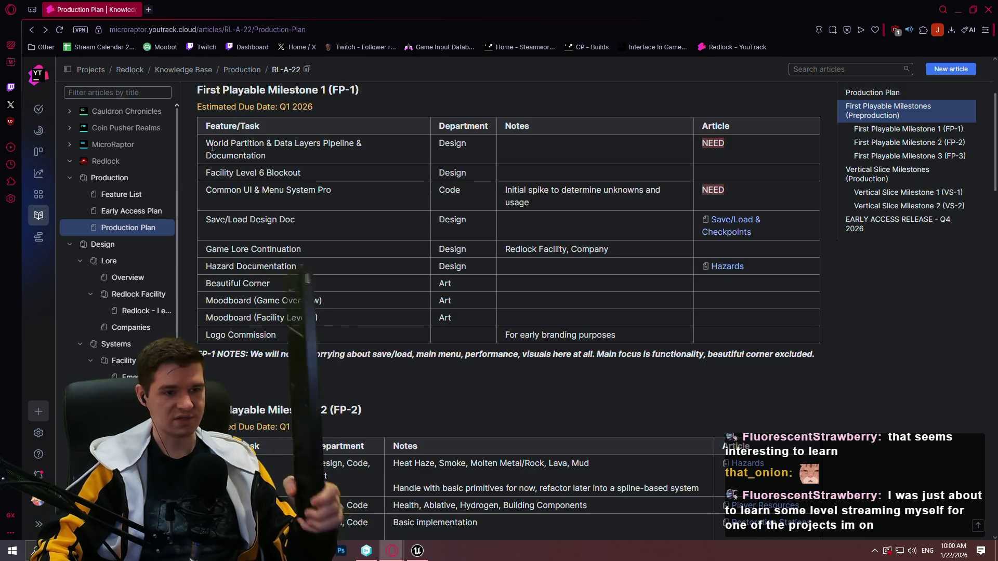
mouse_move(530, 202)
mouse_down()
mouse_move(570, 189)
mouse_move(559, 189)
mouse_up()
drag(305, 218, 205, 220)
click(296, 247)
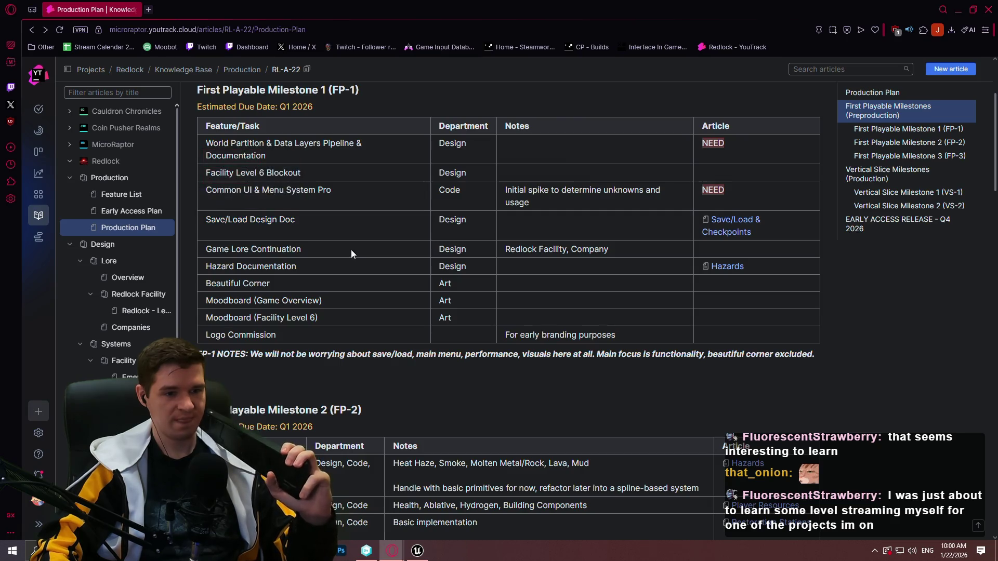
mouse_move(344, 249)
mouse_down()
mouse_move(205, 249)
mouse_move(204, 143)
mouse_move(202, 241)
mouse_up()
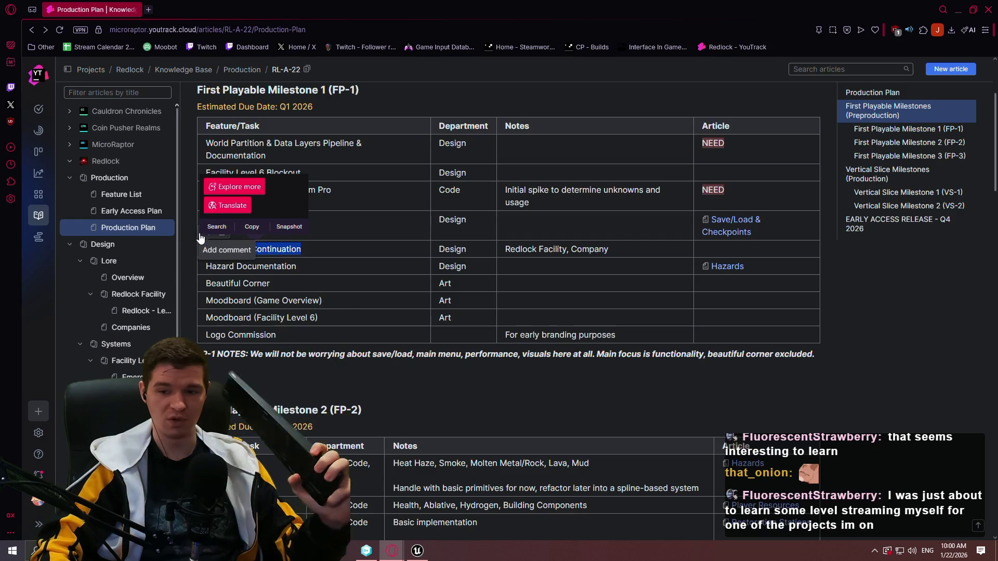
Highlight the two Moodboard tasks and the early branding note, then open a new browser tab.
click(305, 269)
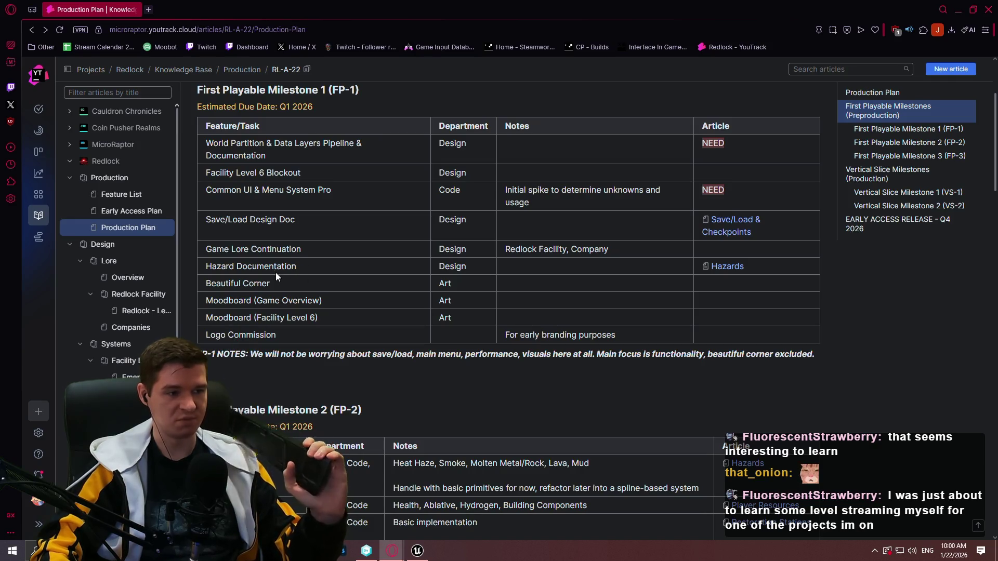
mouse_move(363, 314)
mouse_down()
mouse_move(210, 294)
mouse_move(206, 284)
mouse_up()
drag(650, 336, 508, 333)
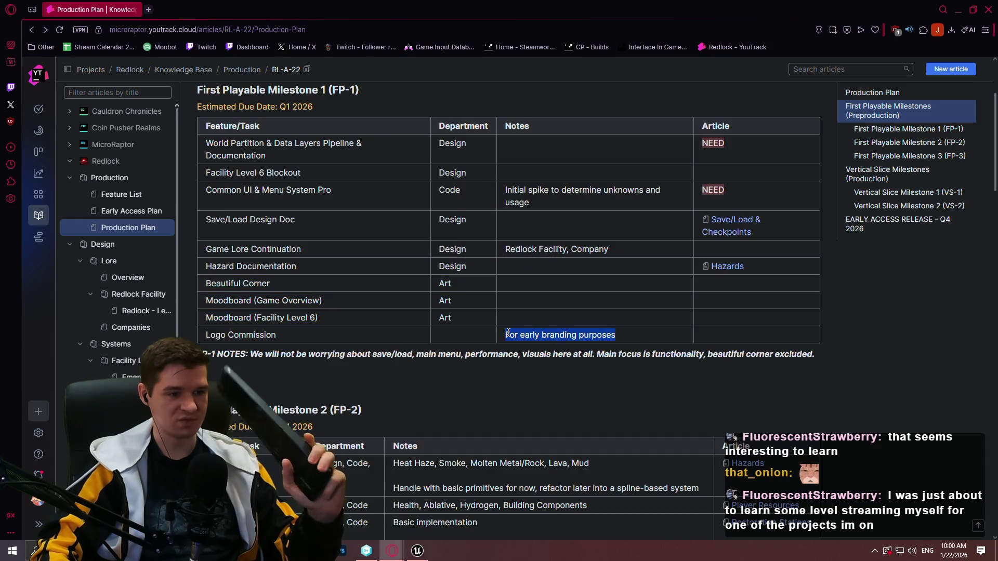
click(624, 346)
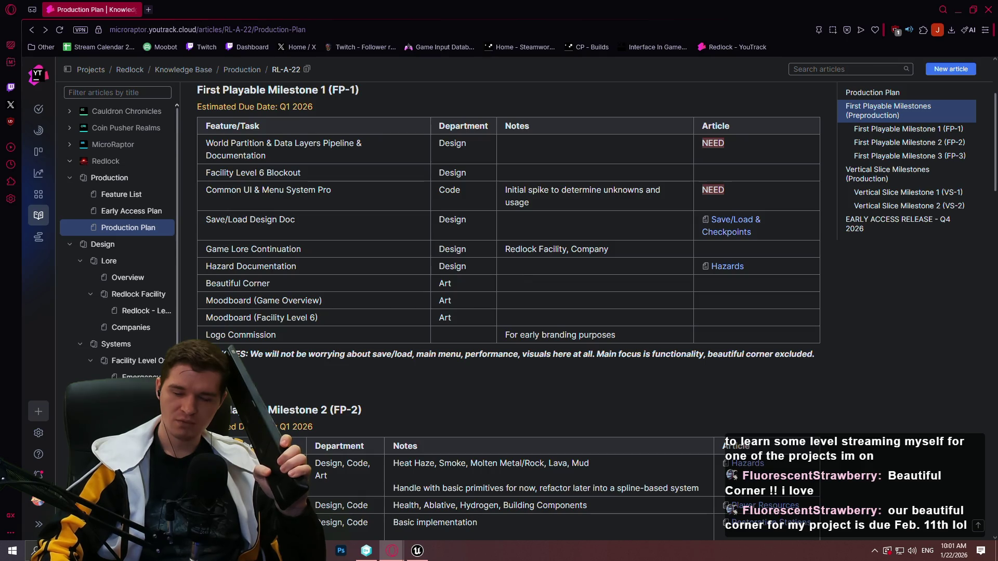
key(ctrl+t)
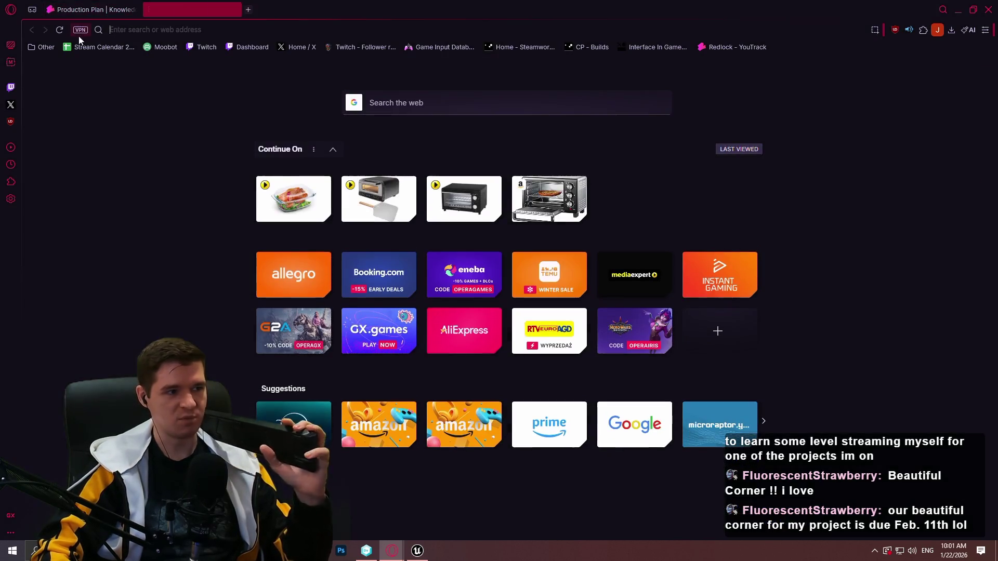
Load Stream Calendar 2026, pick a Redlock Development day, and return to the Production Plan.
click(85, 46)
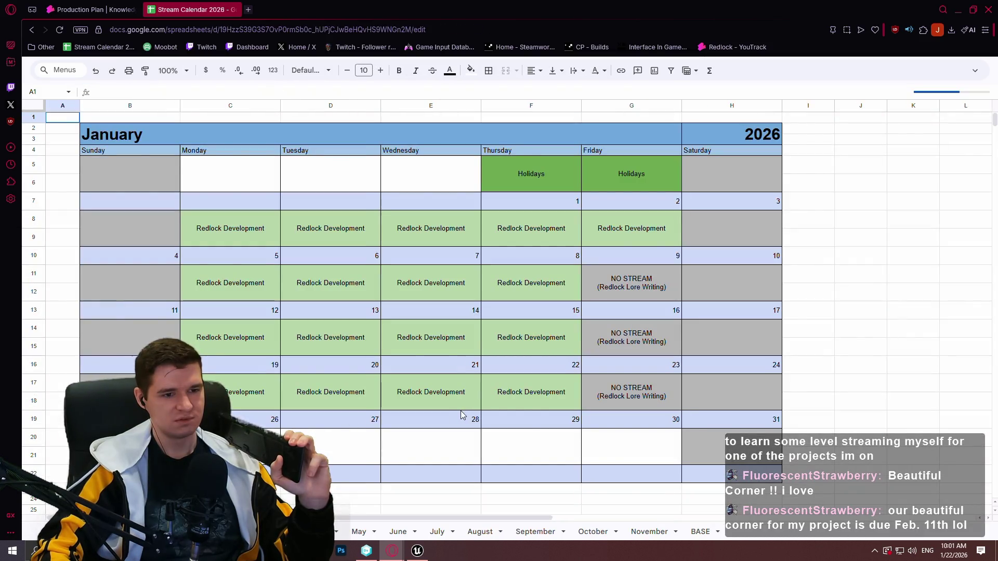
click(457, 401)
click(110, 7)
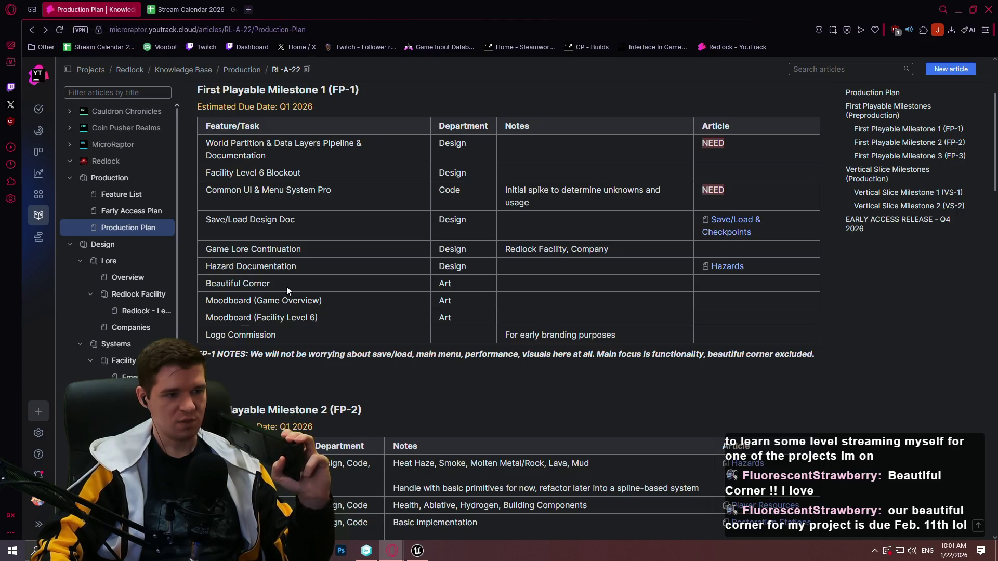
drag(287, 289, 213, 286)
drag(278, 335, 216, 334)
right_click(208, 334)
click(351, 279)
drag(290, 282, 214, 284)
drag(276, 335, 208, 334)
drag(348, 285, 202, 283)
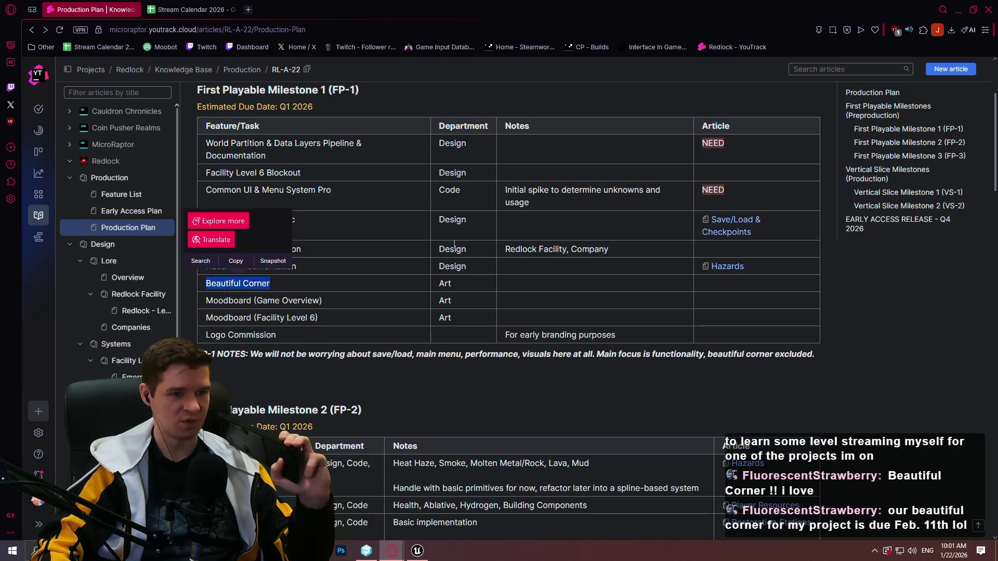
click(423, 189)
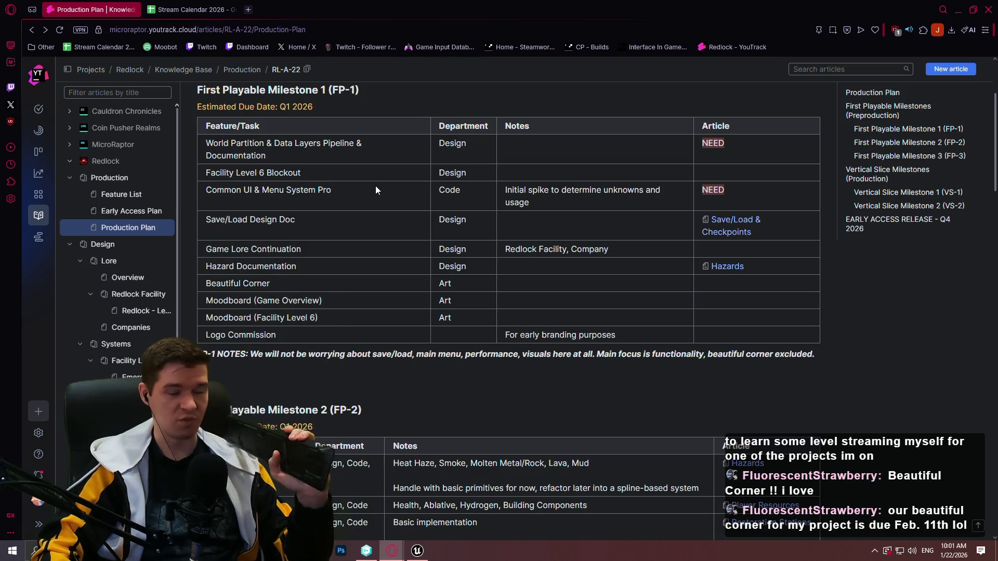
scroll(366, 181, down, 7)
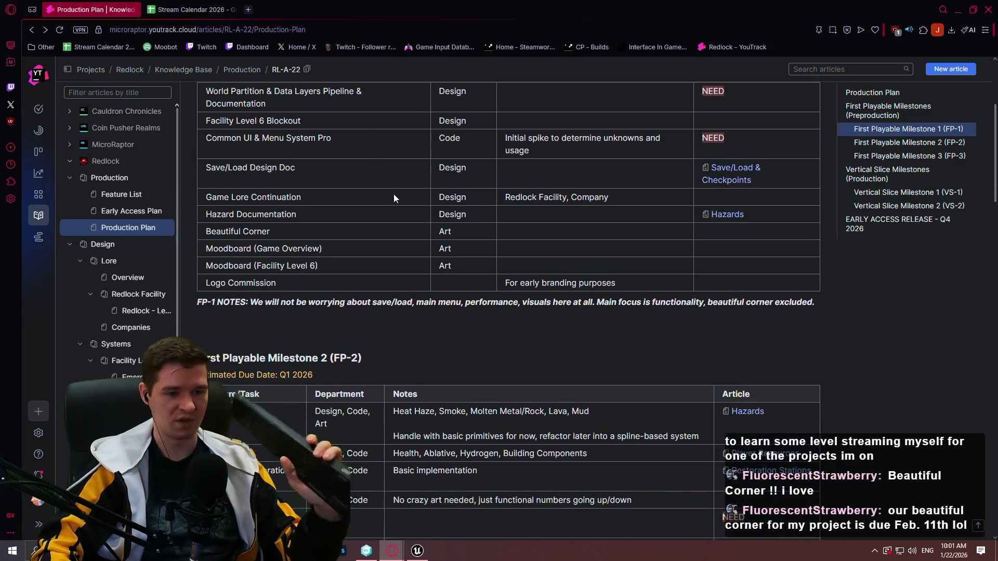
Skim the FP-2 and FP-3 tables, then highlight the FP-2 Steam Input note.
scroll(352, 210, up, 8)
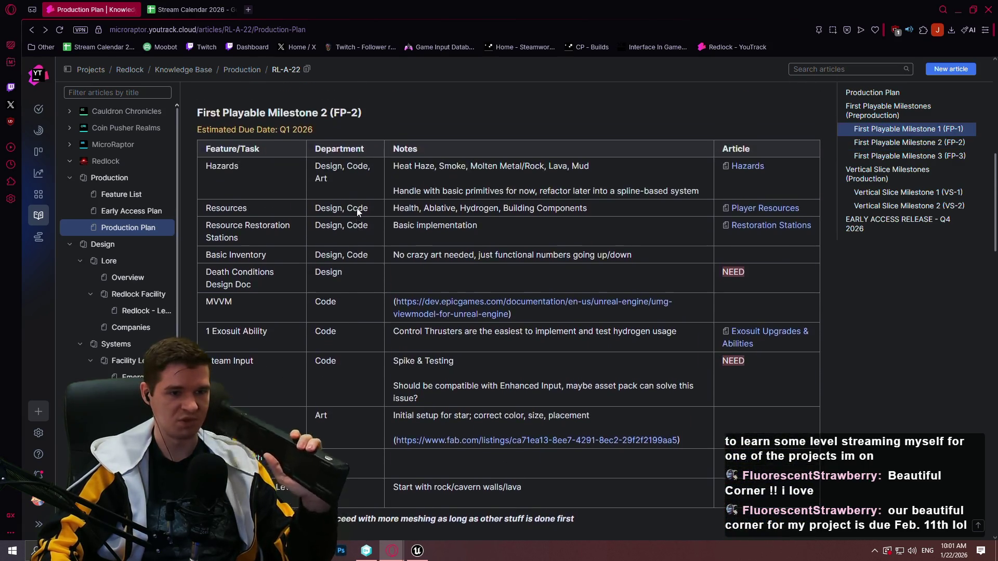
scroll(355, 210, down, 2)
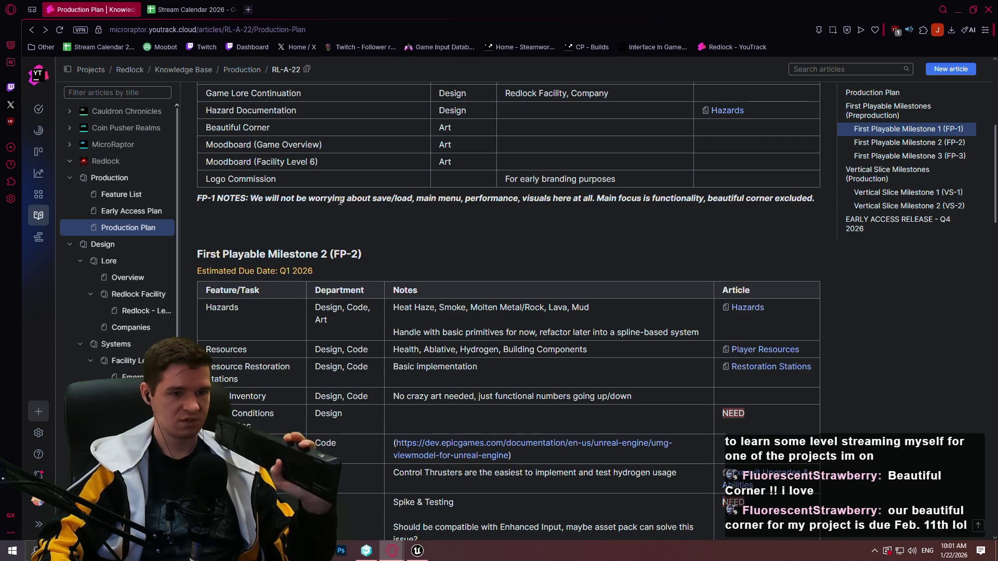
scroll(340, 201, down, 3)
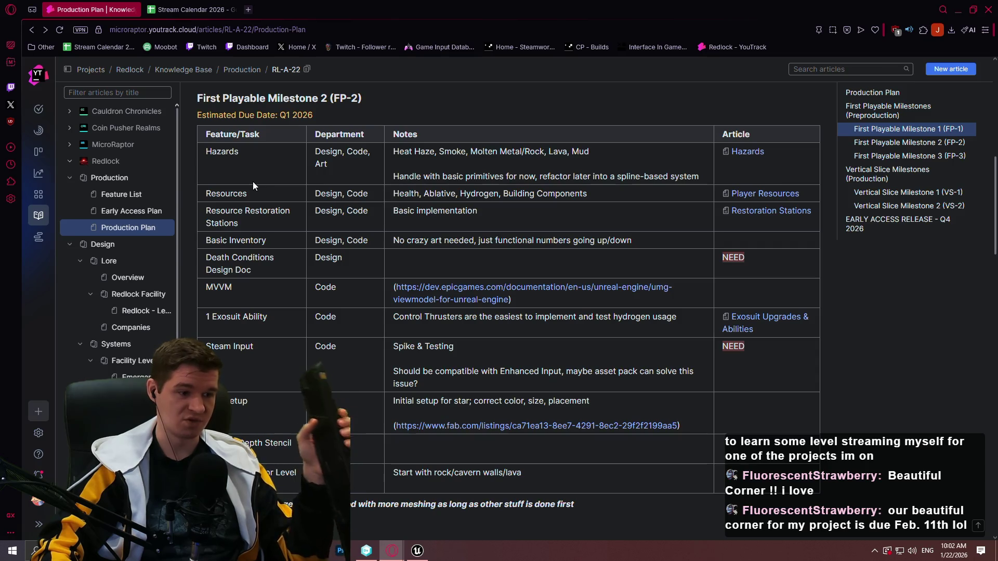
scroll(252, 180, down, 6)
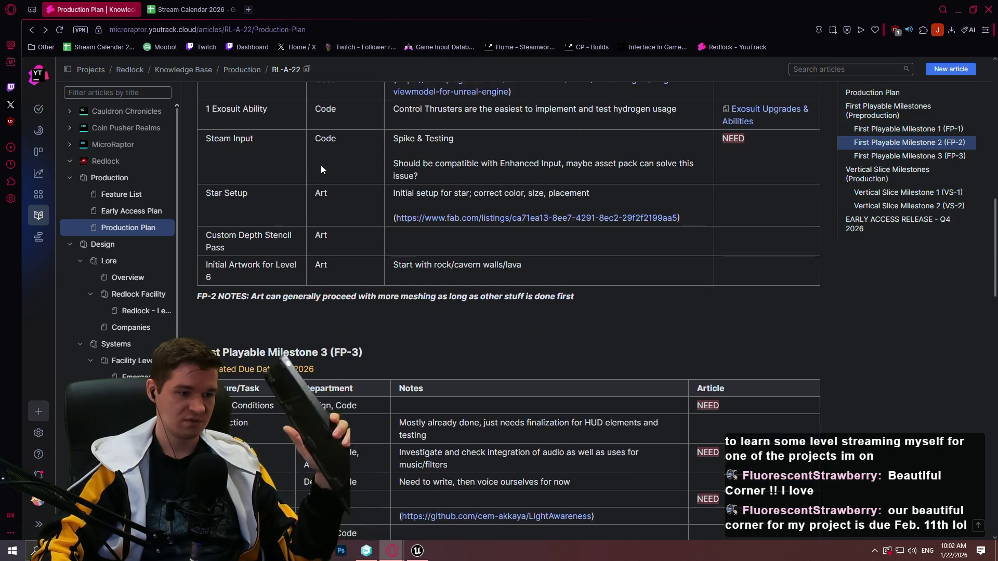
scroll(310, 168, down, 4)
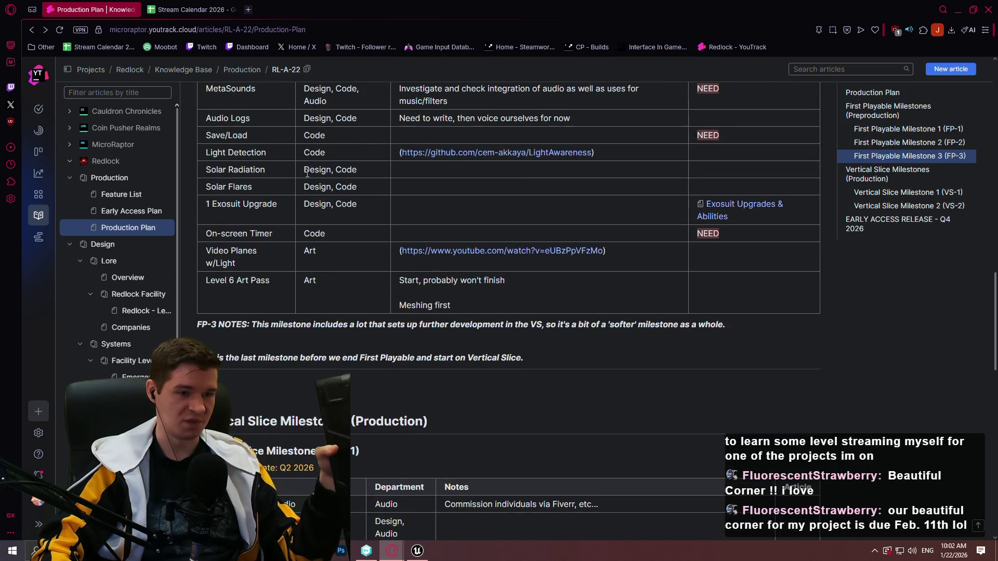
scroll(292, 179, up, 6)
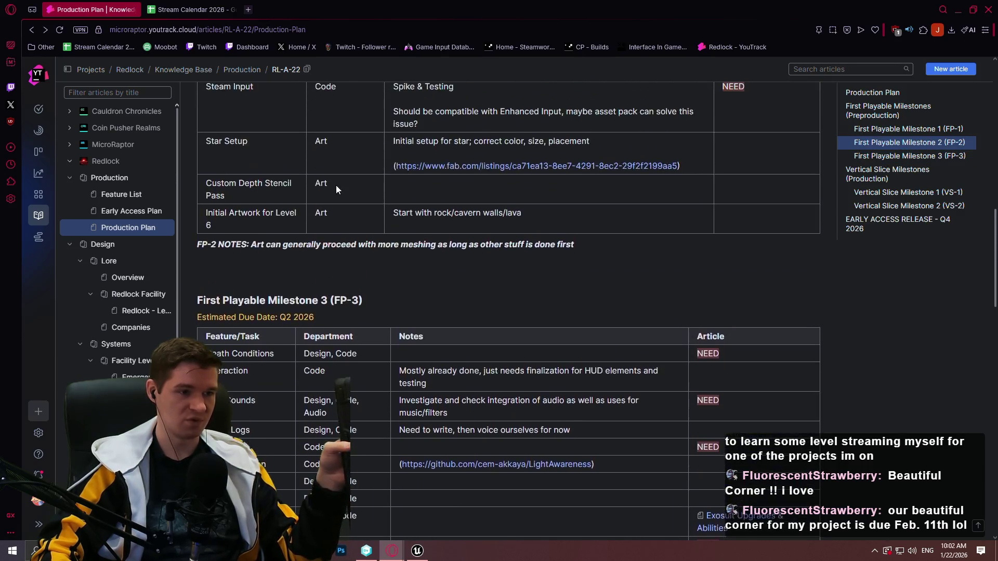
scroll(369, 224, up, 3)
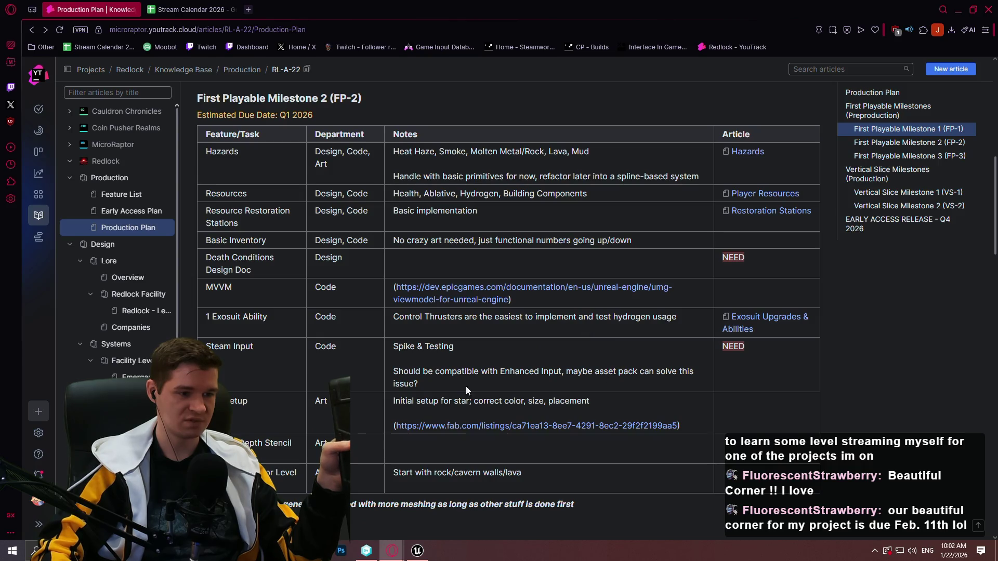
drag(460, 386, 391, 347)
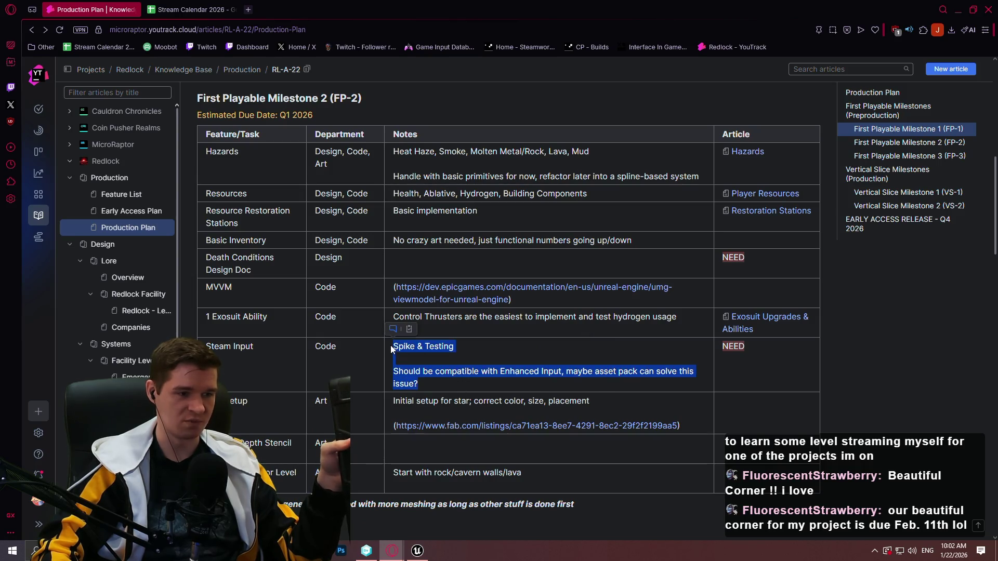
click(275, 364)
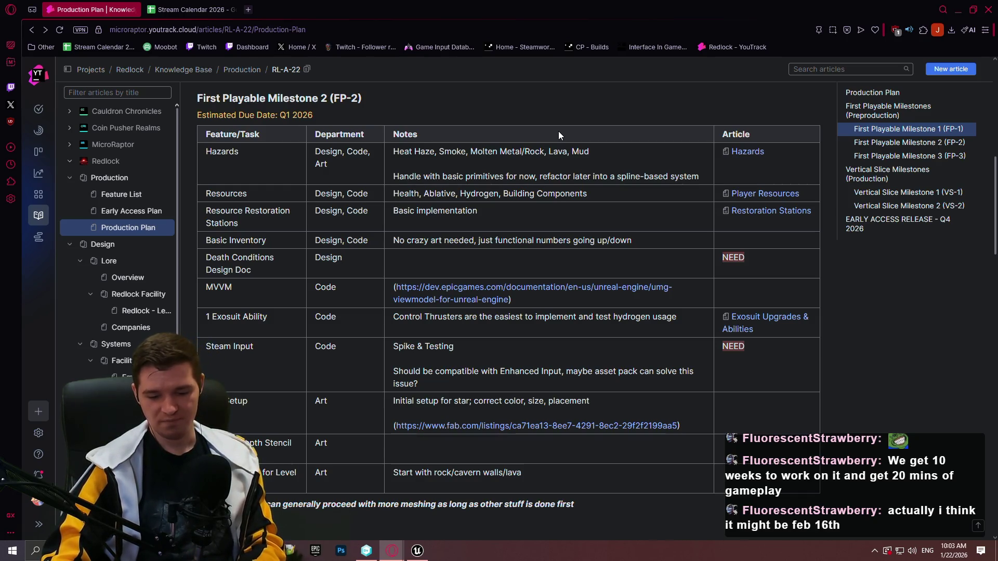
scroll(490, 195, up, 4)
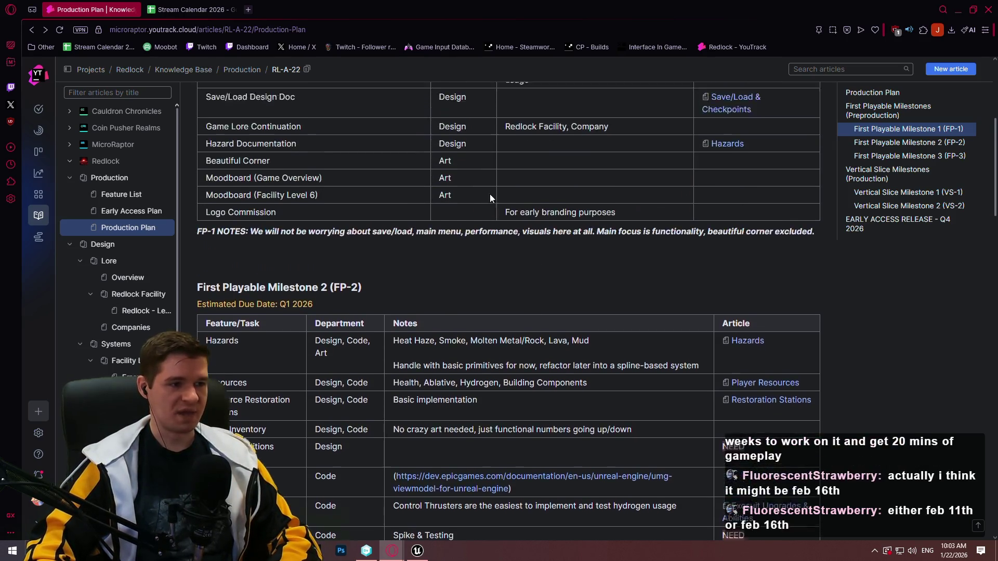
scroll(490, 194, up, 2)
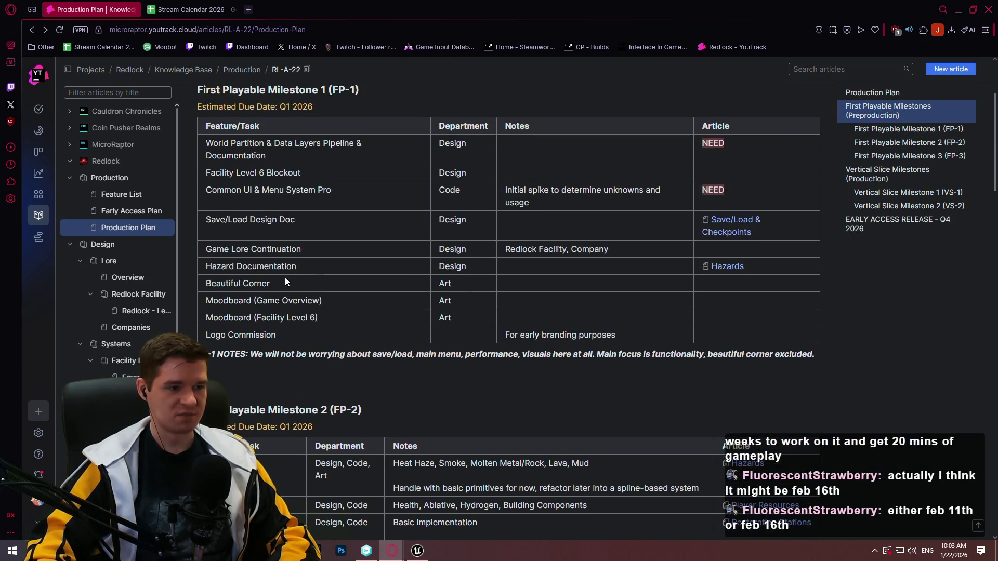
drag(285, 285, 203, 283)
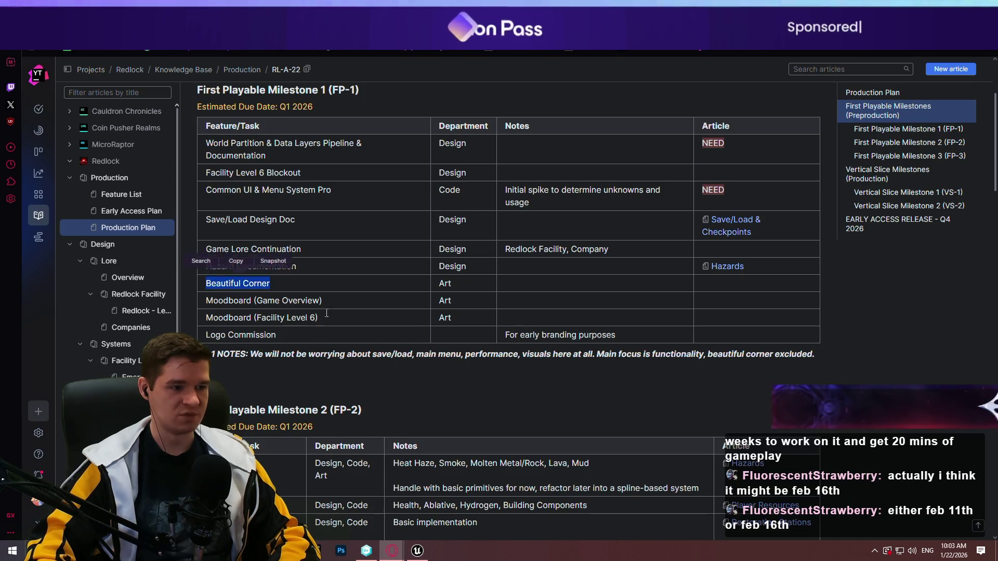
scroll(327, 313, down, 6)
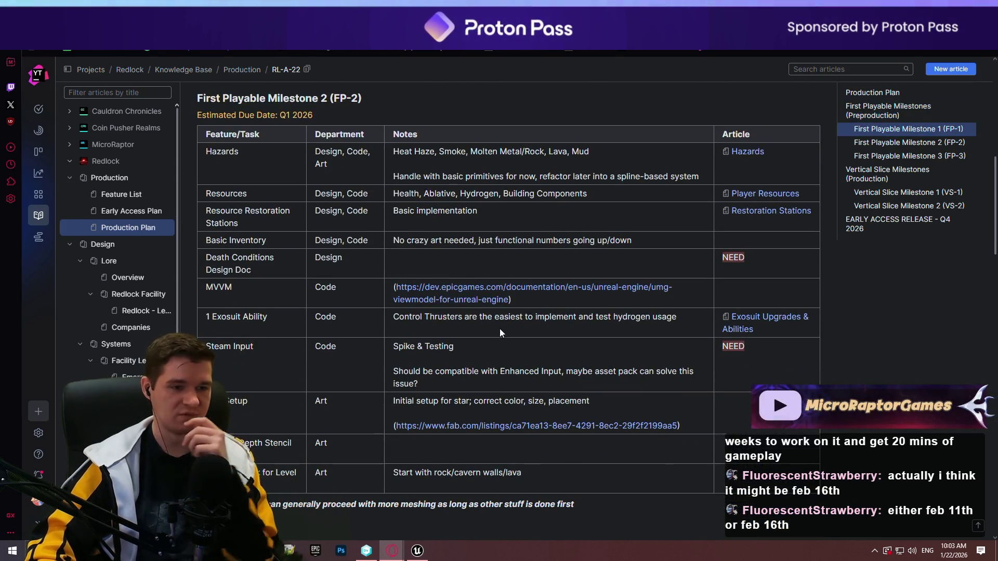
scroll(528, 338, down, 3)
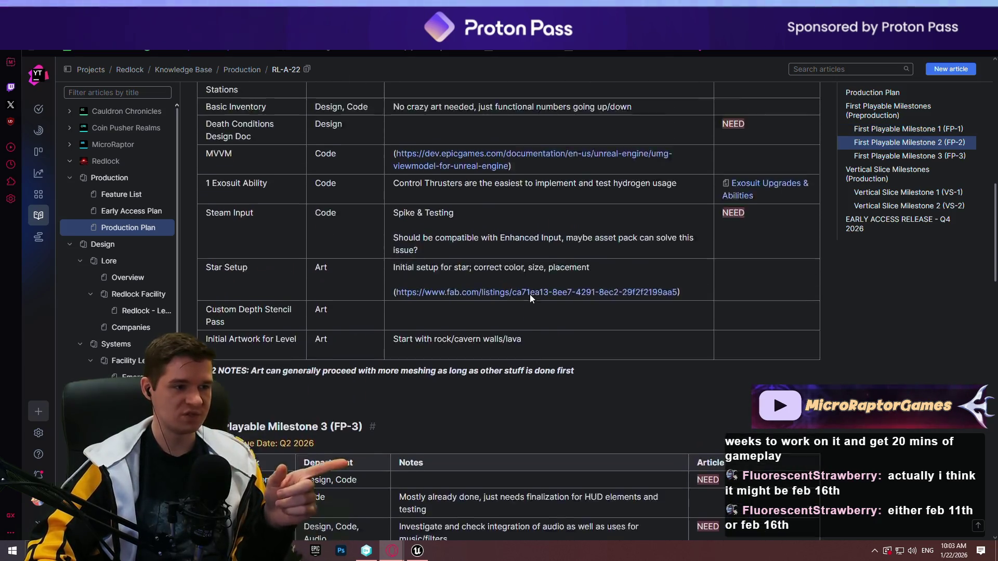
scroll(530, 299, up, 3)
scroll(507, 445, up, 2)
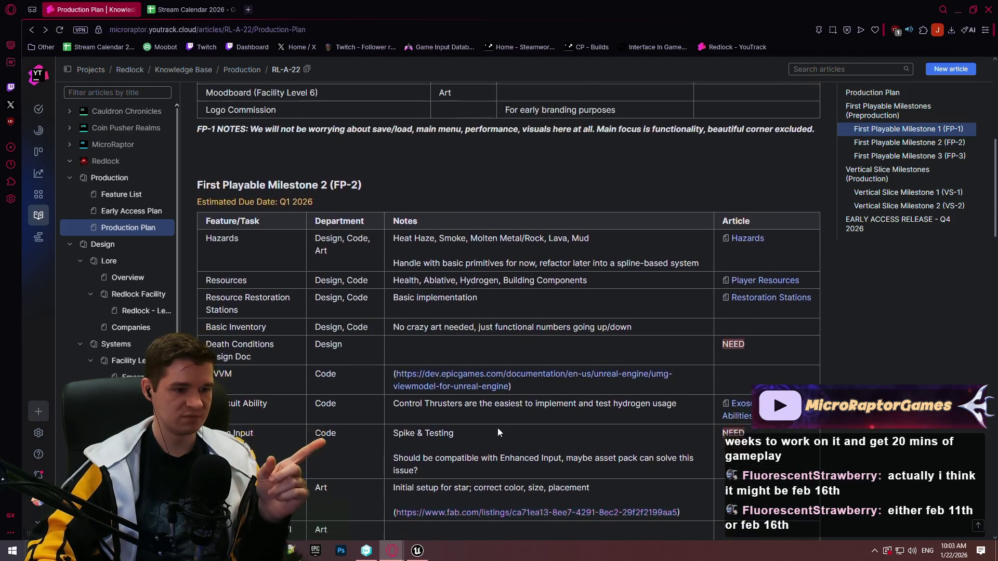
scroll(498, 428, down, 5)
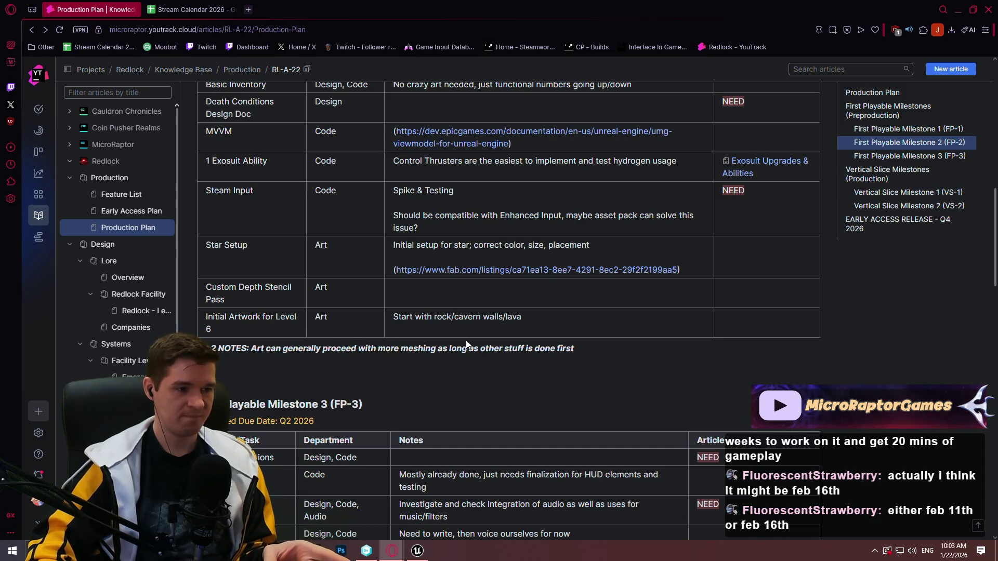
scroll(601, 285, up, 3)
scroll(595, 299, down, 9)
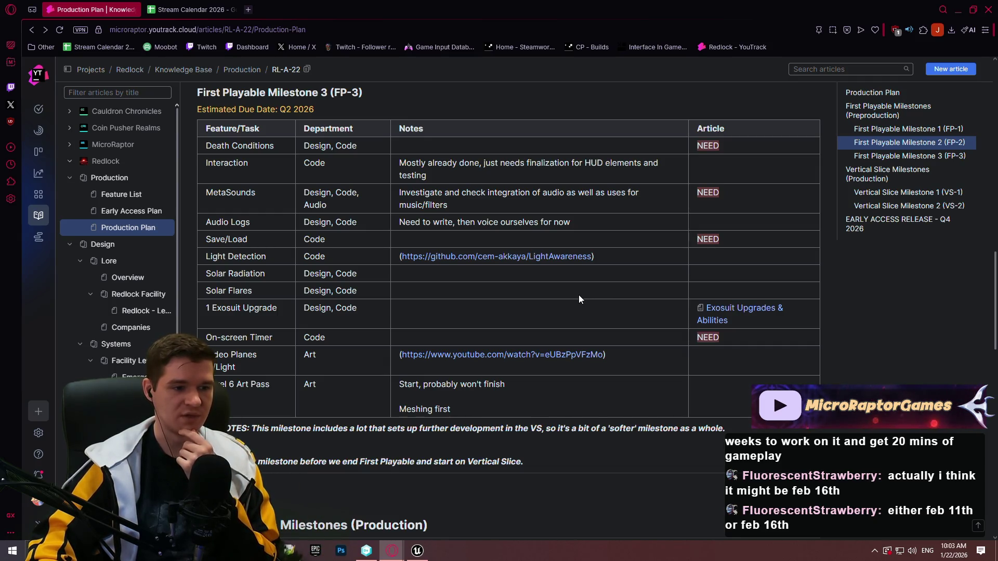
scroll(566, 294, down, 4)
scroll(541, 280, up, 7)
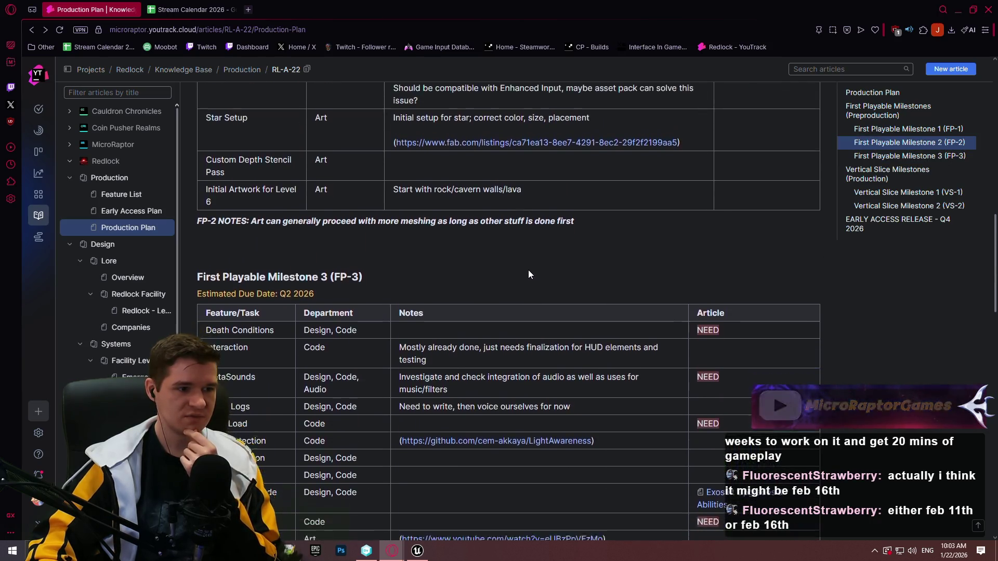
scroll(528, 273, down, 8)
scroll(526, 272, up, 5)
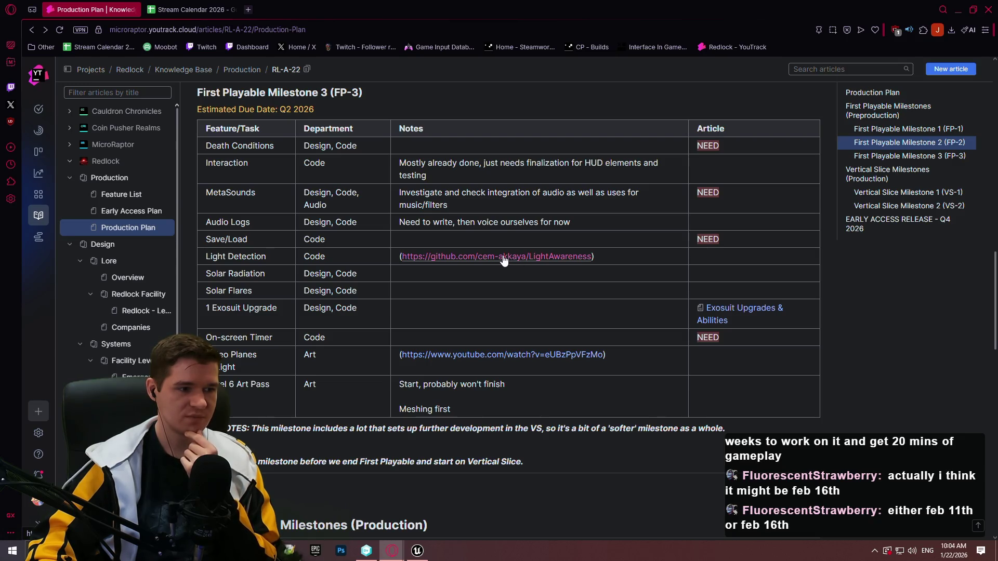
scroll(502, 257, up, 8)
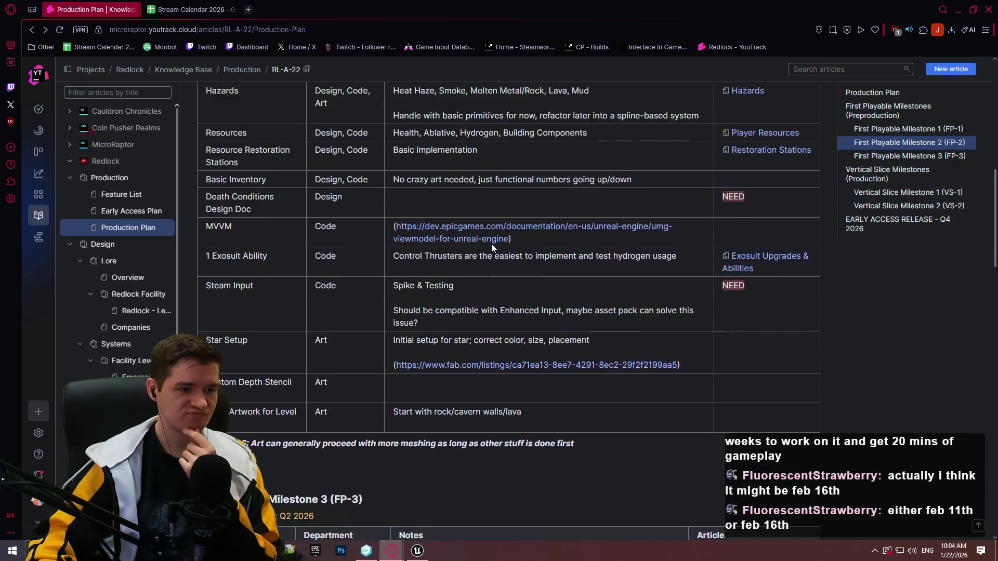
scroll(492, 244, up, 1)
mouse_move(993, 171)
mouse_down()
mouse_move(987, 449)
mouse_move(981, 400)
mouse_move(968, 438)
mouse_up()
scroll(377, 292, up, 3)
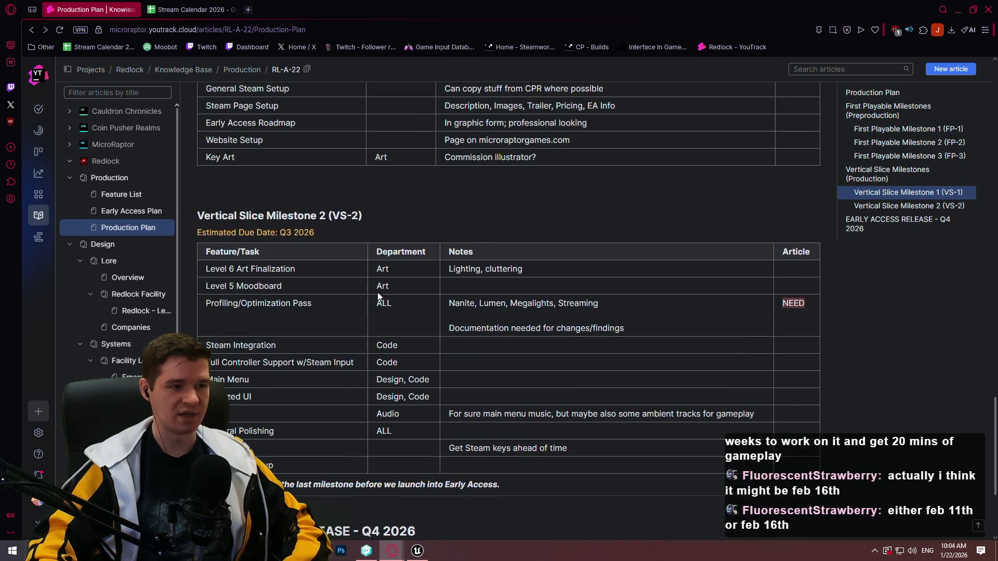
scroll(362, 226, down, 3)
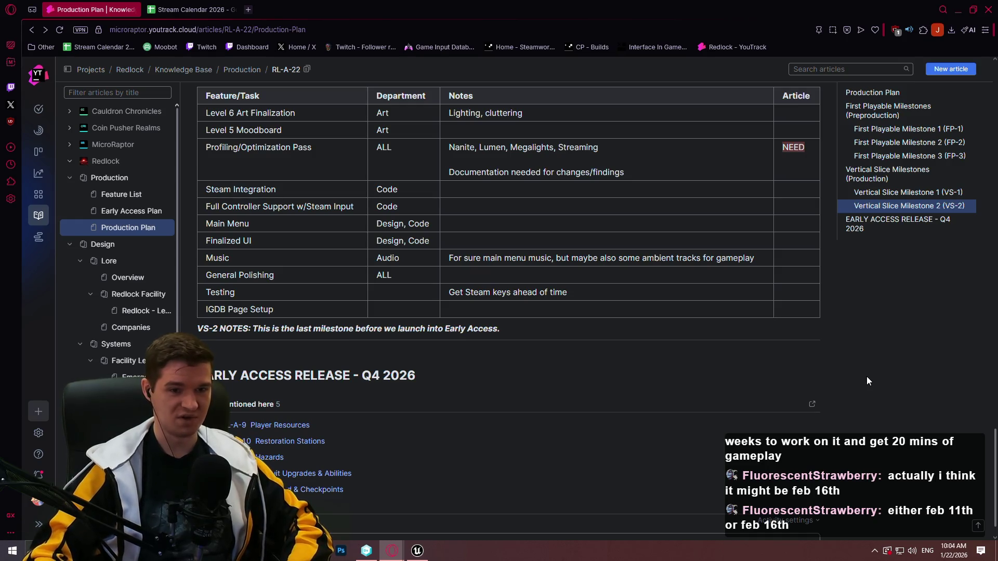
mouse_move(996, 441)
mouse_down()
mouse_move(959, 182)
mouse_move(961, 93)
mouse_move(961, 494)
mouse_move(953, 122)
mouse_move(962, 79)
mouse_move(933, 231)
mouse_move(962, 322)
mouse_move(972, 410)
mouse_move(969, 8)
mouse_up()
scroll(894, 256, down, 3)
scroll(756, 248, up, 3)
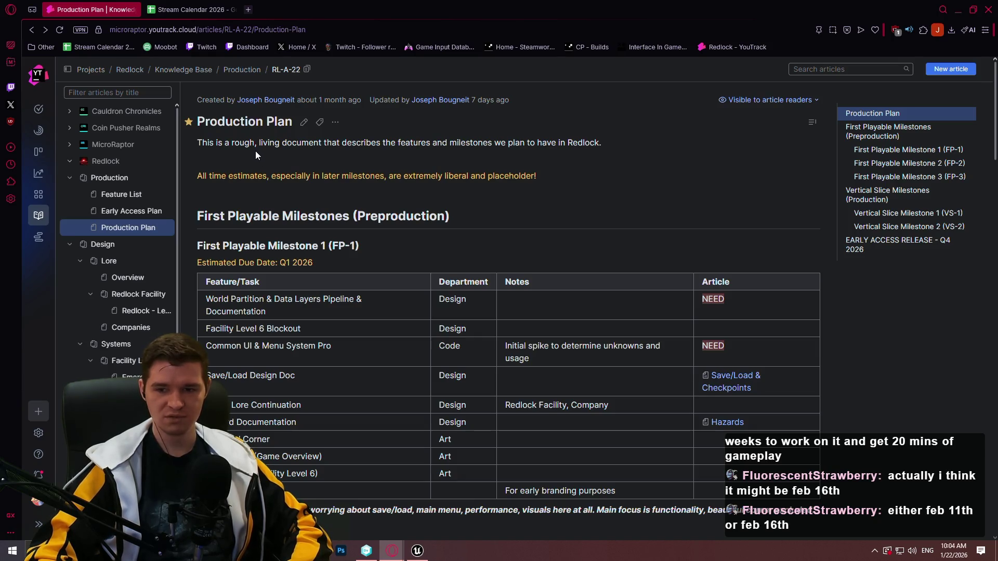
Switch to Unreal and open the ALS_AnimMan_CharacterBP event graph, glancing at the to-do notes.
click(201, 8)
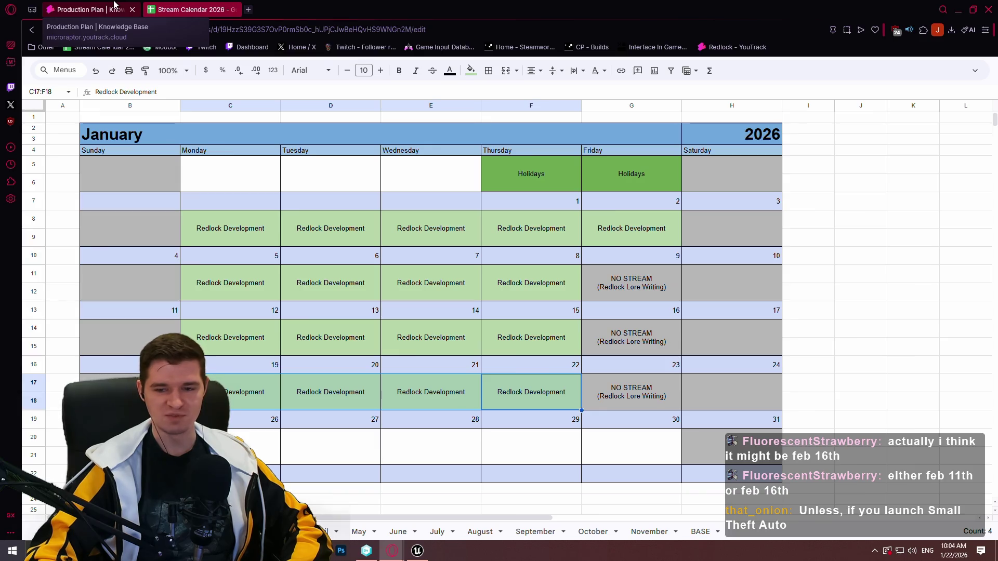
click(417, 552)
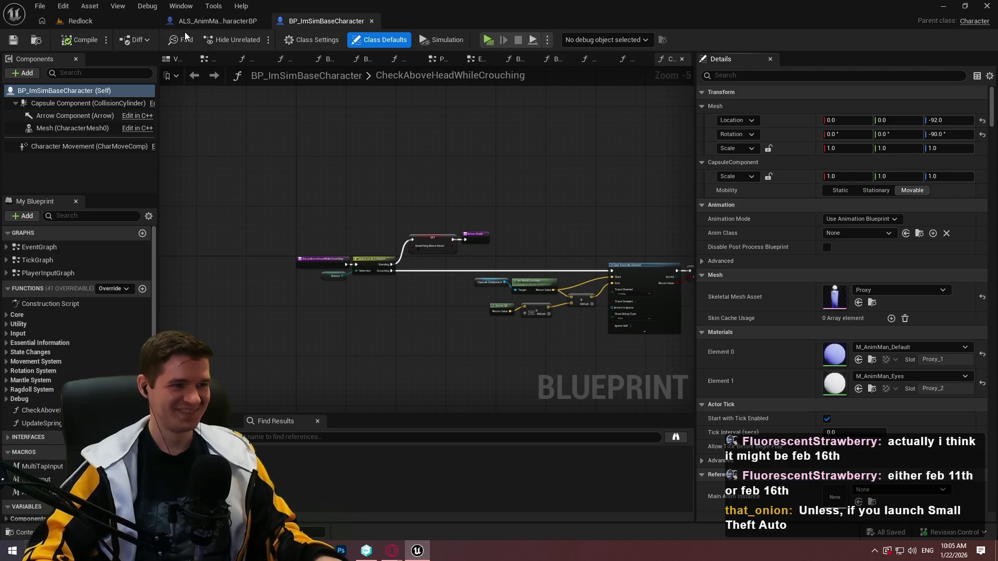
click(213, 20)
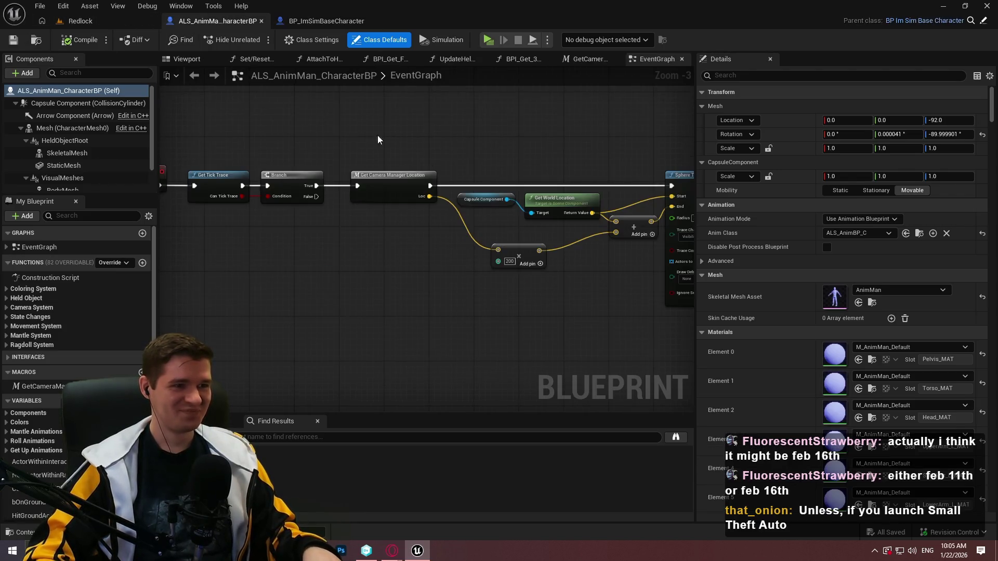
click(316, 551)
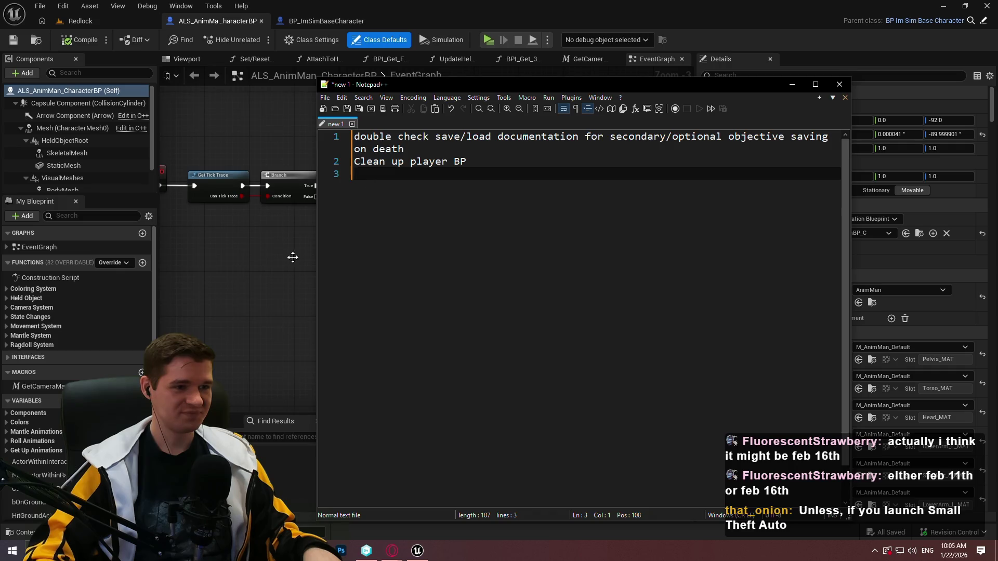
click(248, 232)
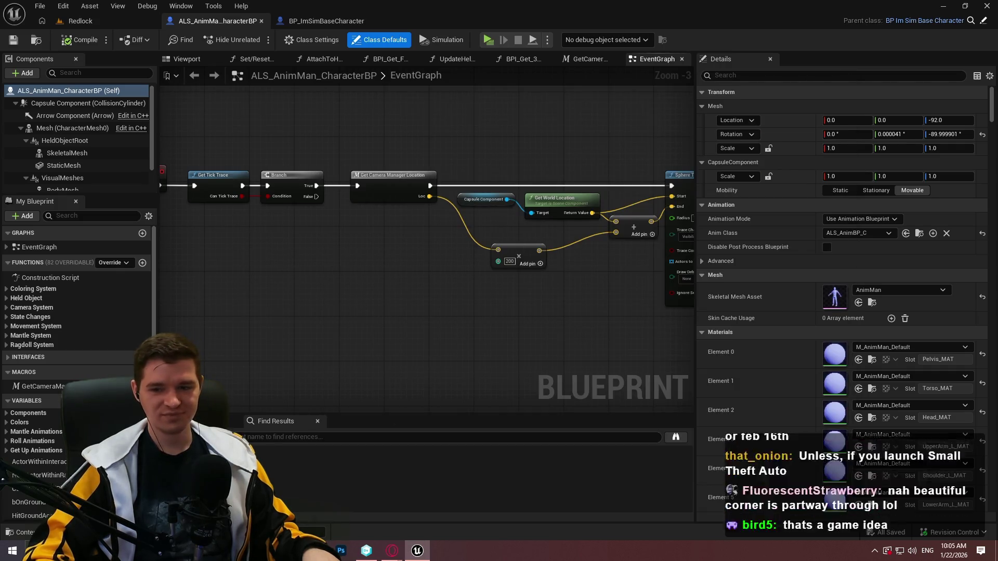
Check the Production Plan article in the browser, then return to the Unreal editor.
mouse_move(393, 551)
click(452, 502)
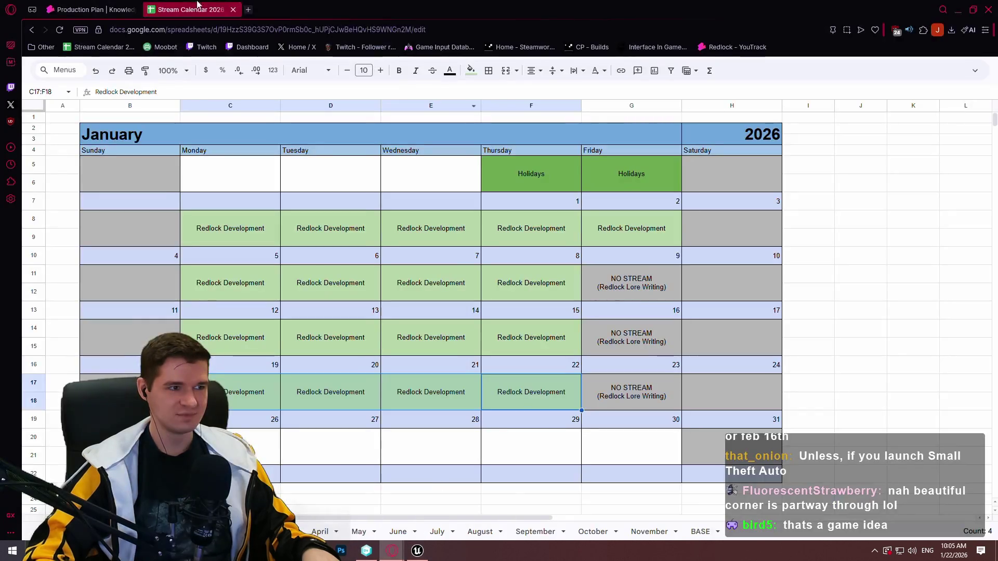
click(104, 10)
scroll(647, 208, down, 7)
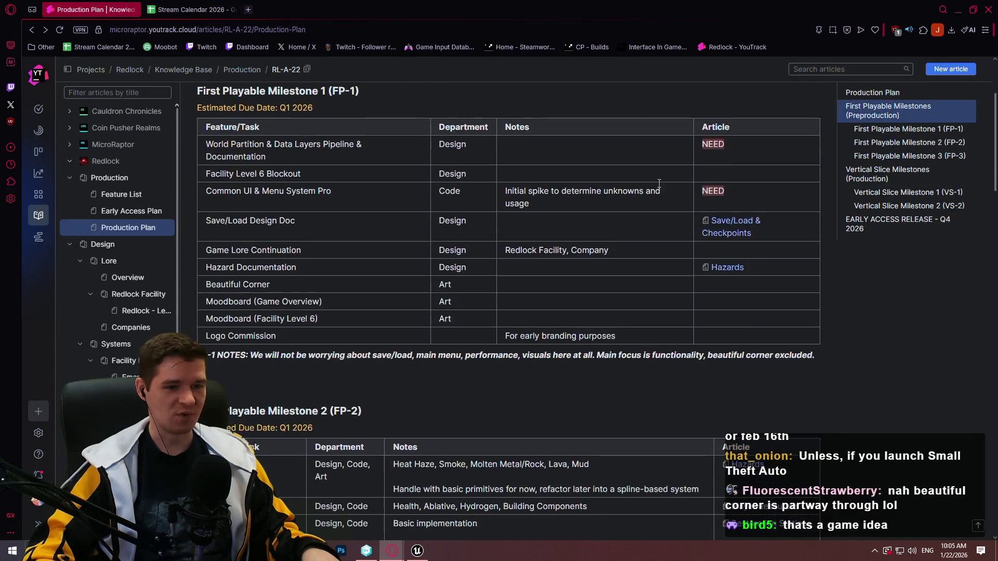
scroll(647, 209, down, 6)
click(417, 551)
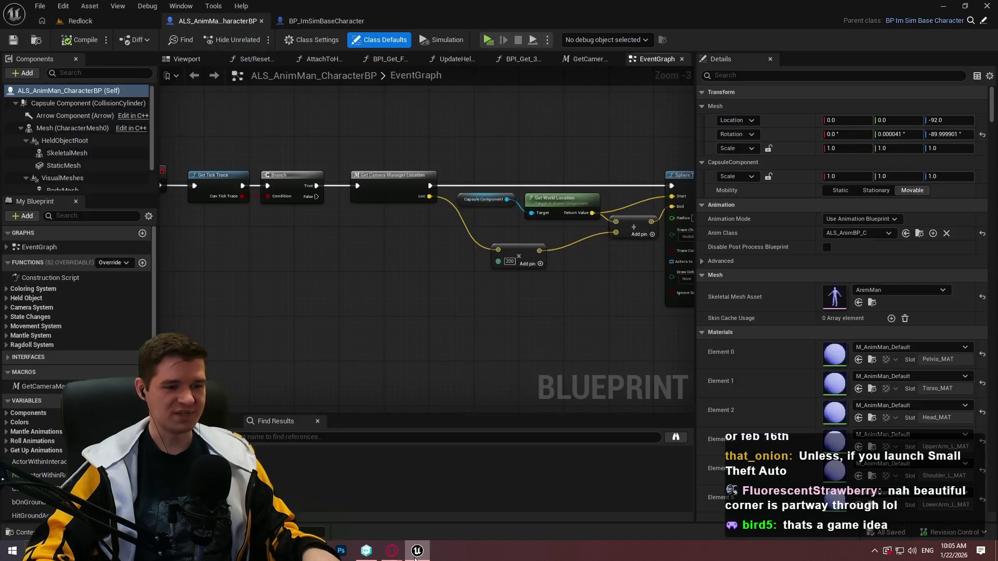
Drag the Redlock level's viewport/Content Browser splitter down to make the viewport taller.
click(83, 20)
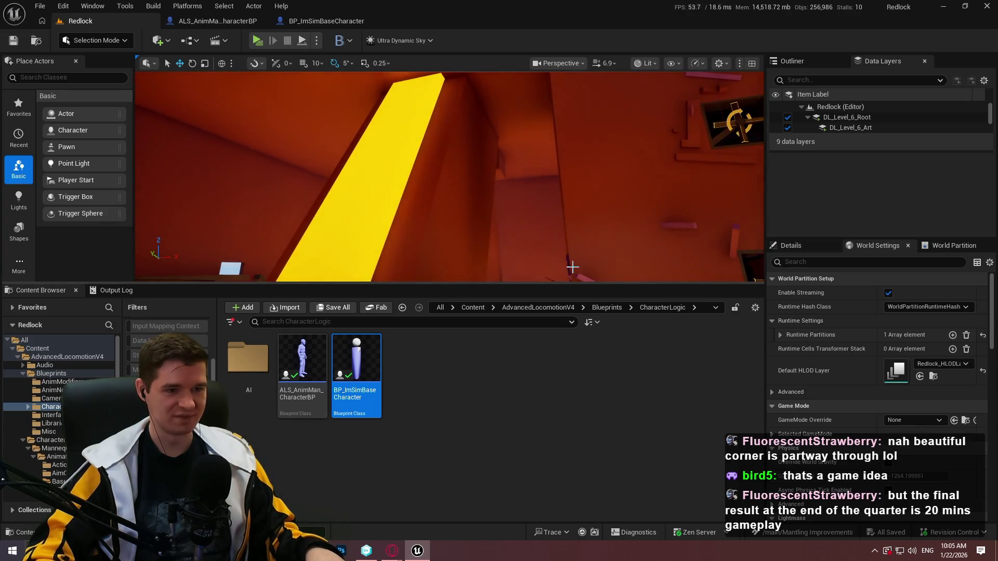
drag(568, 289, 553, 364)
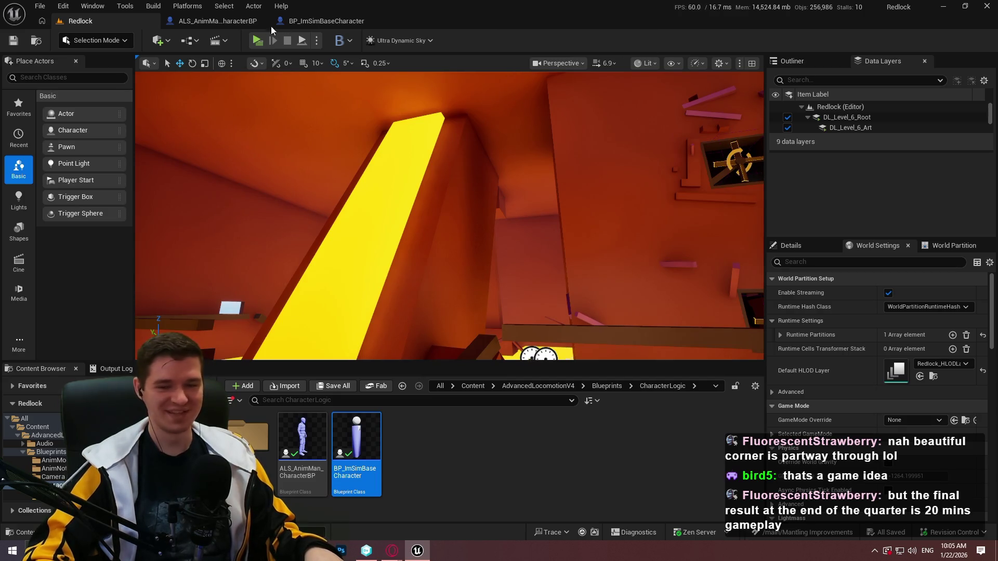
click(211, 22)
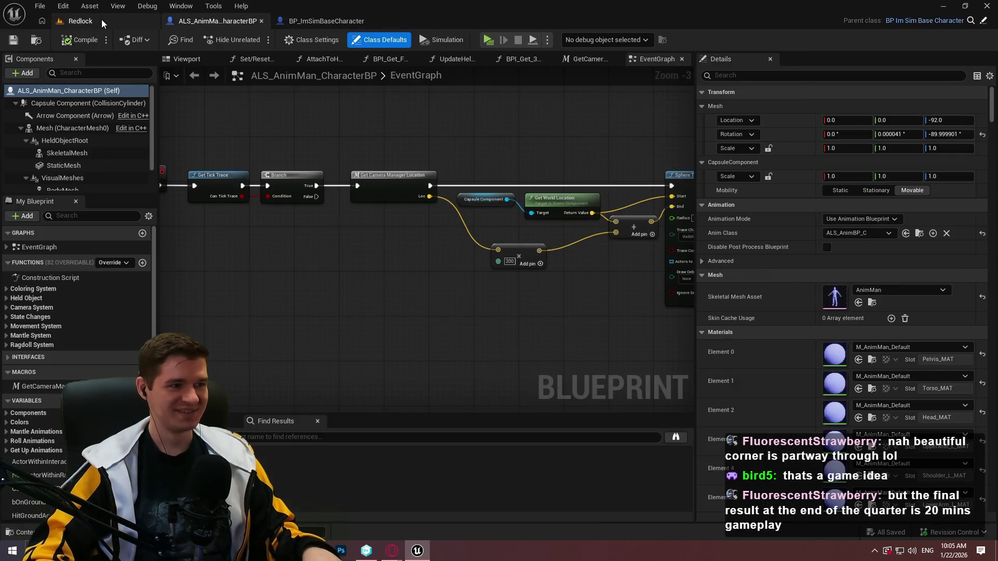
click(102, 20)
Glance at the to-do notes and bring the Production Plan article up in the browser.
key(alt+Tab)
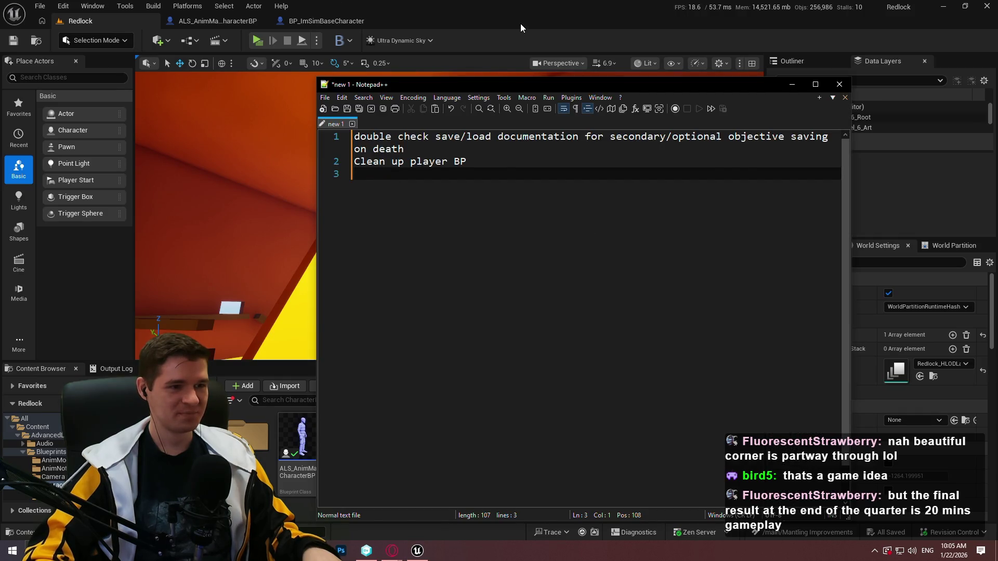
click(521, 28)
mouse_move(392, 550)
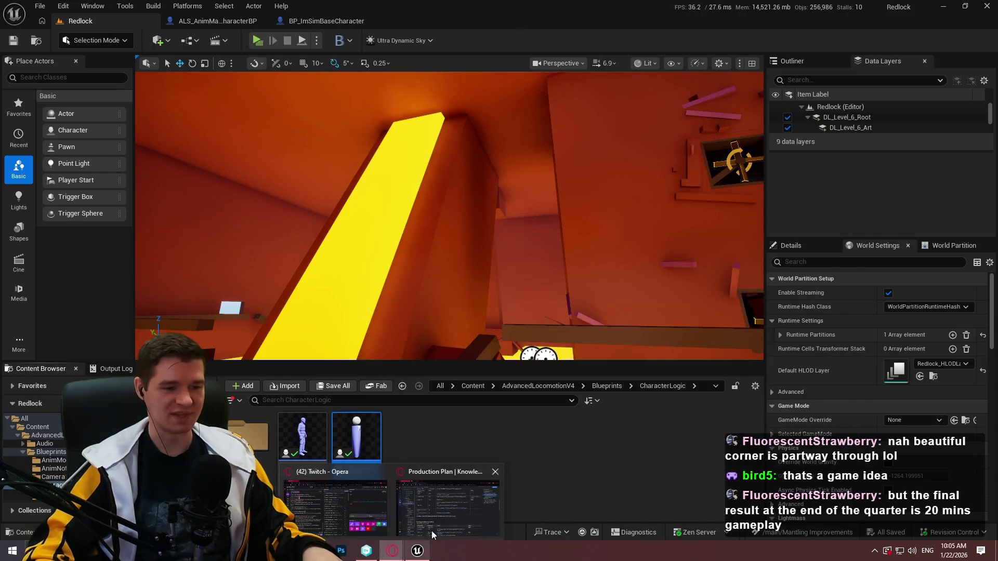
click(431, 535)
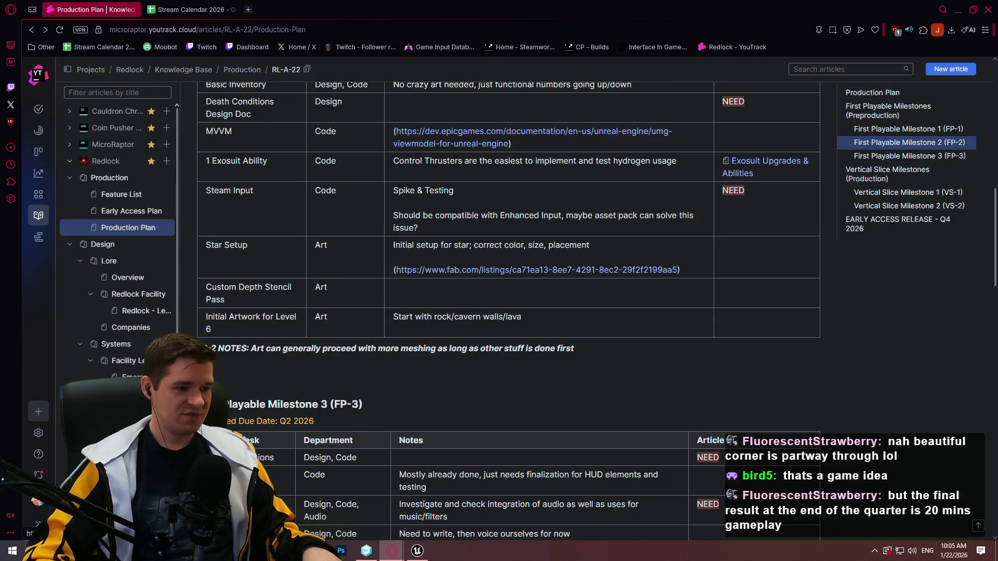
Open the Save/Load & Checkpoints article and select its Optional Objective Statuses item.
click(132, 394)
scroll(435, 194, up, 3)
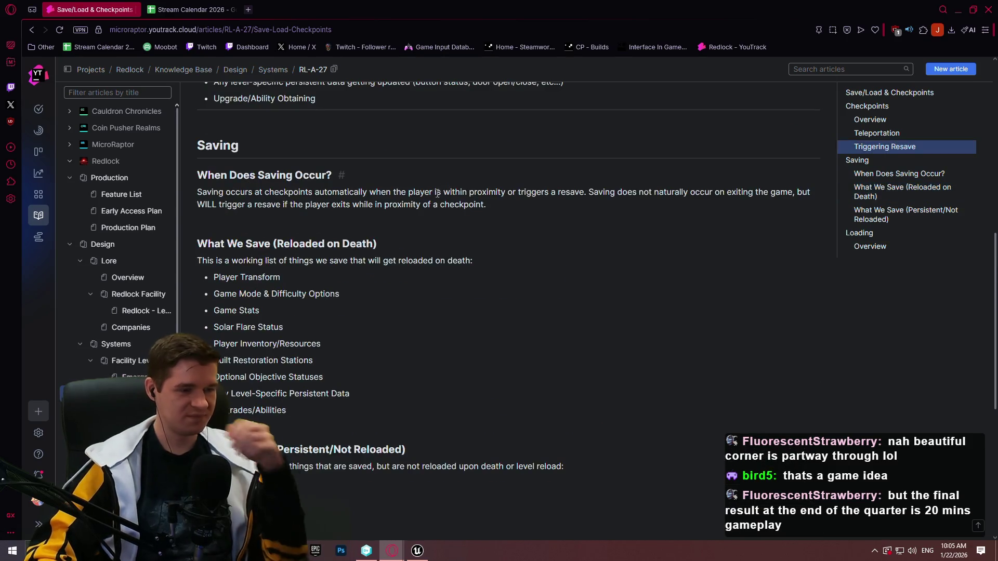
scroll(437, 193, down, 2)
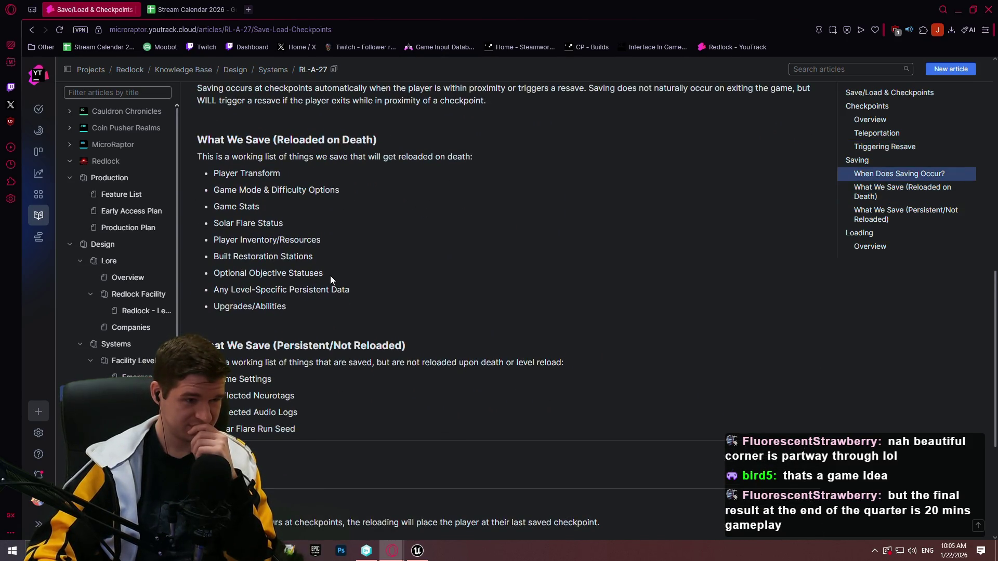
drag(329, 275, 217, 279)
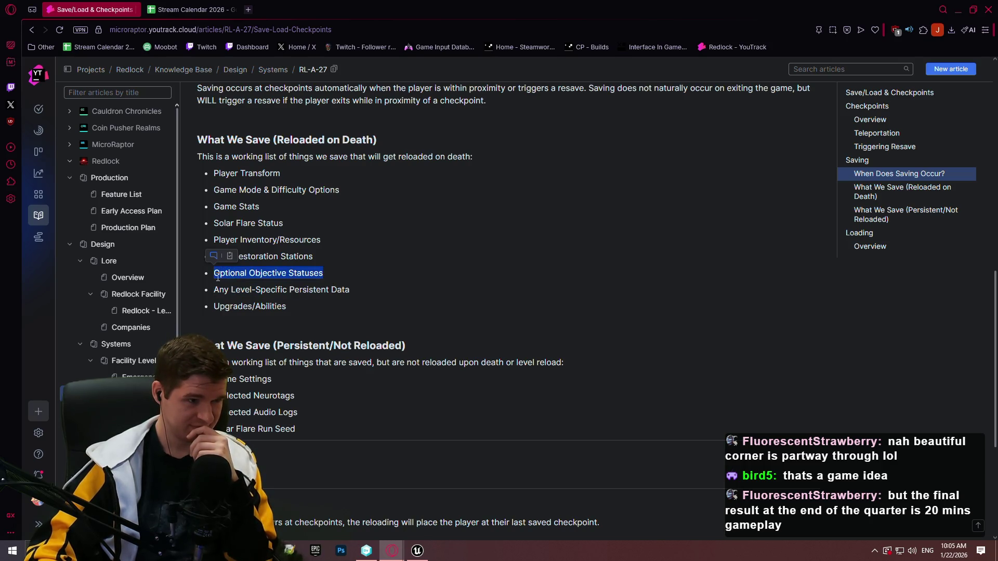
scroll(365, 260, down, 4)
scroll(365, 260, up, 7)
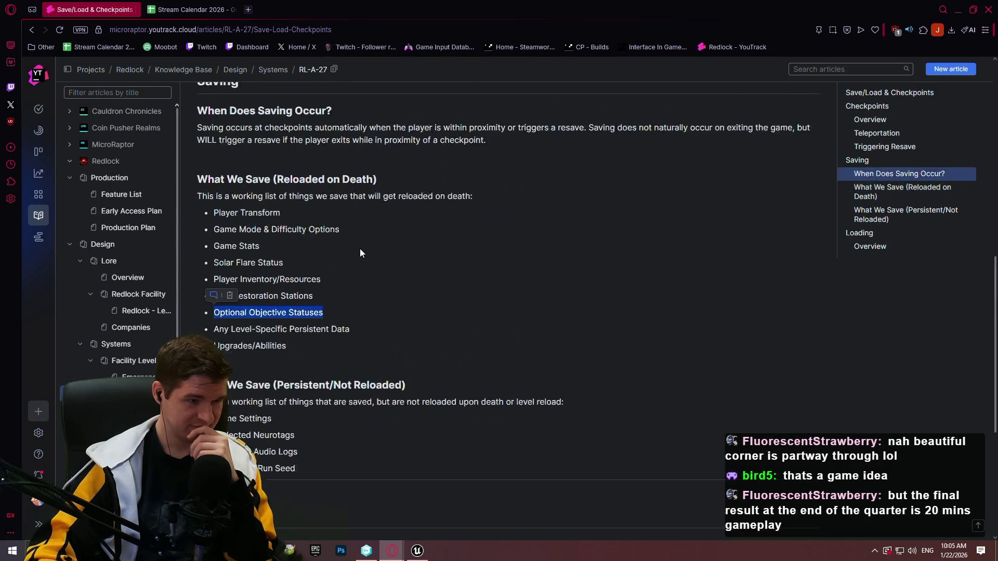
scroll(374, 238, up, 7)
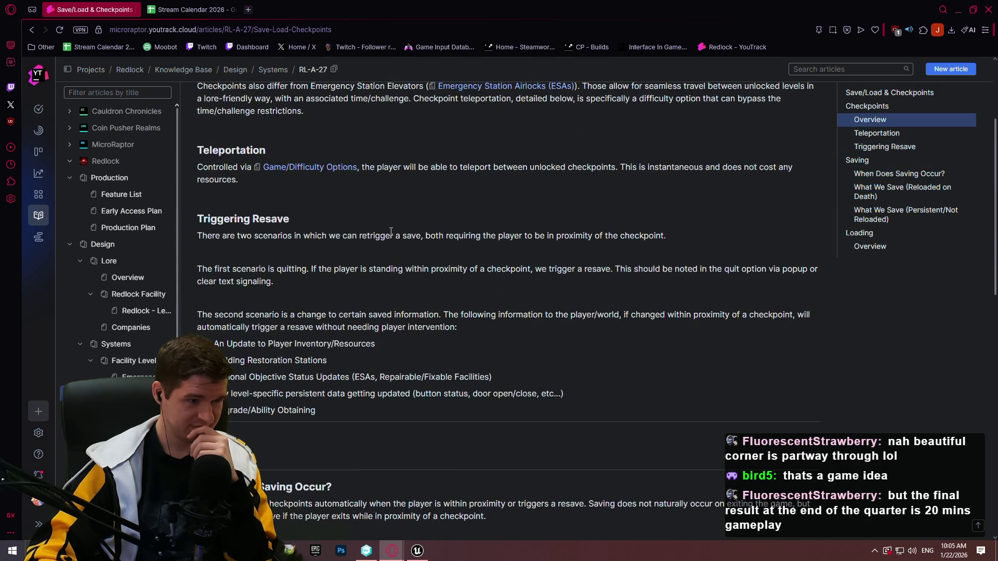
scroll(392, 231, up, 1)
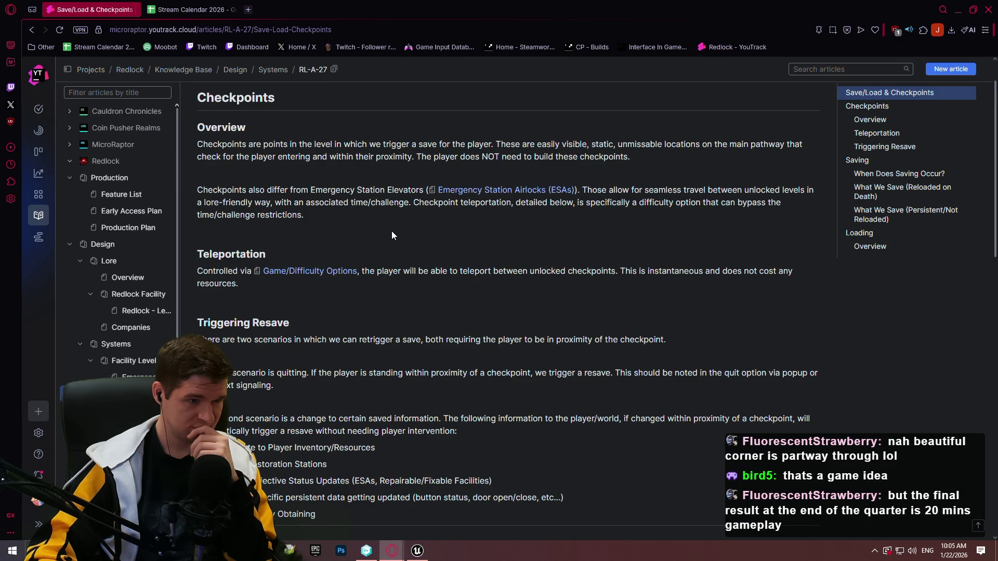
scroll(392, 232, down, 7)
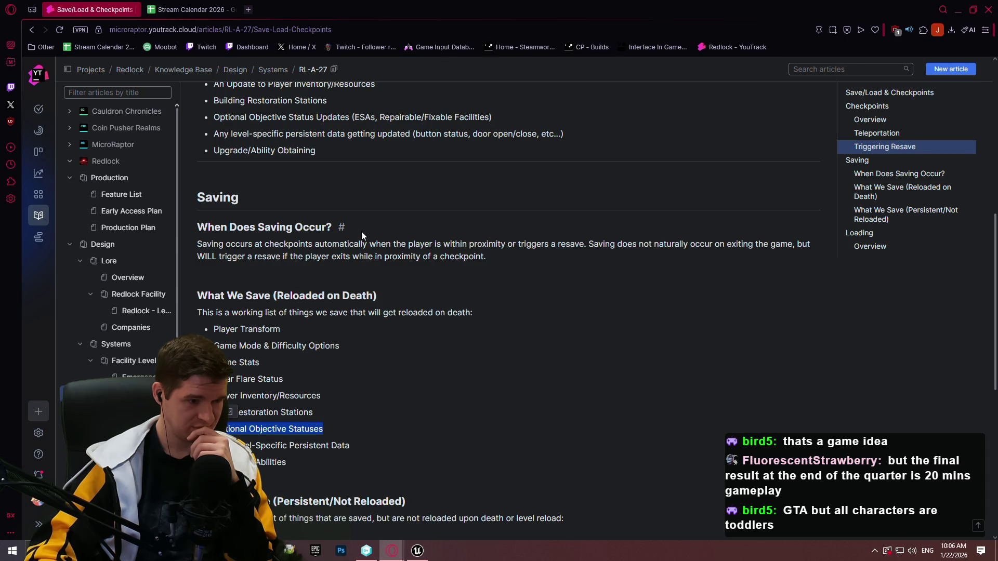
scroll(361, 234, down, 3)
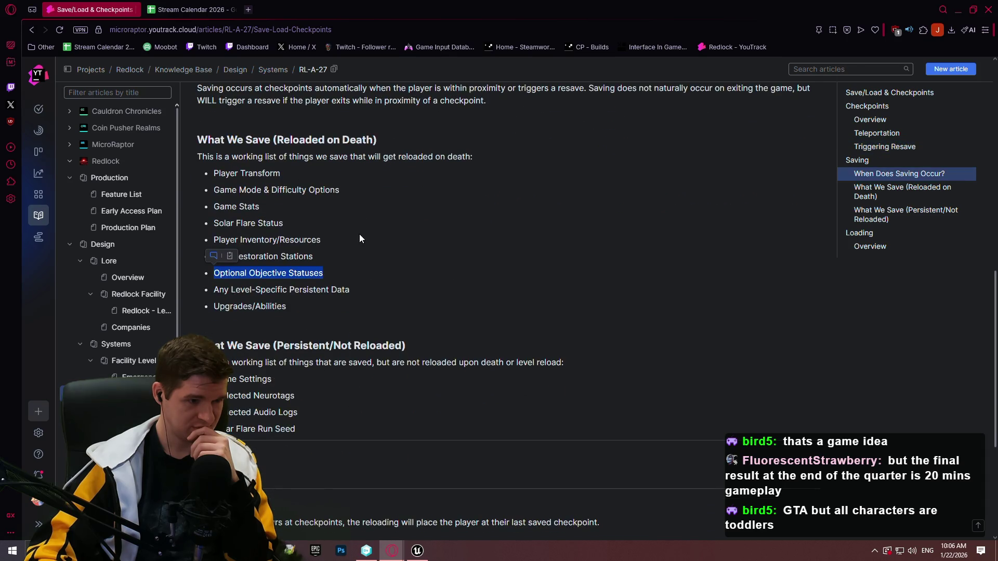
Re-read the Saving sections and highlight the Optional Objective Status Updates bullet.
mouse_move(289, 551)
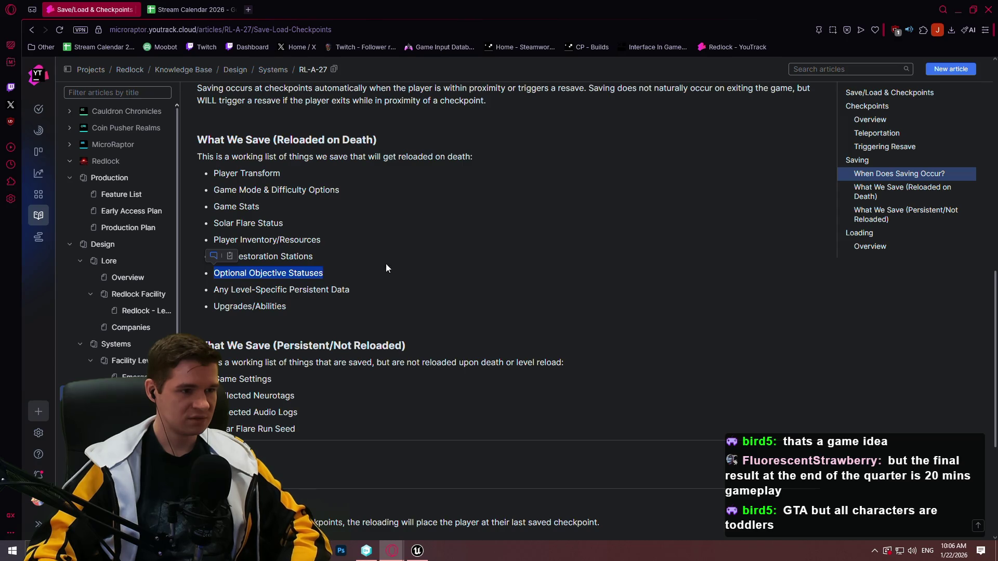
scroll(386, 263, up, 9)
scroll(690, 248, up, 2)
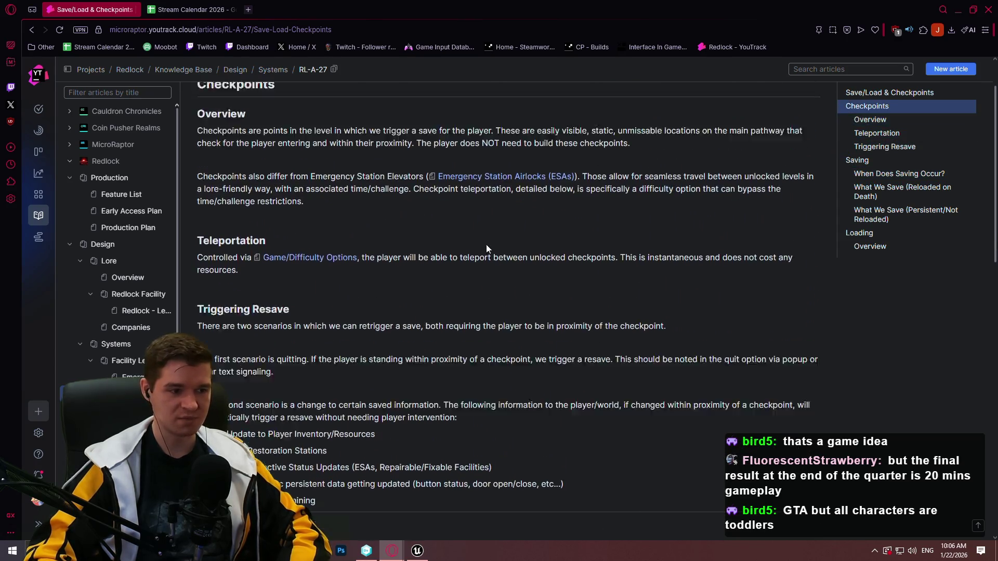
scroll(482, 215, down, 4)
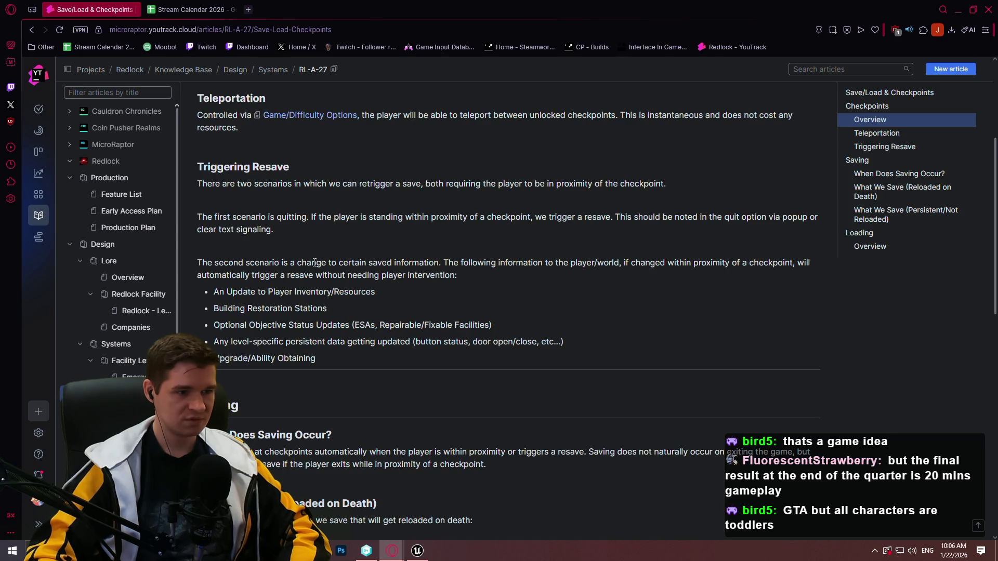
scroll(317, 262, down, 1)
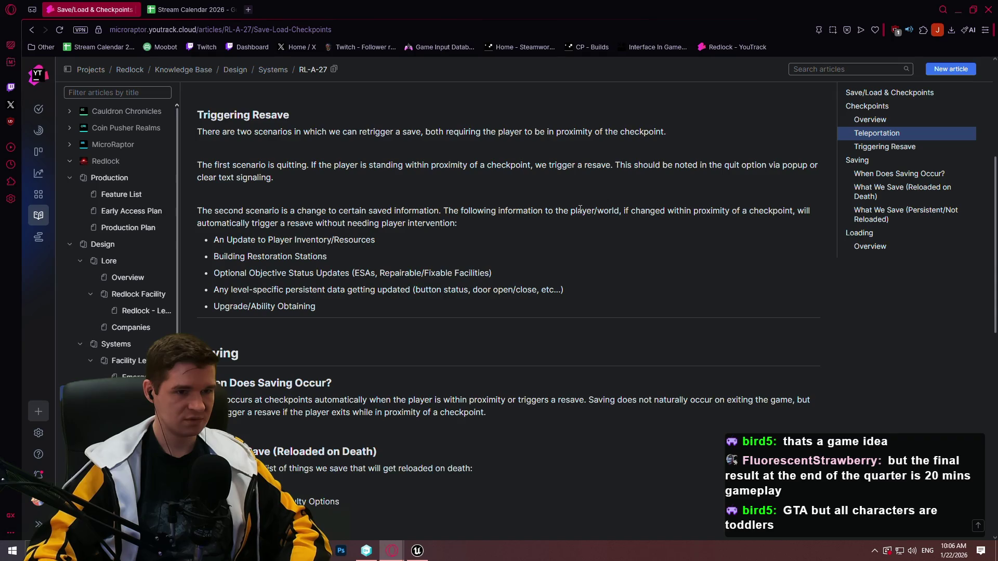
scroll(476, 218, up, 1)
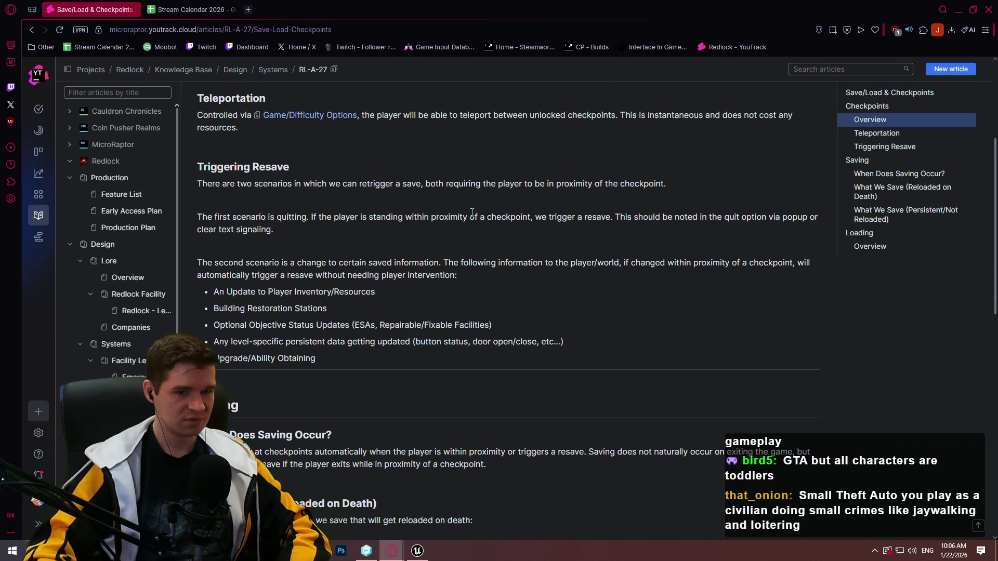
drag(510, 326, 212, 328)
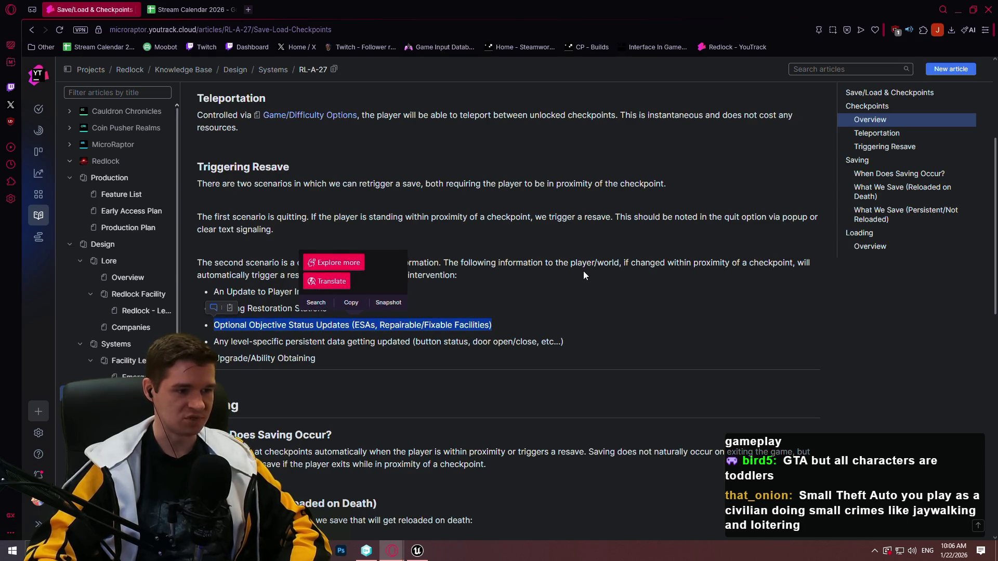
click(557, 276)
Scroll back up to the Checkpoints overview and bring the to-do notes forward.
scroll(522, 255, up, 1)
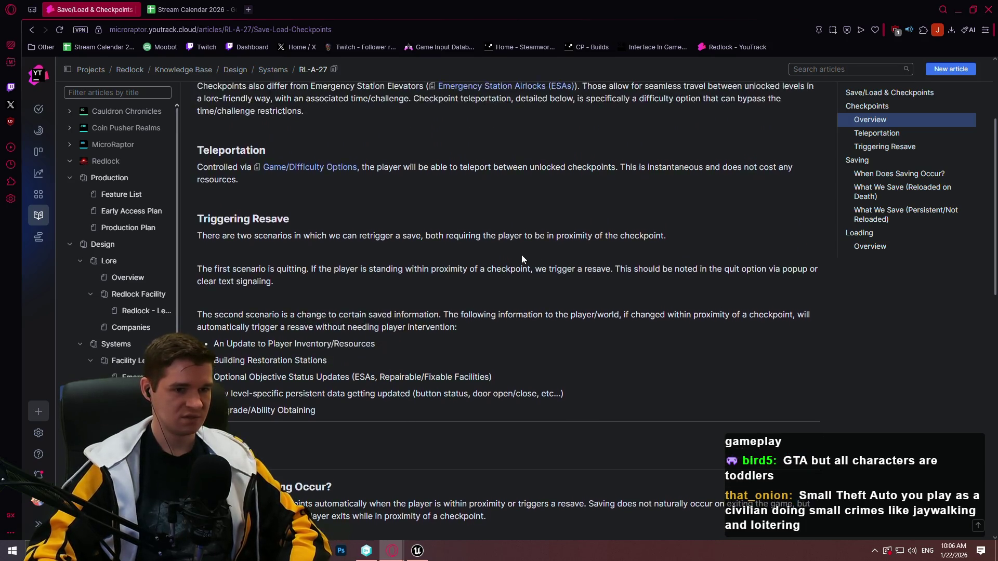
scroll(522, 258, up, 3)
scroll(465, 275, down, 7)
scroll(471, 283, down, 7)
scroll(474, 274, up, 3)
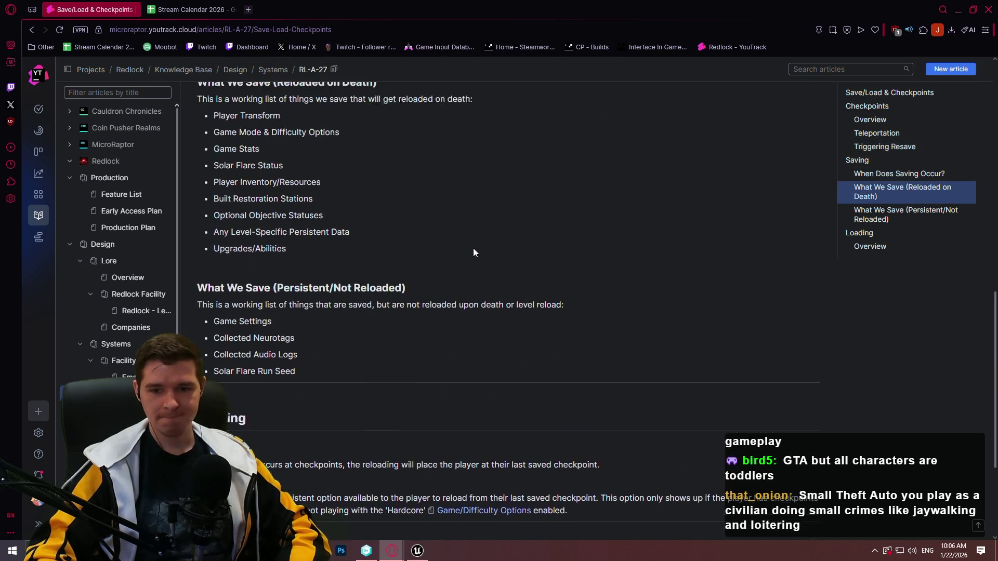
scroll(472, 245, up, 8)
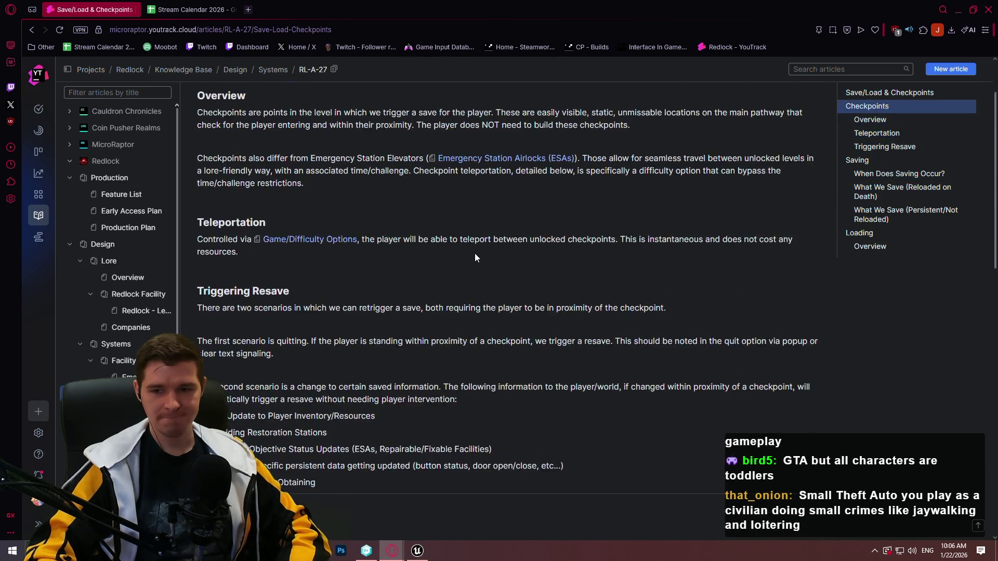
scroll(475, 257, up, 1)
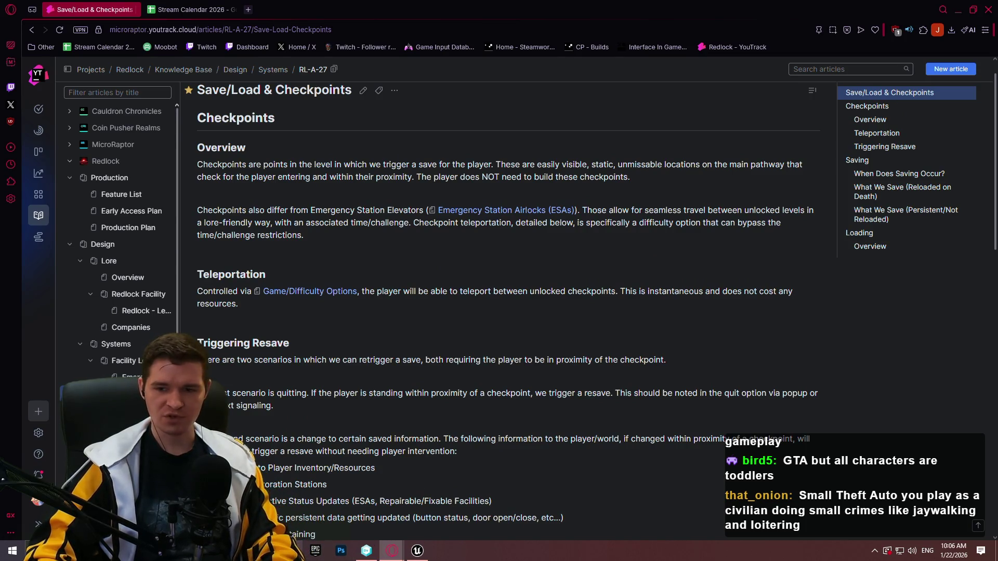
mouse_move(290, 550)
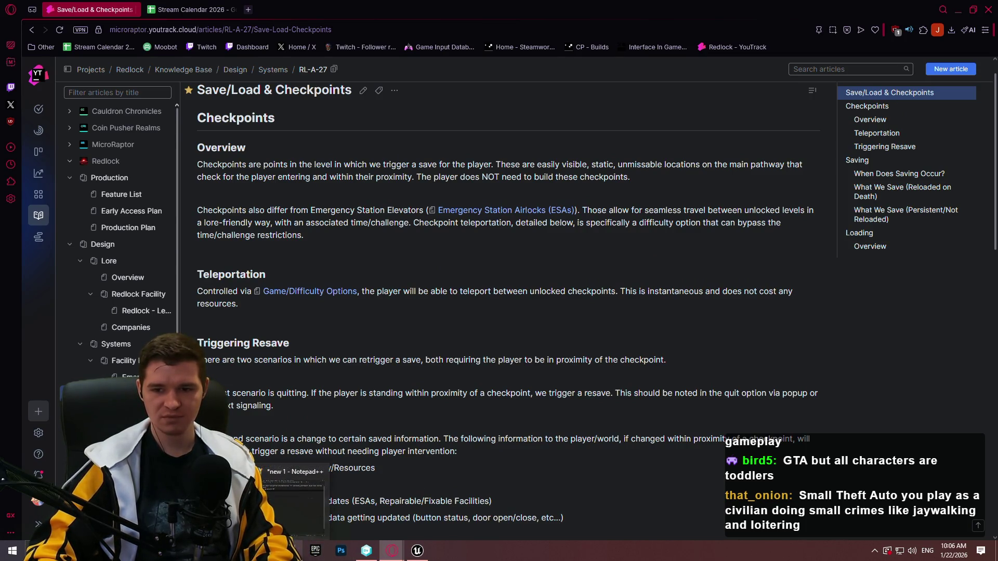
click(293, 499)
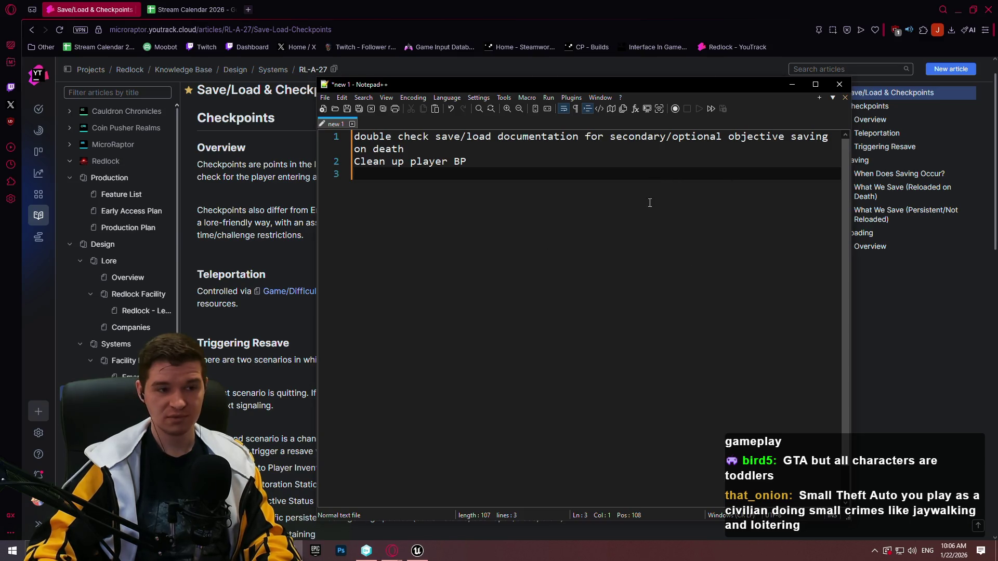
Delete the empty third line from the to-do note.
click(509, 150)
click(467, 162)
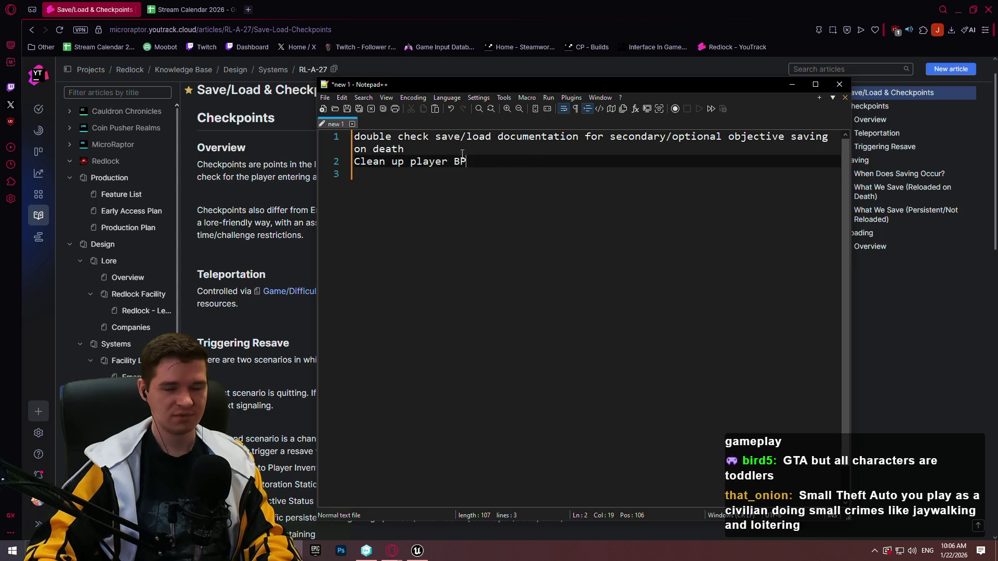
click(548, 138)
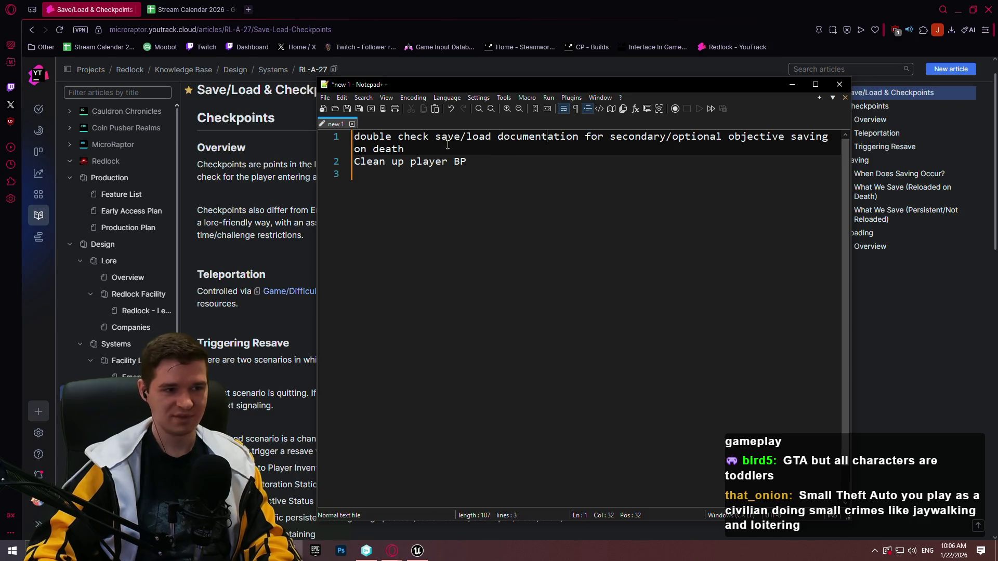
key(BackSpace)
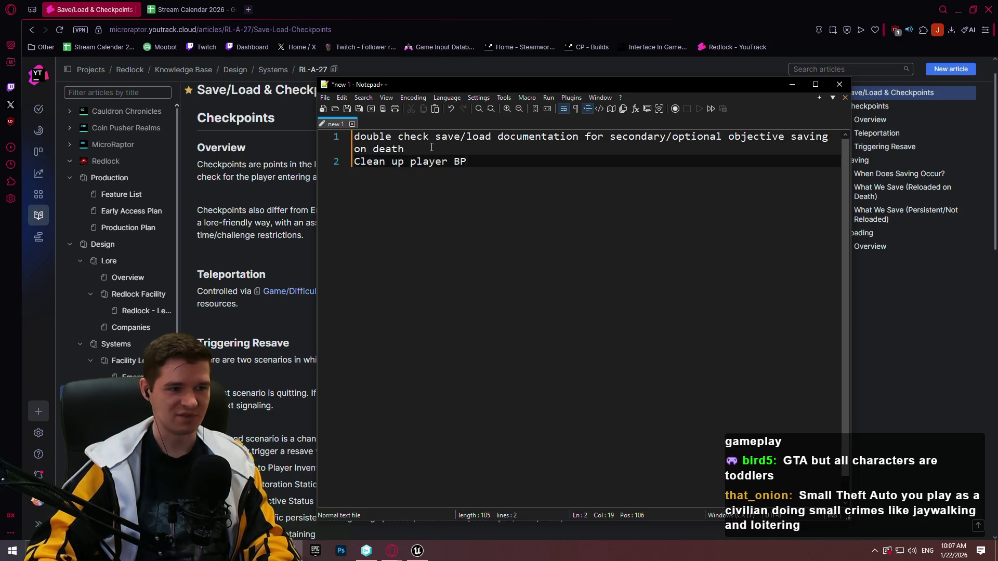
Cut the finished documentation task, leaving 'Clean up player BP', and return to the ALS_AnimMan blueprint.
triple_click(420, 149)
key(ctrl+x)
triple_click(426, 137)
key(alt+Tab)
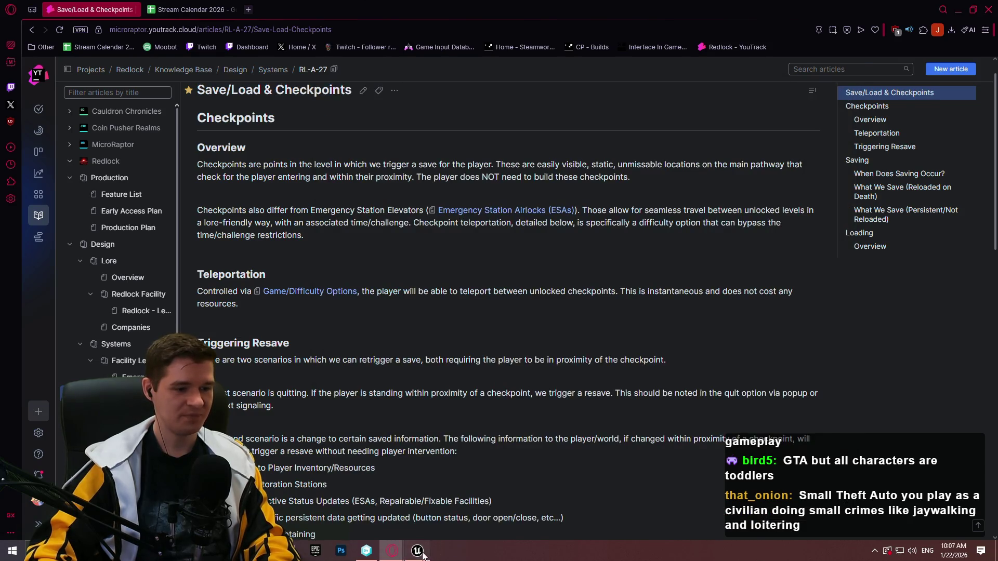
click(418, 551)
click(239, 21)
Widen the event graph and inspect the red TEMP DEATH CODE comment box with its nodes.
scroll(428, 274, down, 3)
scroll(460, 267, down, 2)
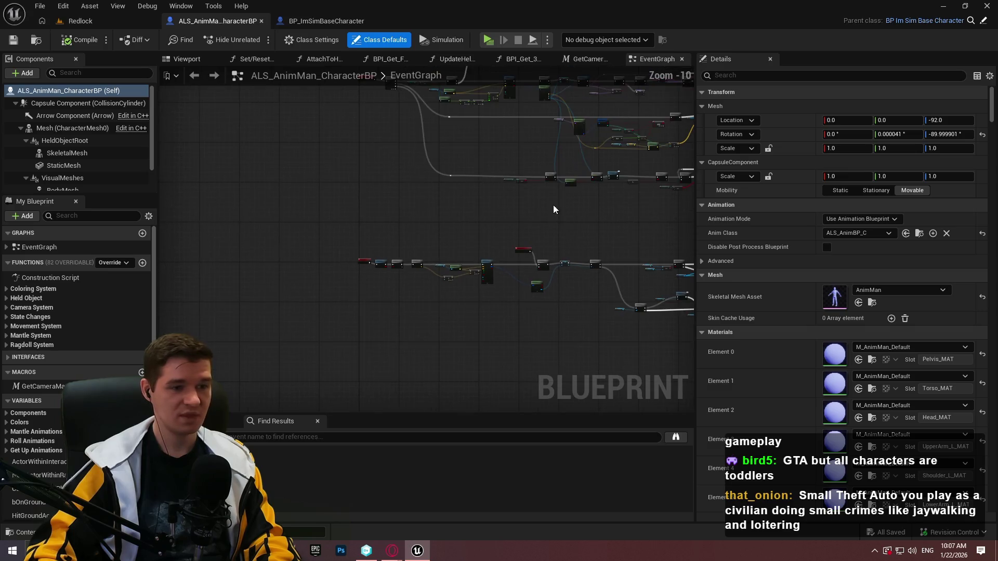
mouse_move(695, 177)
mouse_down()
mouse_move(920, 178)
mouse_move(879, 182)
mouse_up()
mouse_move(810, 151)
mouse_down()
mouse_move(704, 383)
mouse_move(454, 406)
mouse_up()
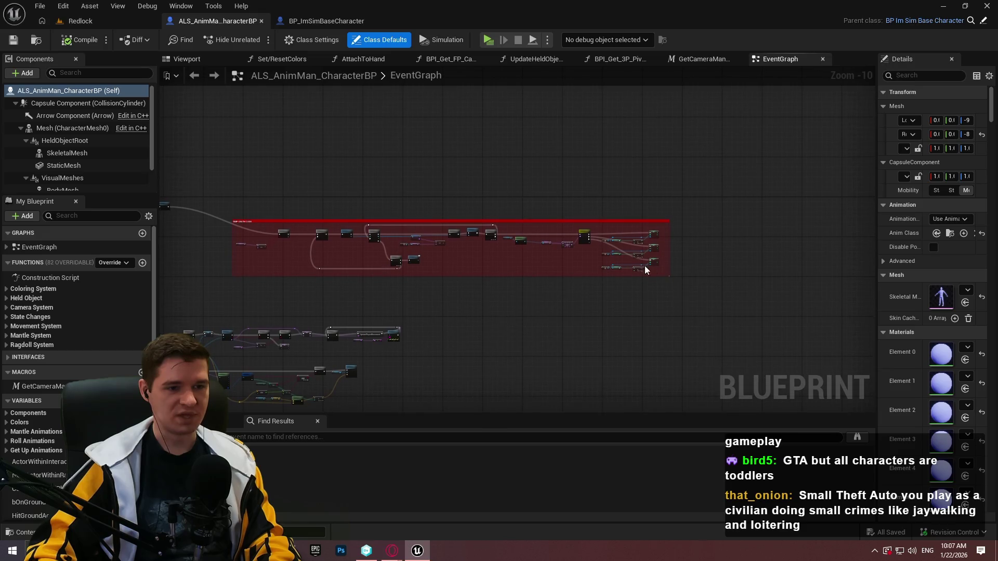
drag(712, 300, 222, 196)
scroll(548, 248, up, 3)
mouse_move(301, 216)
mouse_down()
mouse_move(548, 247)
mouse_move(566, 233)
mouse_move(559, 267)
mouse_move(589, 226)
mouse_up()
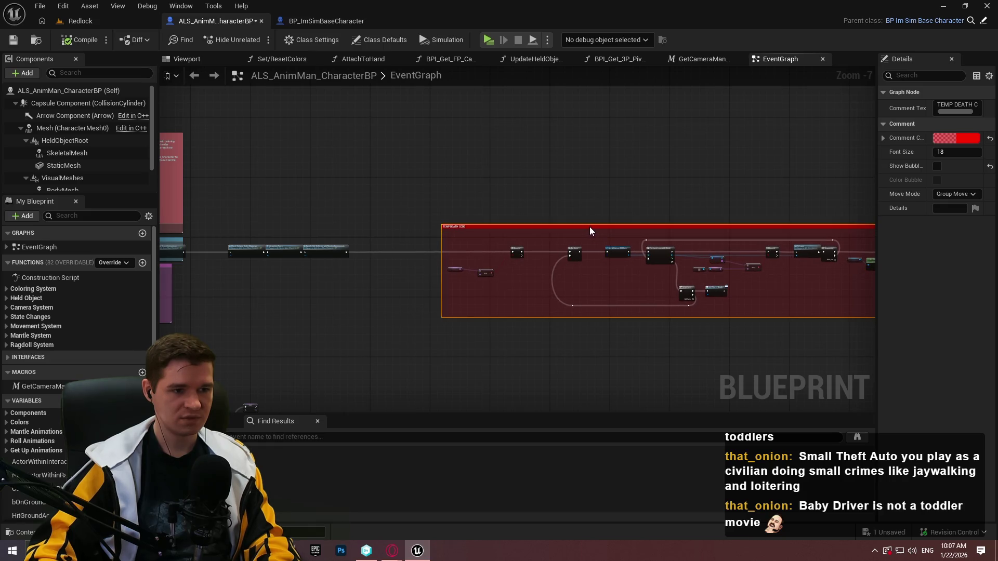
click(307, 323)
Navigate the graph to center the Check Surface, Interaction Trace and Handle Idle Collision nodes.
scroll(467, 231, up, 2)
scroll(513, 283, down, 1)
drag(512, 282, 234, 307)
scroll(392, 272, up, 3)
scroll(853, 299, down, 1)
scroll(853, 299, down, 2)
drag(726, 309, 725, 298)
scroll(725, 298, up, 3)
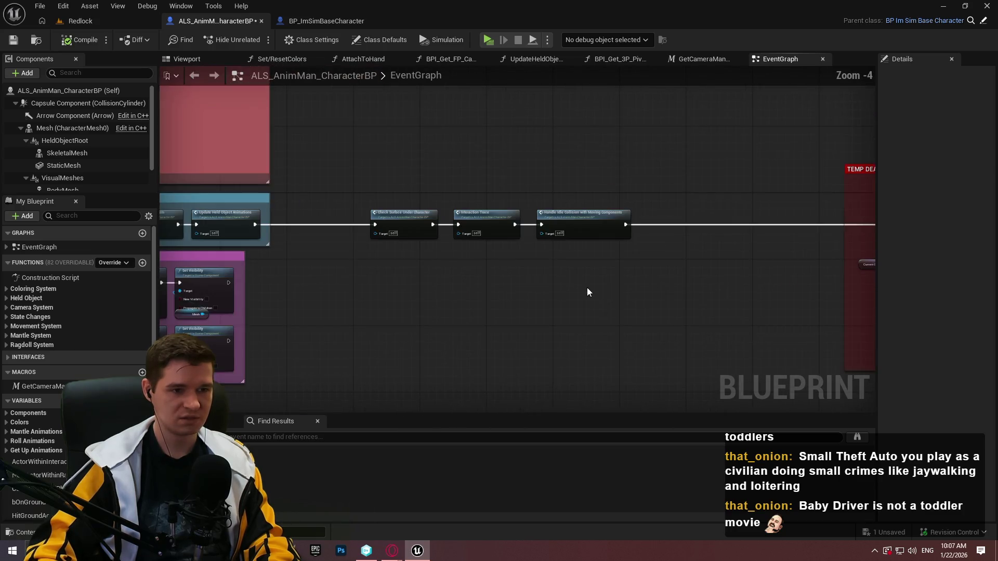
scroll(587, 288, up, 2)
scroll(553, 257, down, 1)
mouse_move(543, 260)
mouse_down()
mouse_move(709, 182)
mouse_move(372, 241)
mouse_up()
scroll(681, 198, down, 2)
scroll(373, 240, up, 2)
drag(596, 213, 341, 213)
scroll(353, 207, up, 2)
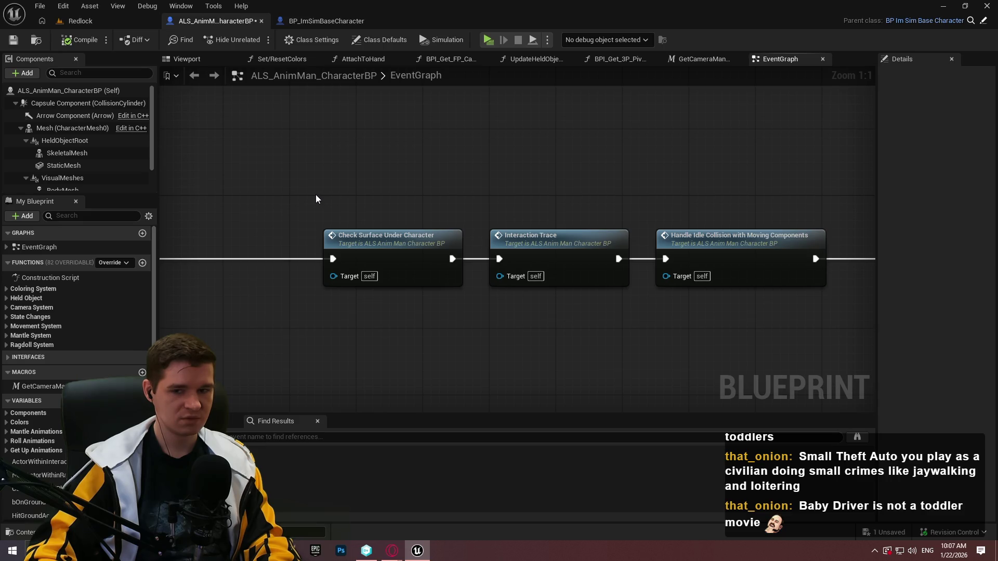
Look over the pink and blue comment boxes, then reposition the view over the three nodes.
mouse_move(314, 199)
mouse_down()
mouse_move(338, 187)
mouse_move(475, 211)
mouse_up()
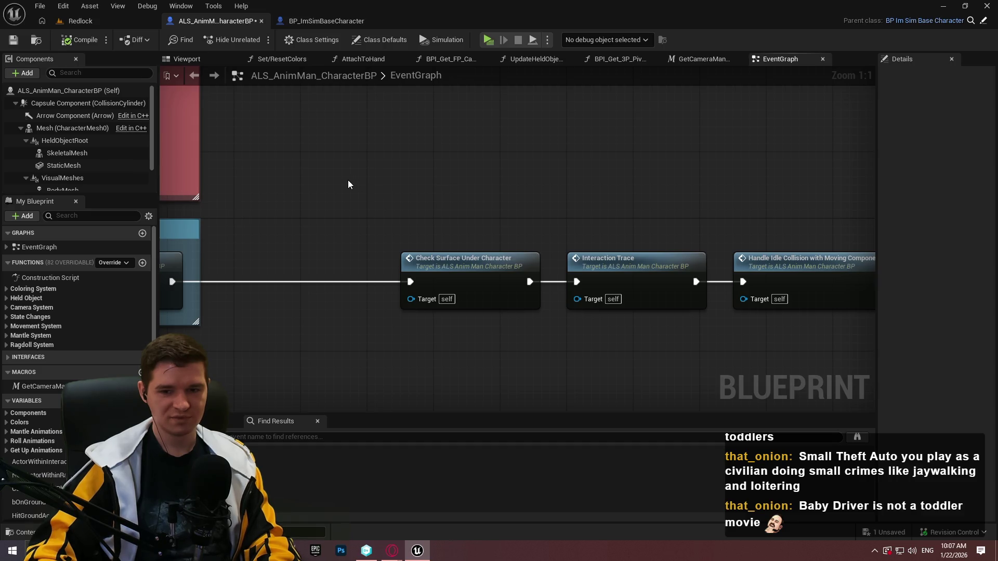
mouse_move(686, 241)
mouse_down()
mouse_move(452, 210)
mouse_move(606, 231)
mouse_up()
scroll(731, 270, down, 2)
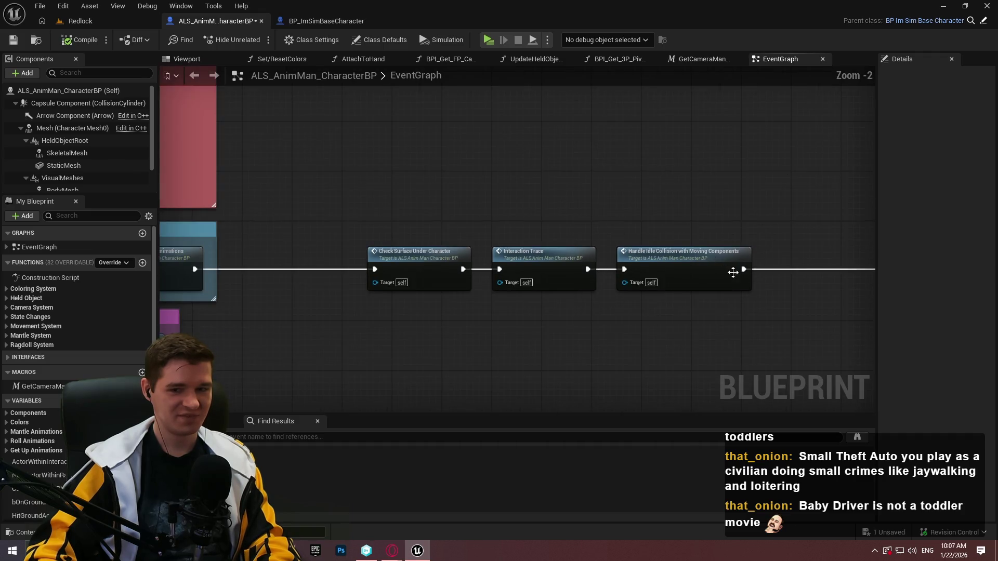
drag(731, 270, 696, 225)
scroll(695, 225, up, 2)
drag(570, 245, 684, 261)
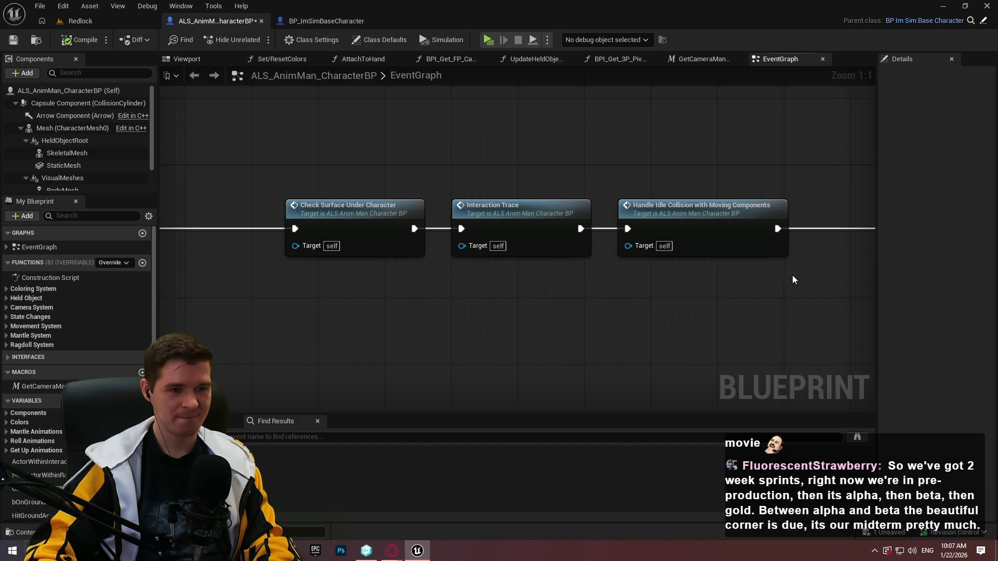
scroll(793, 276, down, 4)
scroll(771, 270, up, 2)
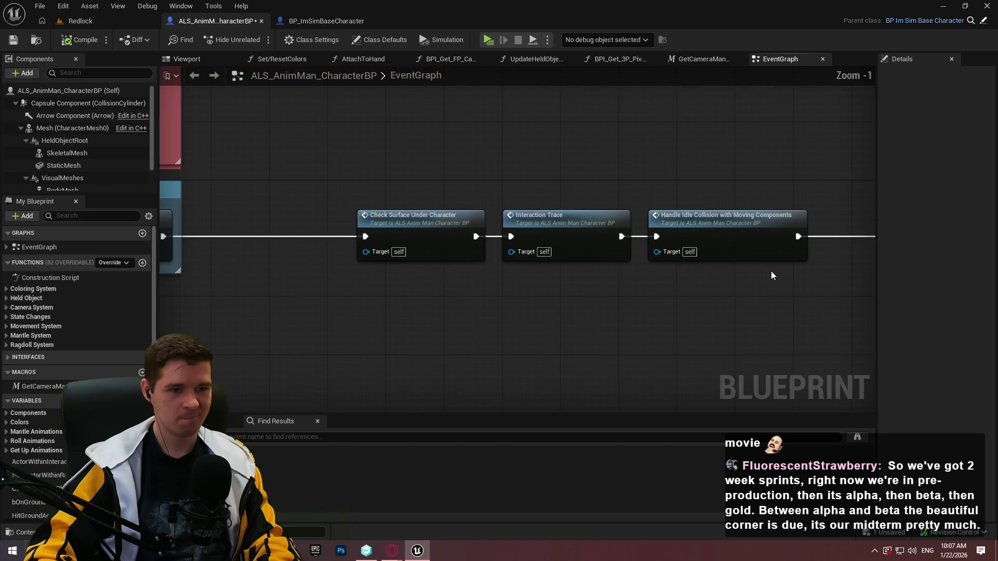
scroll(765, 286, down, 4)
Move the TEMP DEATH CODE comment, Handle Idle Collision and Interaction Trace nodes further right.
drag(766, 285, 378, 199)
scroll(597, 185, up, 3)
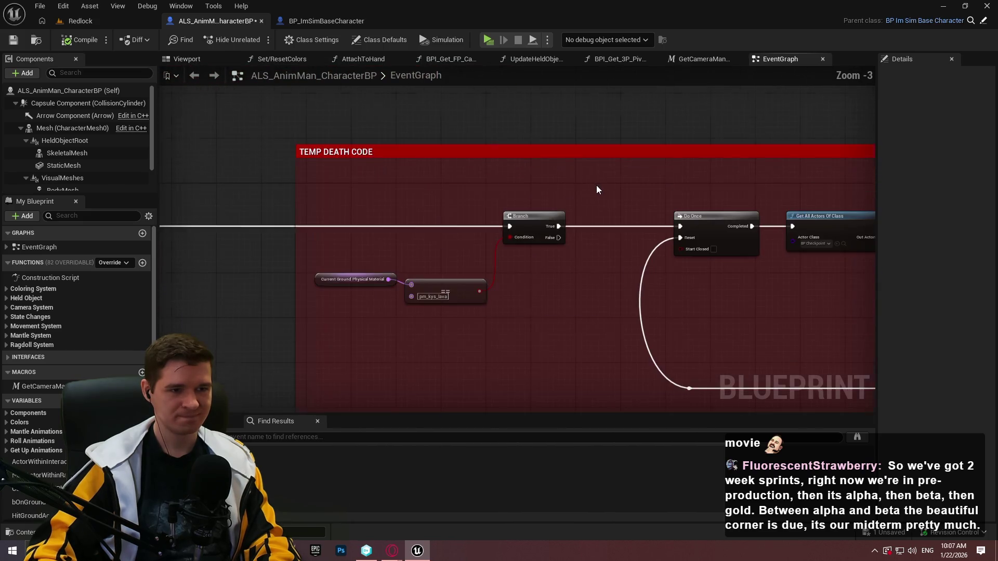
drag(567, 152, 728, 154)
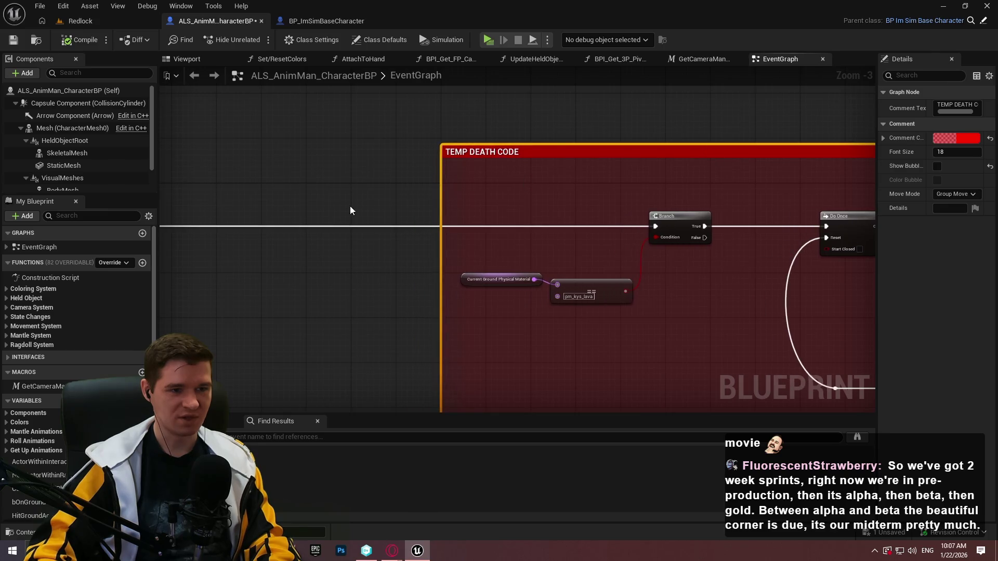
scroll(350, 209, up, 3)
drag(374, 223, 634, 230)
drag(249, 226, 774, 224)
drag(707, 294, 477, 290)
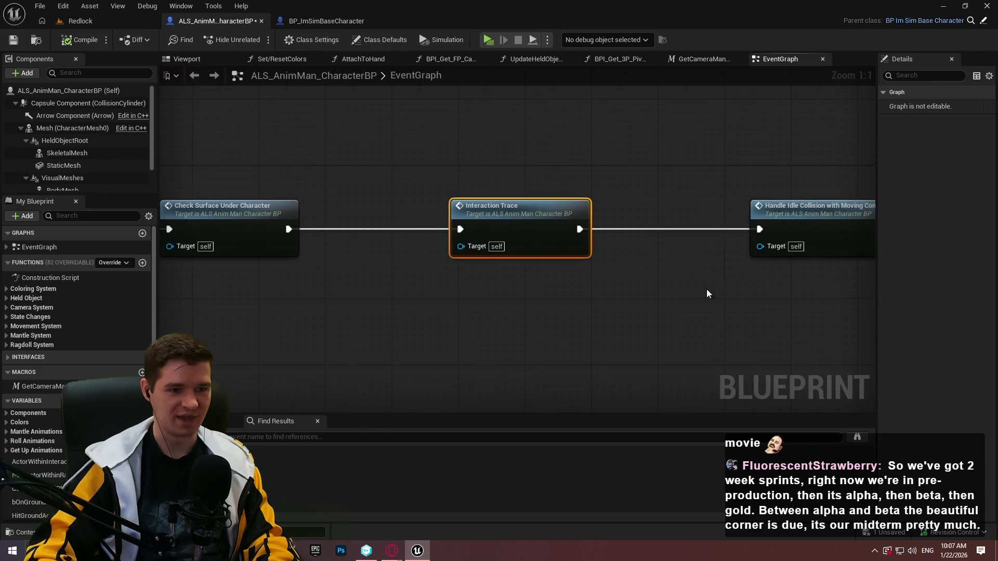
click(732, 291)
scroll(791, 329, down, 2)
scroll(614, 295, up, 2)
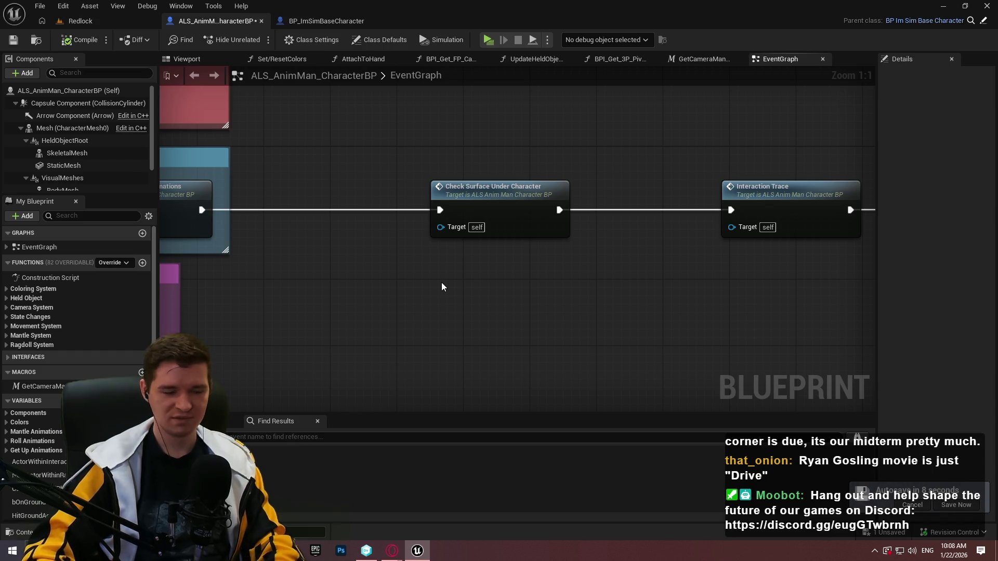
Add a comment titled 'Checks surface under character to apply surface effects' around the node.
text(c)
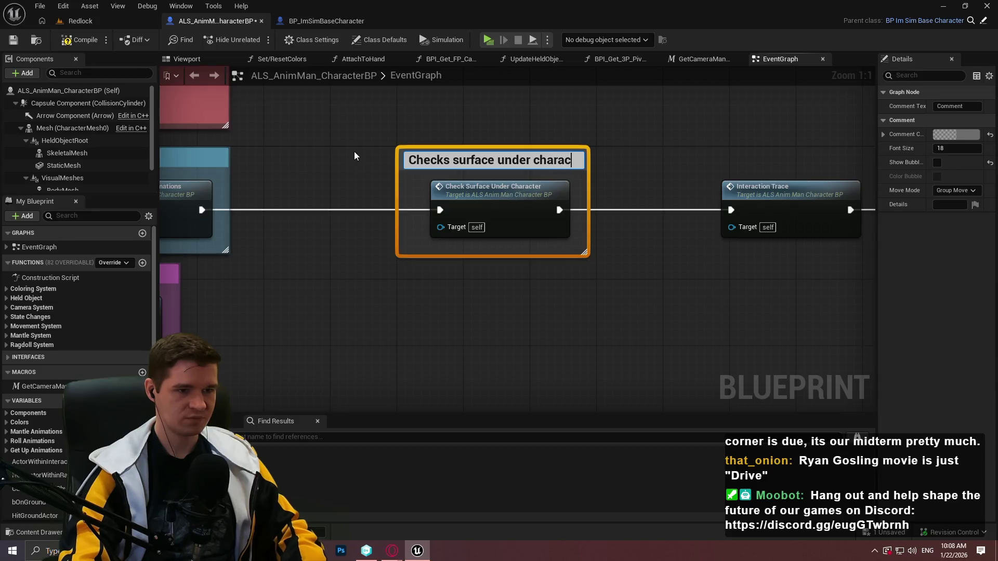
text(Checks surface under character to apply surface)
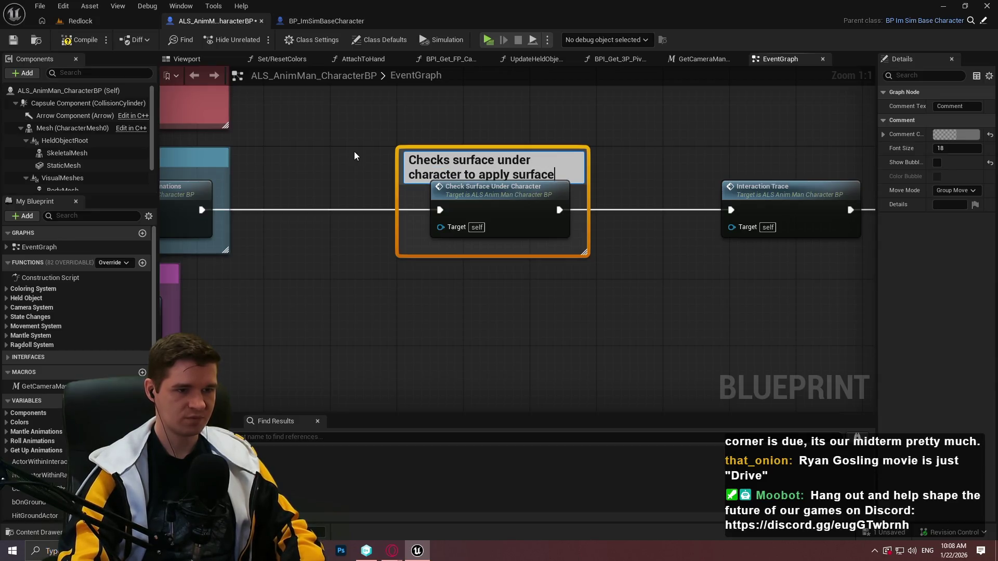
text( effects)
key(Return)
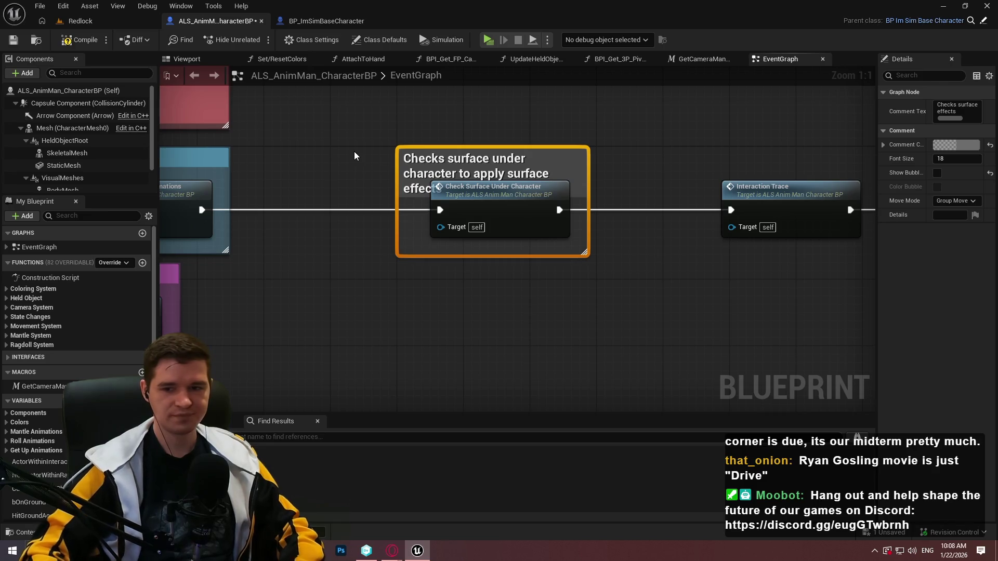
click(677, 356)
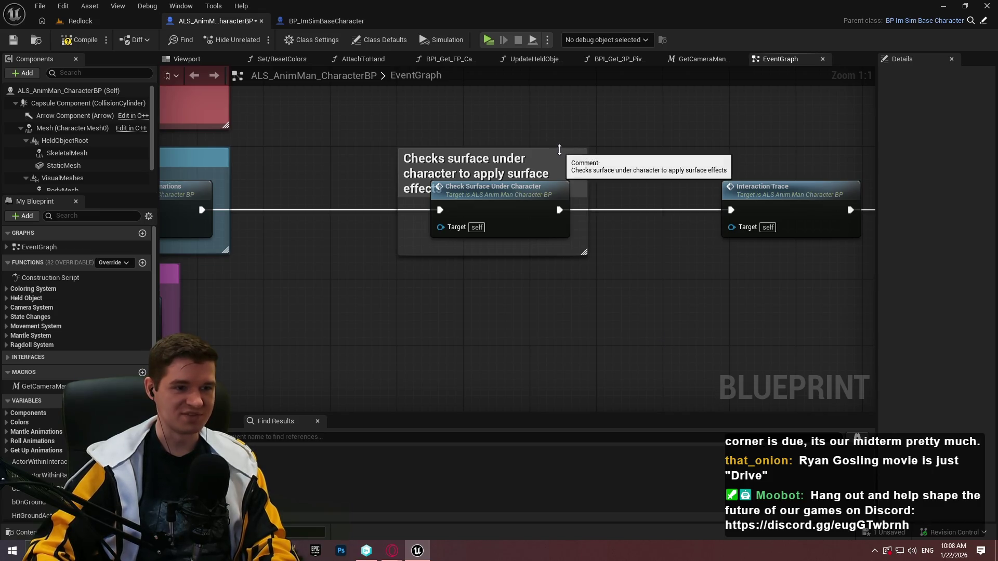
Resize the surface-check comment box so its title clears the node and it fully encloses it.
drag(561, 150, 561, 116)
click(582, 142)
drag(586, 253, 601, 263)
click(689, 245)
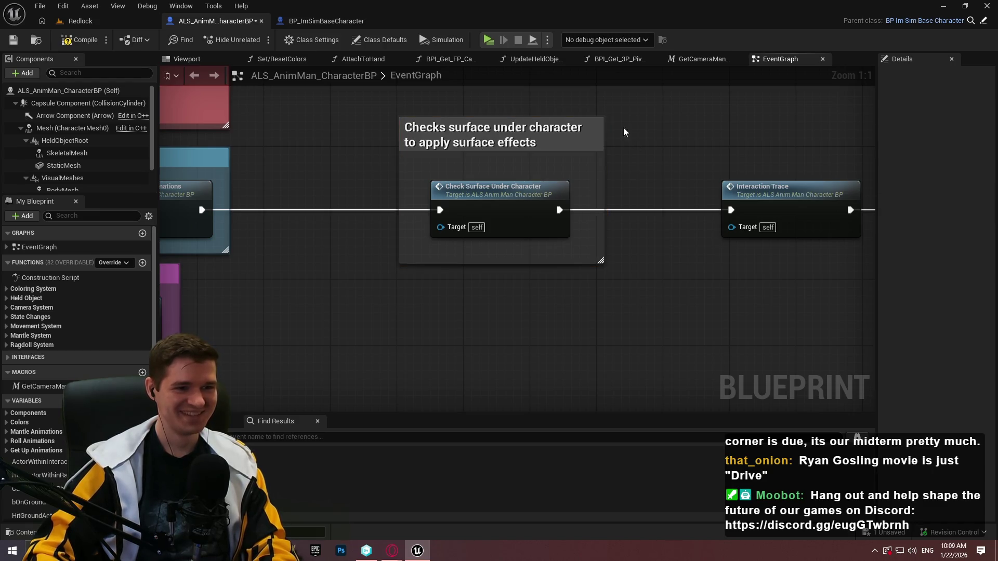
drag(549, 117, 546, 128)
mouse_move(688, 147)
mouse_down()
mouse_move(463, 147)
mouse_move(640, 299)
mouse_move(679, 315)
mouse_up()
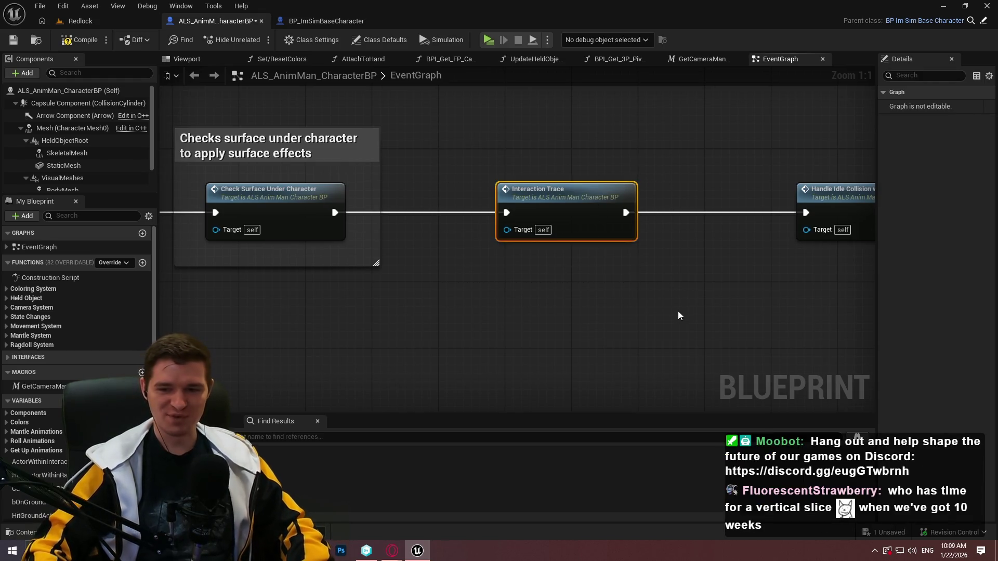
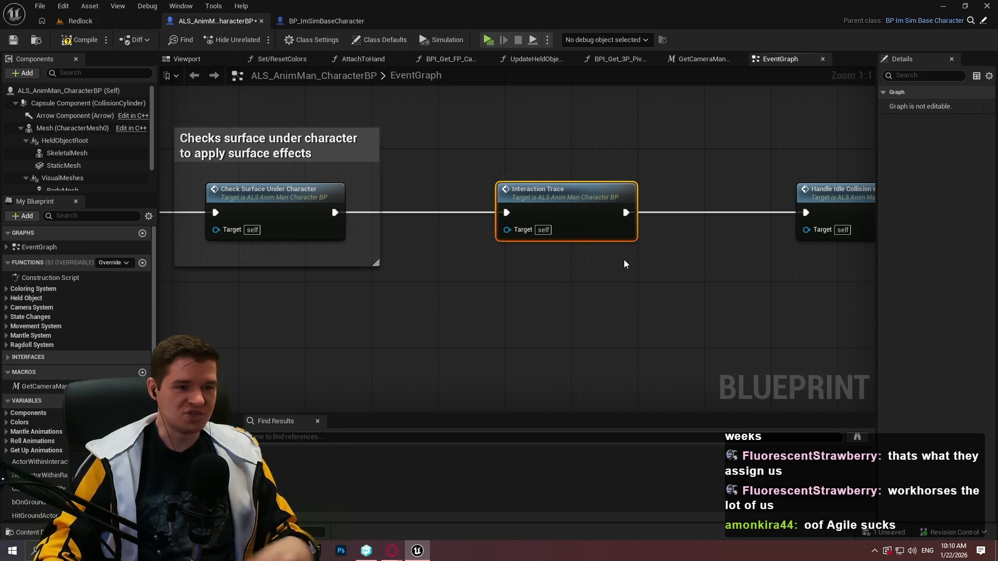
Marquee-select the Interaction Trace node and wrap it in a new comment box with C.
drag(669, 272, 460, 152)
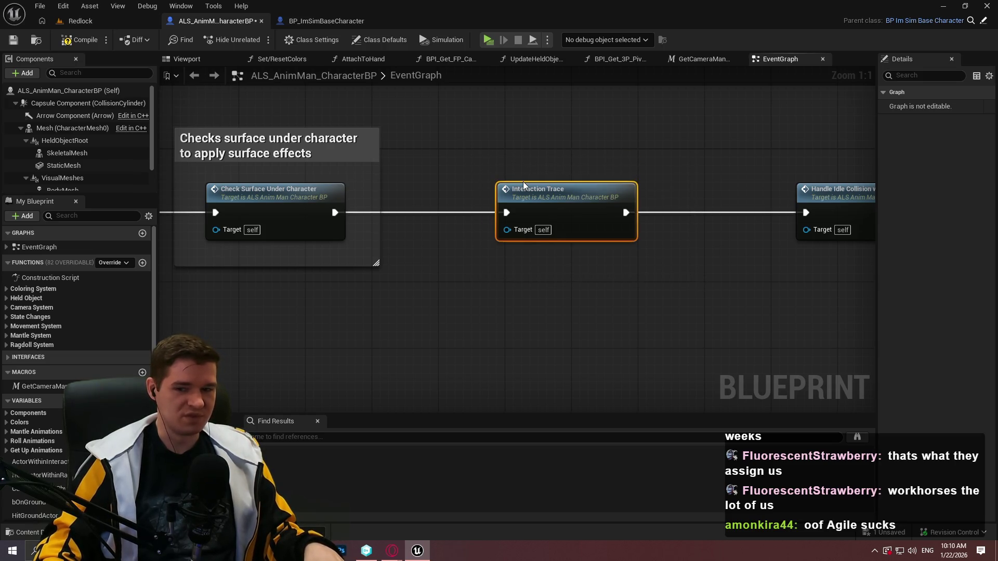
key(c)
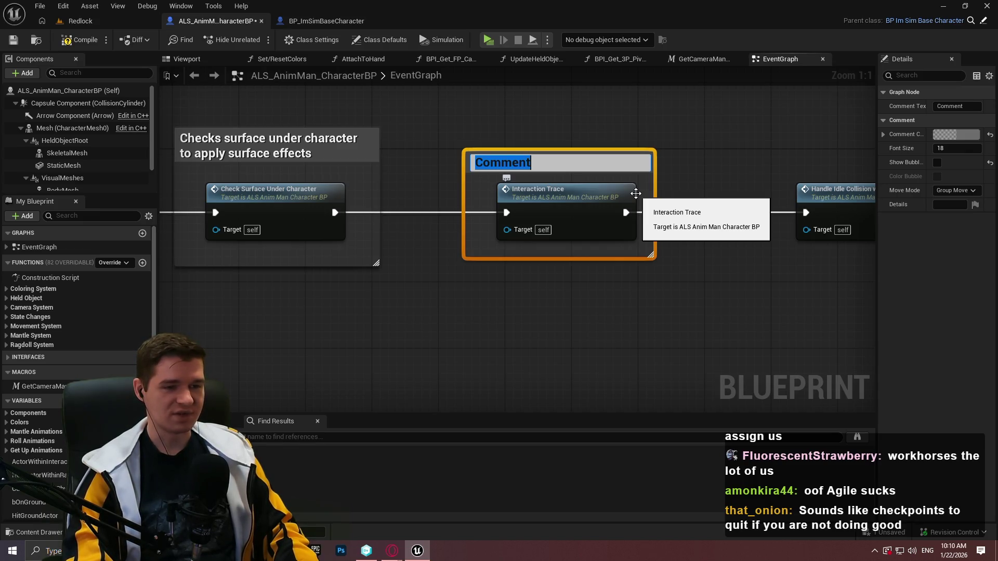
Title the comment 'Trace for interaction' and comment Handle Idle Collision 'Micromovements to let CMC get moved by kinematic components'.
text(Trace for interaction)
key(Return)
key(c)
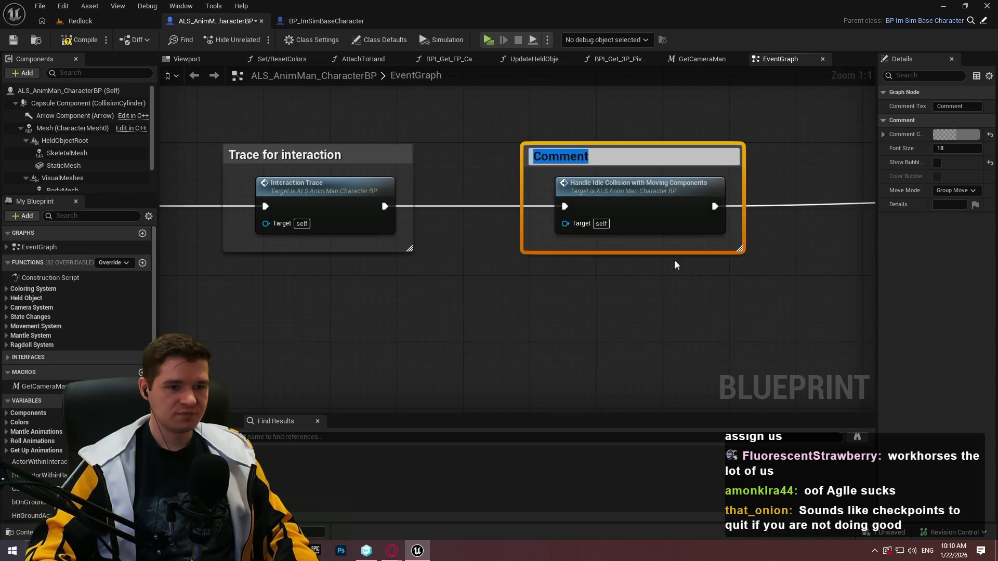
text(Mic)
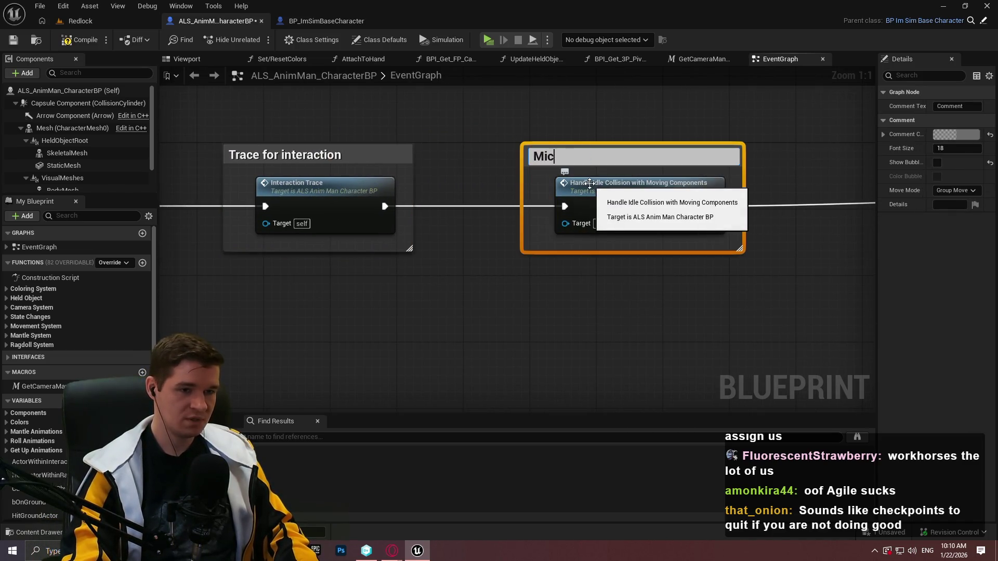
text(romovements to l)
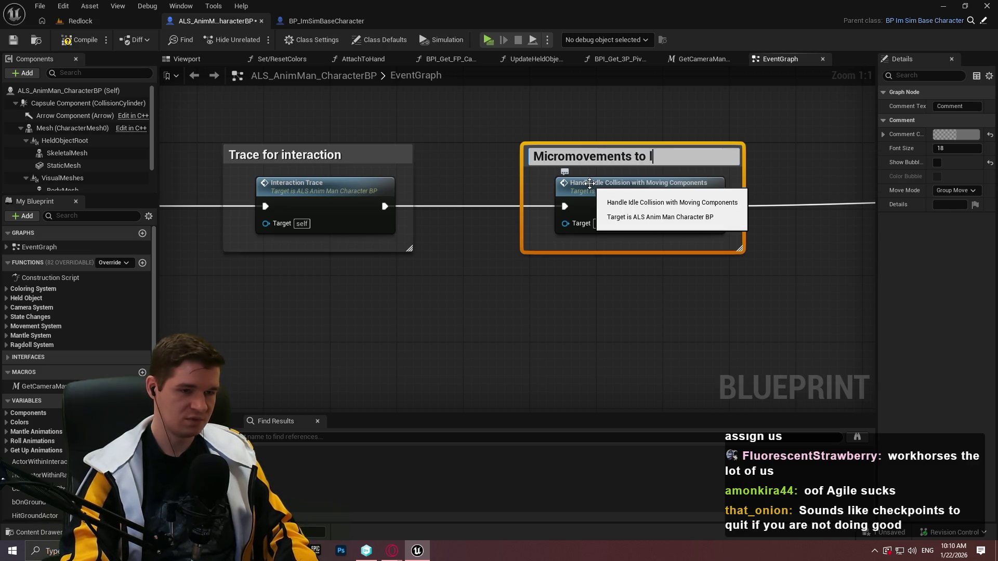
text(et CMC )
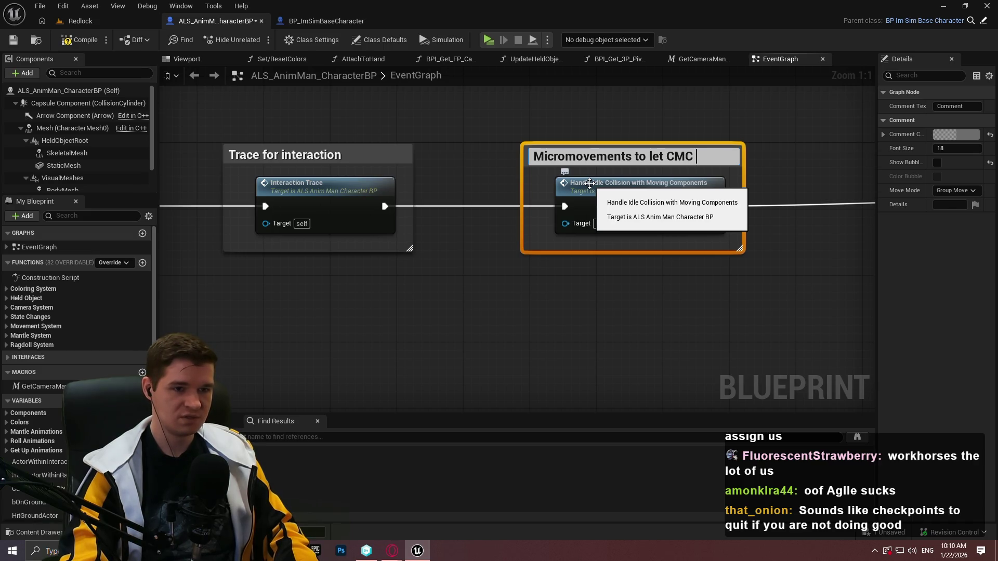
text(get moved by )
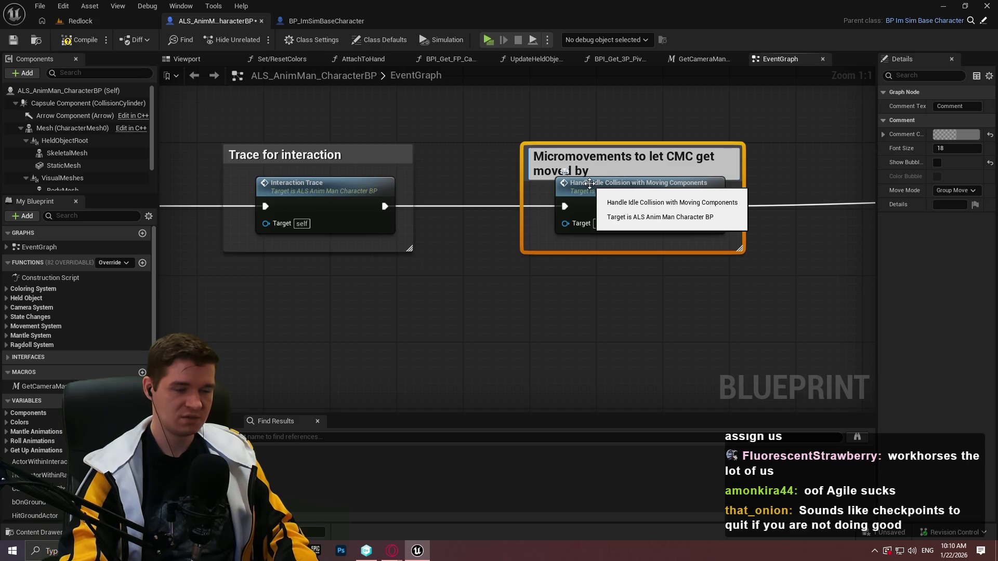
text(kinematic components)
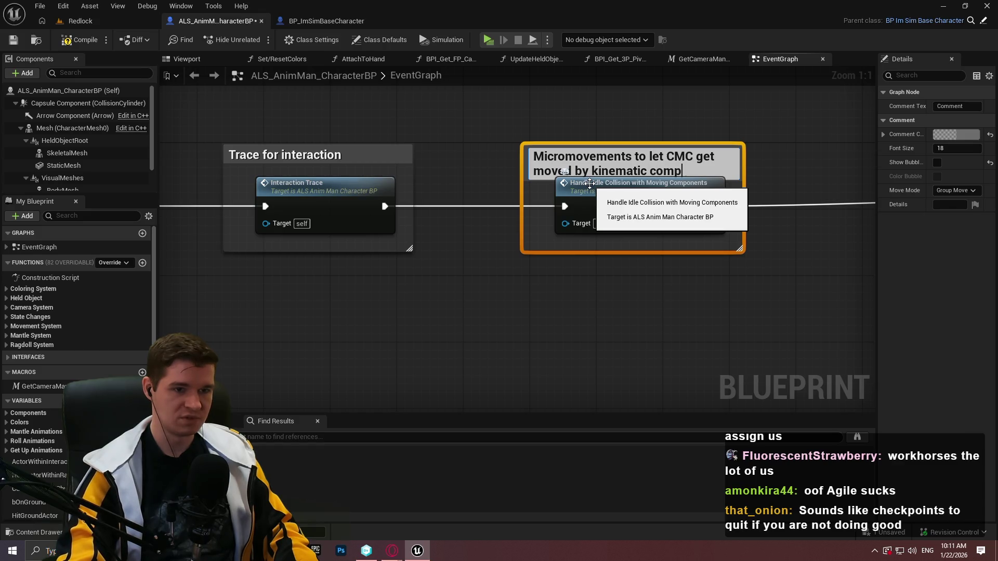
key(Return)
Make the Micromovements comment taller and move it and the Trace for interaction comment apart.
mouse_move(682, 145)
mouse_down()
mouse_move(682, 124)
mouse_move(683, 132)
mouse_up()
scroll(770, 188, down, 5)
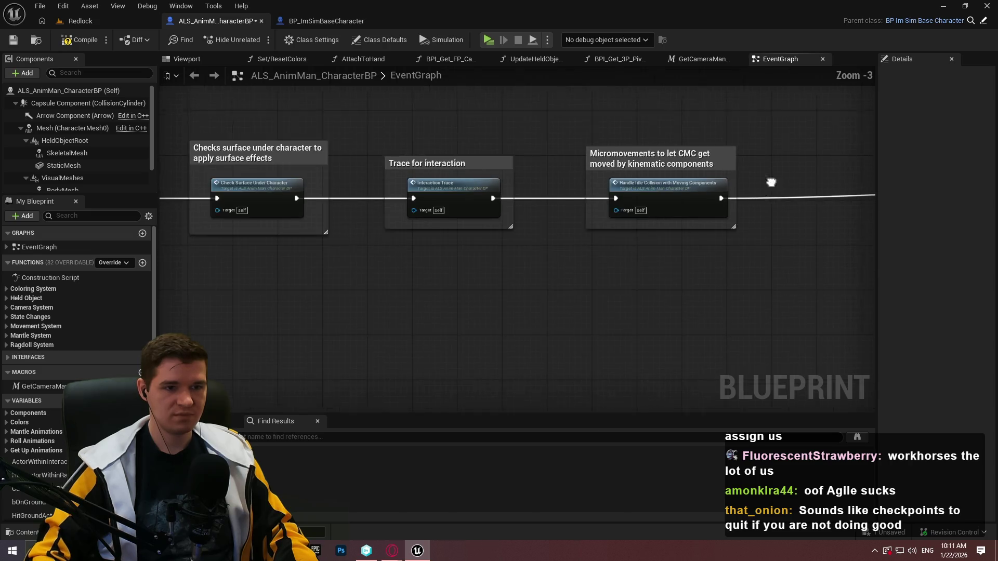
mouse_move(583, 164)
mouse_down()
mouse_move(374, 178)
mouse_move(517, 237)
mouse_move(578, 231)
mouse_up()
drag(431, 233, 445, 232)
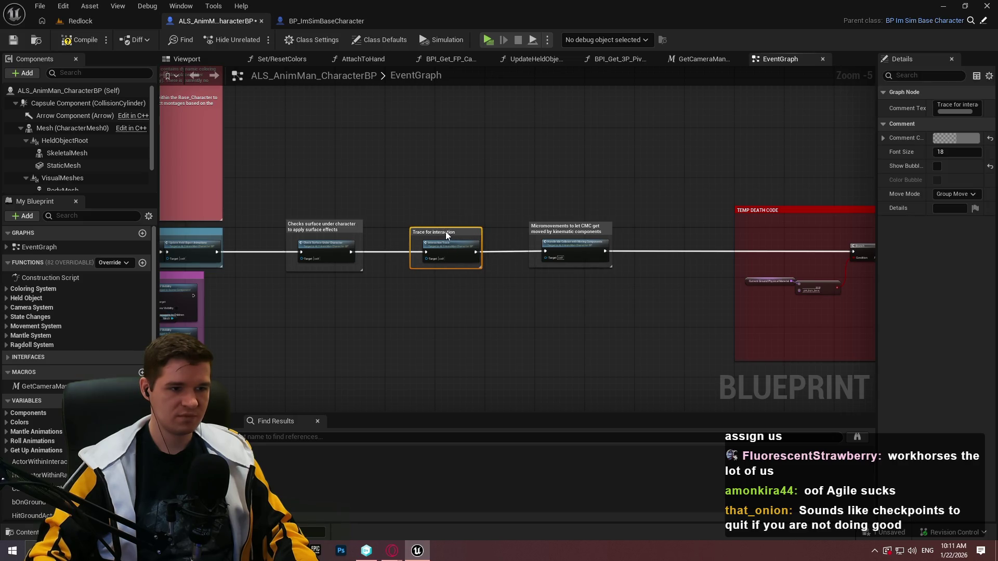
mouse_move(407, 196)
mouse_down()
mouse_move(757, 150)
mouse_move(663, 297)
mouse_up()
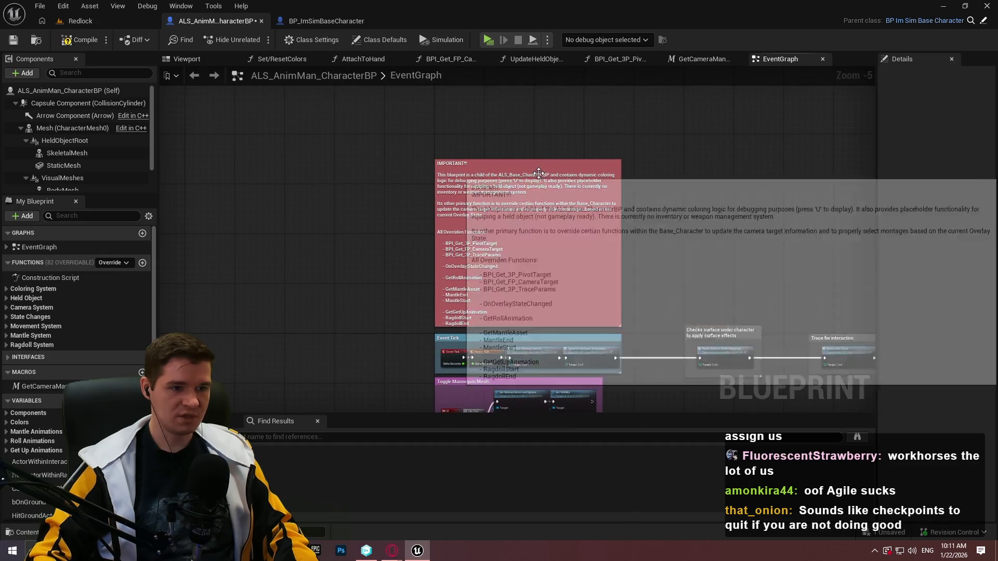
Wrap the whole CheckSurfaceUnderCharacter node network in a new comment box.
mouse_move(326, 156)
mouse_down()
mouse_move(517, 217)
mouse_move(508, 156)
mouse_up()
scroll(563, 224, up, 6)
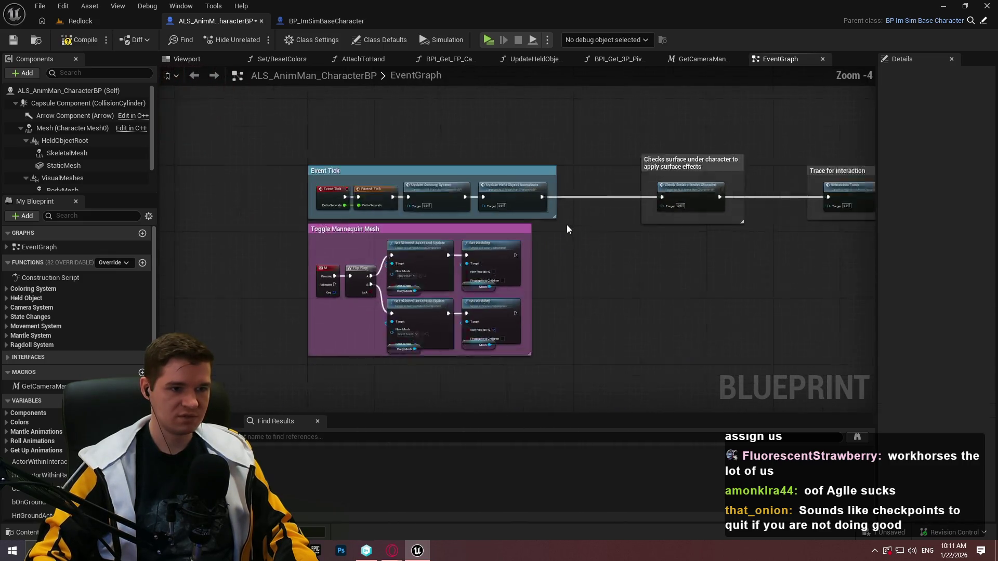
drag(563, 228, 457, 205)
scroll(457, 205, down, 3)
scroll(475, 217, down, 3)
mouse_move(504, 230)
mouse_down()
mouse_move(553, 182)
mouse_move(520, 150)
mouse_up()
scroll(482, 153, down, 1)
mouse_move(553, 290)
mouse_down()
mouse_move(513, 272)
mouse_move(437, 155)
mouse_up()
scroll(440, 156, down, 7)
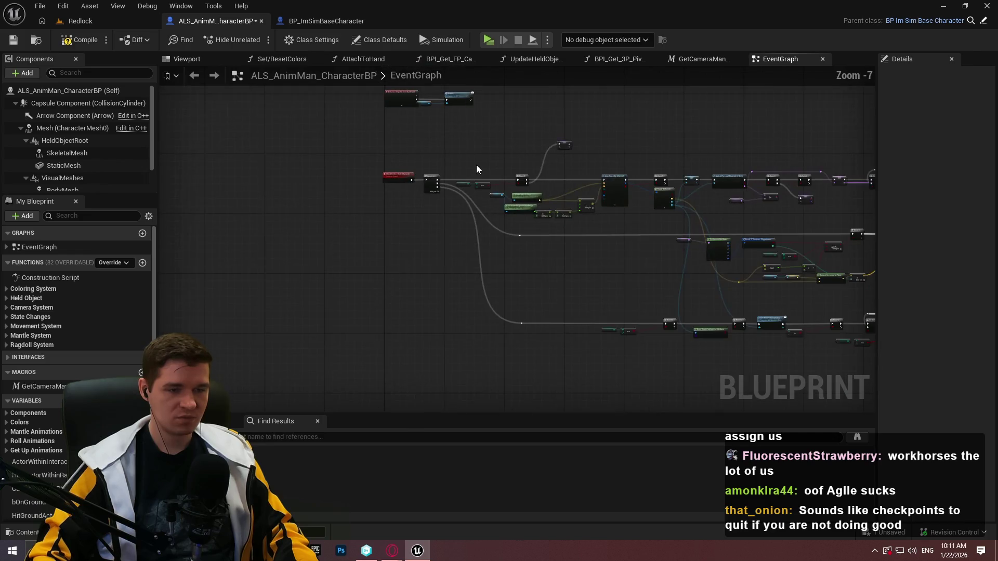
mouse_move(713, 263)
mouse_down()
mouse_move(574, 202)
mouse_move(628, 214)
mouse_up()
scroll(628, 213, down, 1)
drag(701, 300, 313, 185)
key(c)
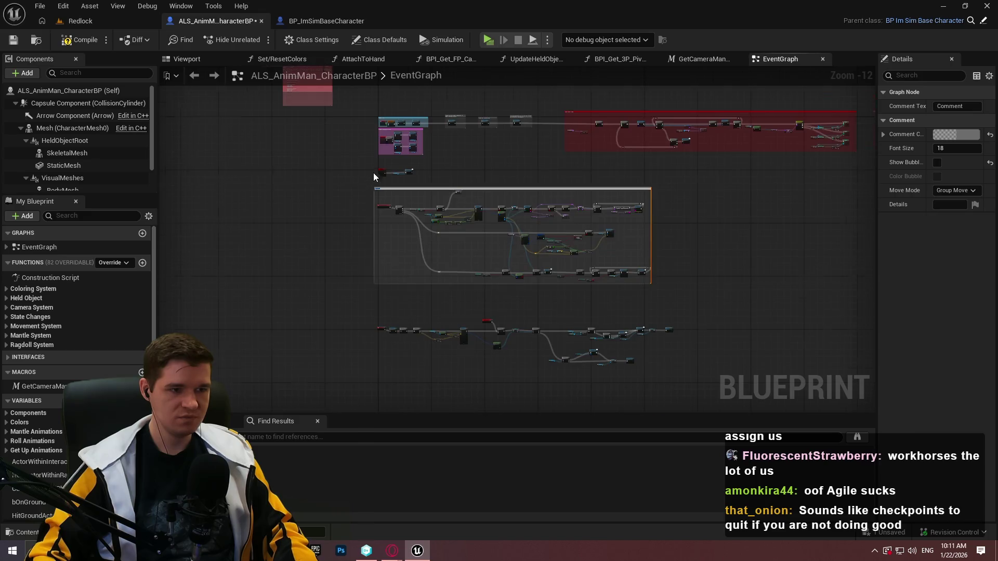
scroll(374, 172, up, 4)
scroll(354, 169, up, 8)
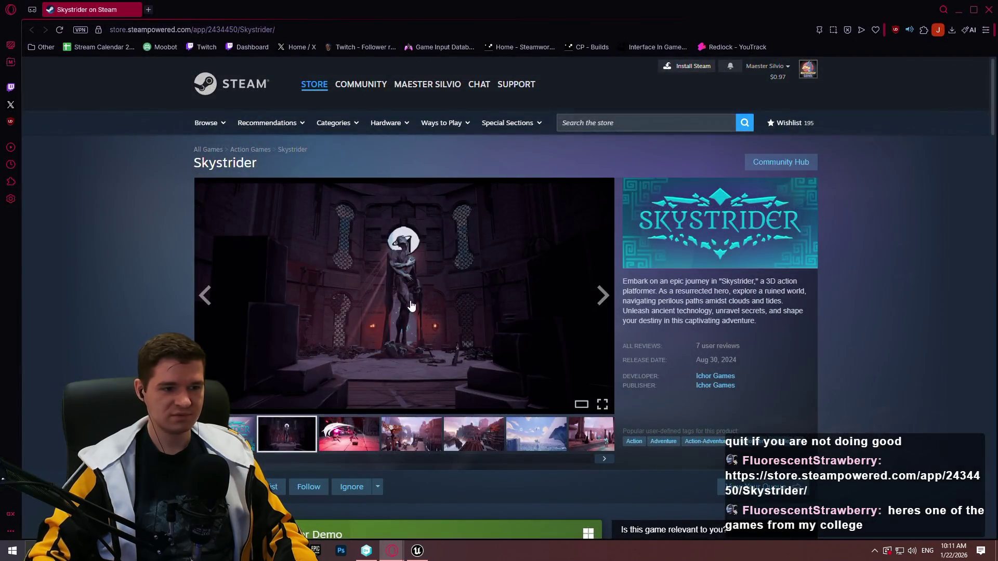
Open the Skystrider screenshot gallery, page through to screenshot 19 of 23, then close the enlarged view.
click(412, 306)
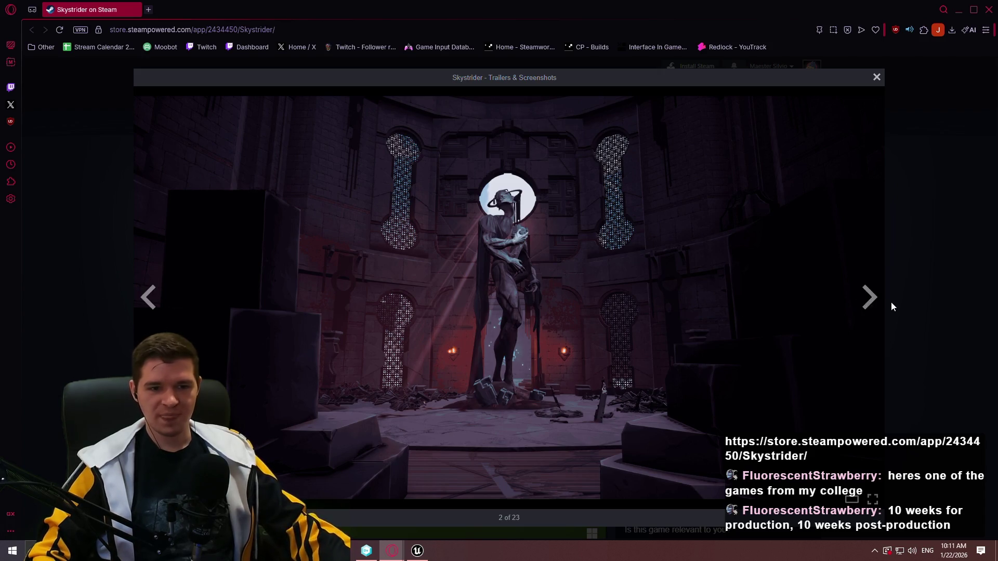
click(871, 306)
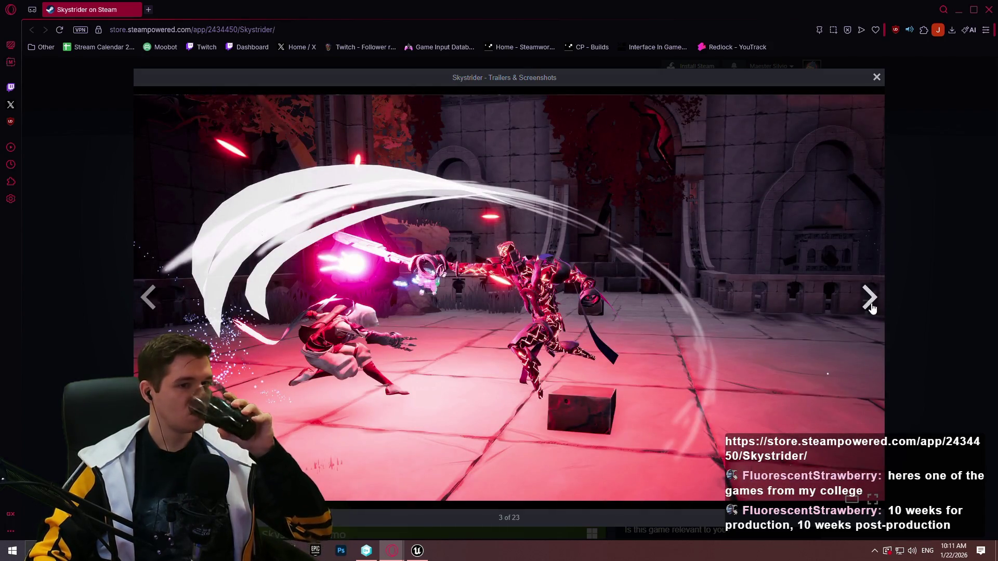
click(872, 307)
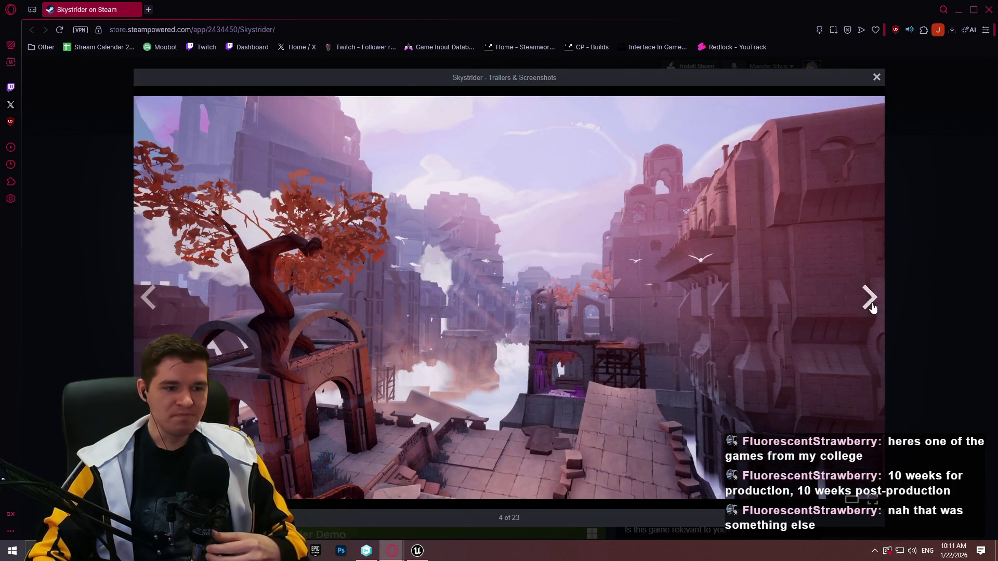
click(873, 308)
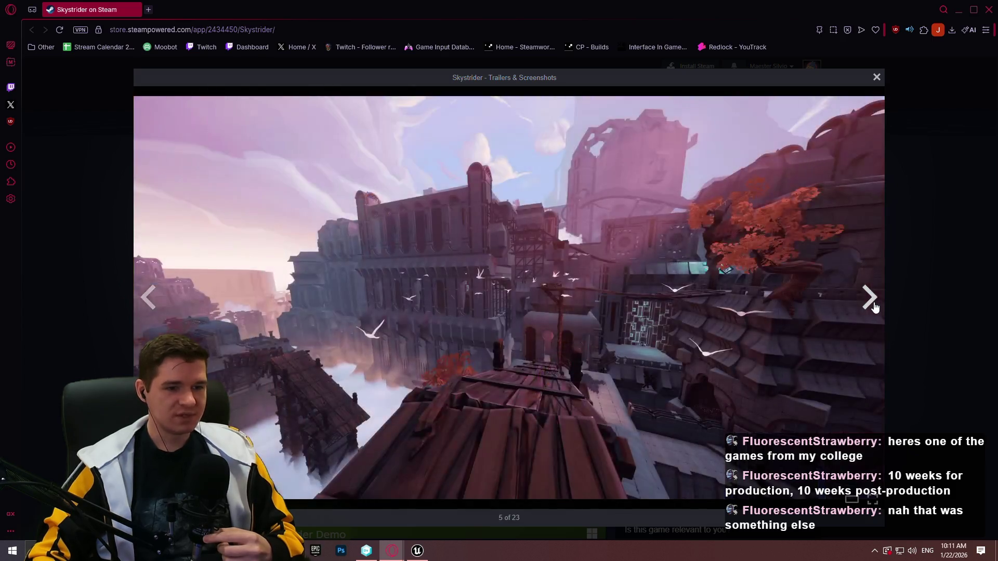
click(874, 307)
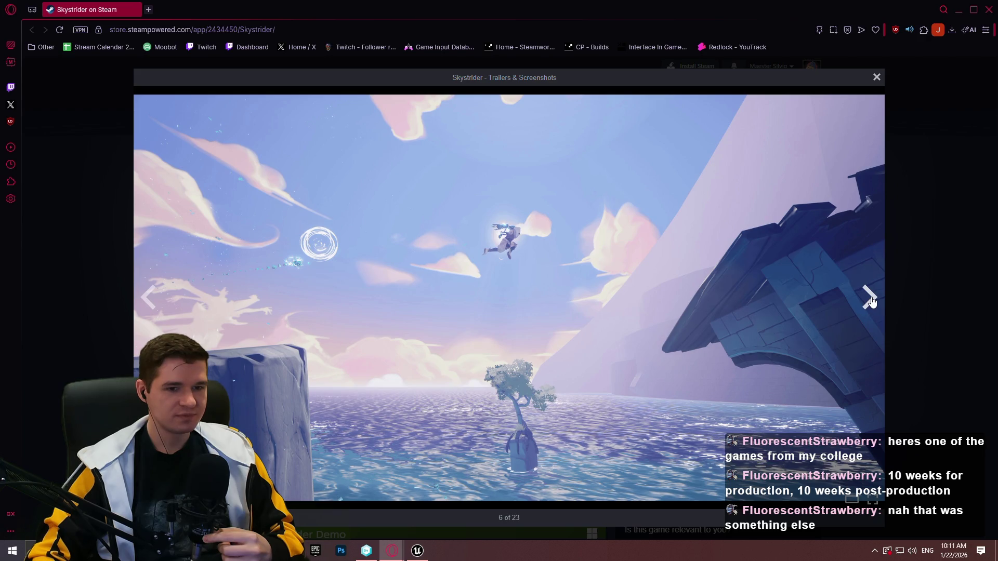
click(873, 303)
click(872, 303)
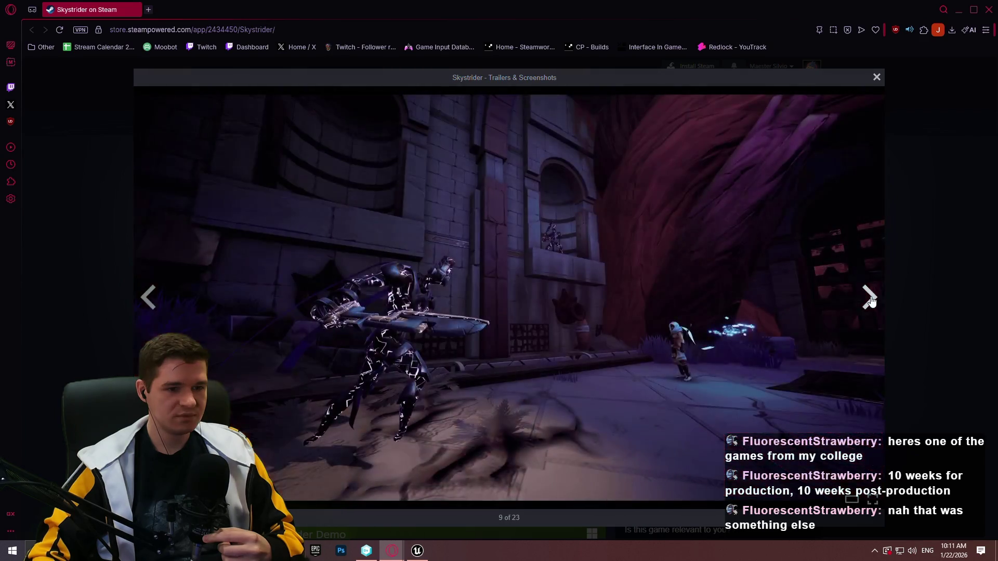
click(871, 300)
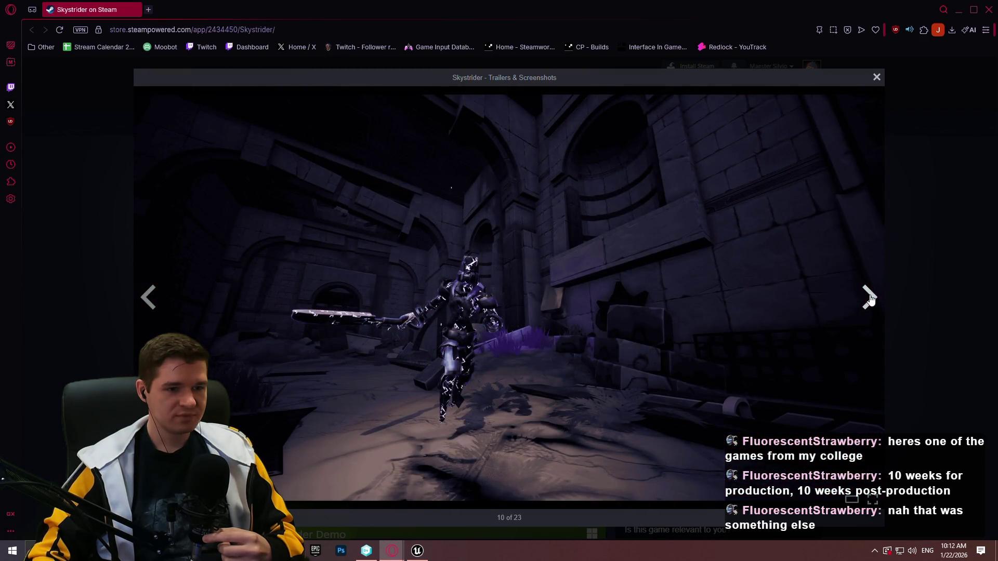
click(871, 299)
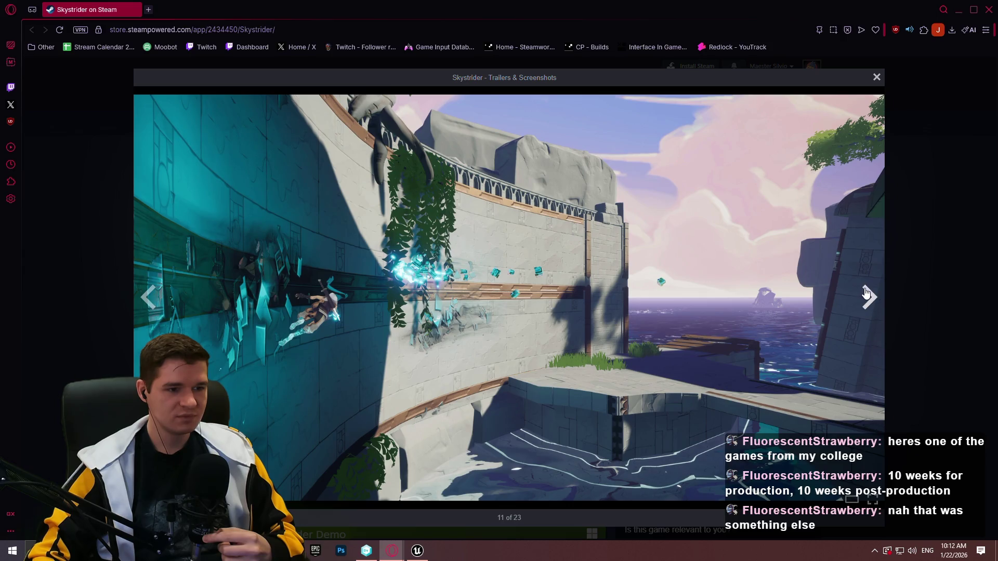
click(866, 294)
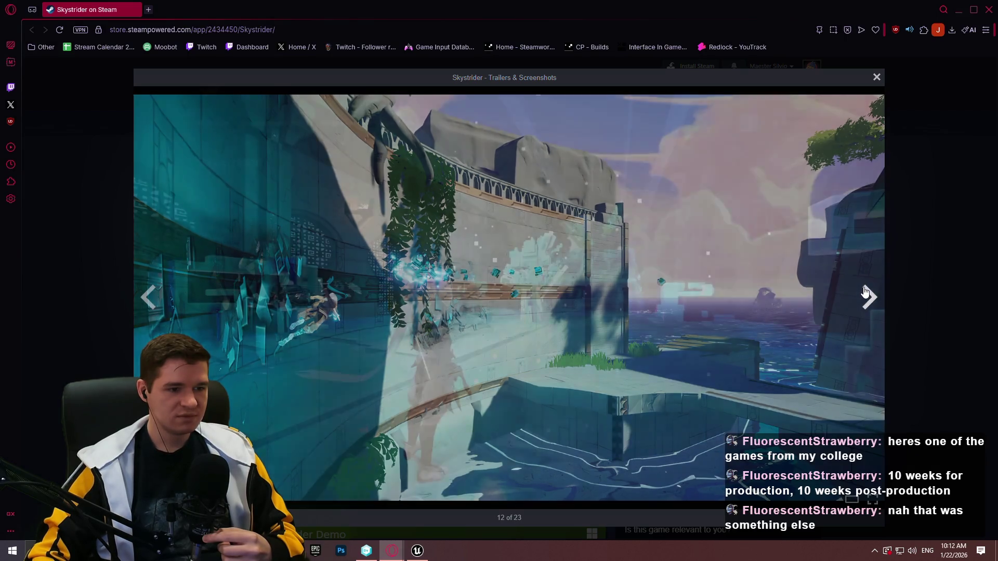
click(865, 294)
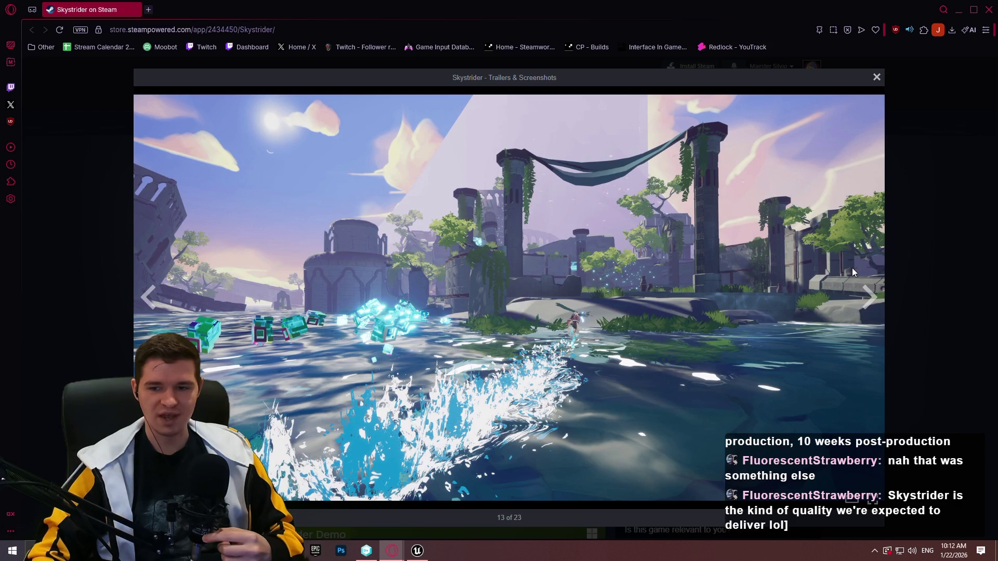
click(866, 300)
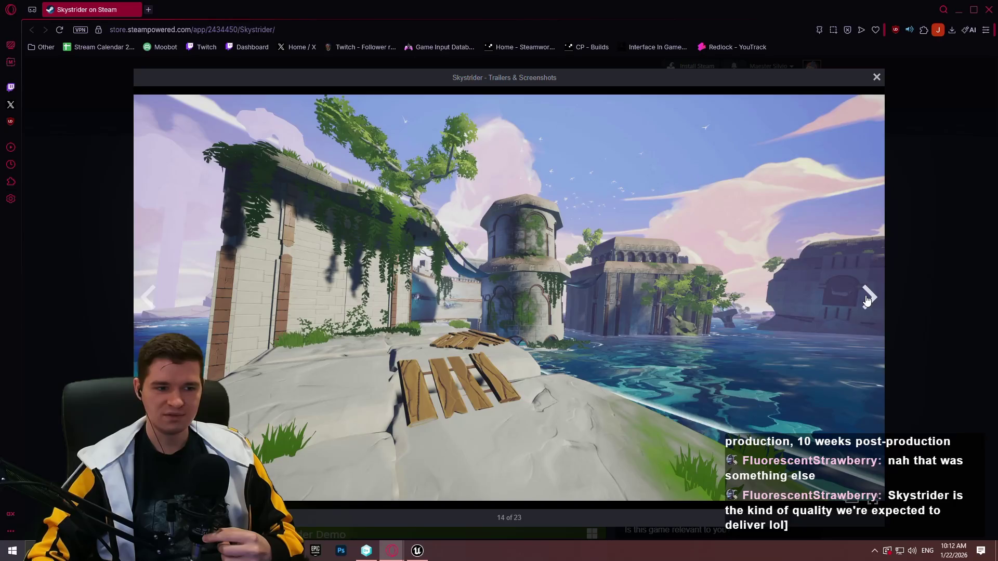
click(867, 300)
click(867, 300)
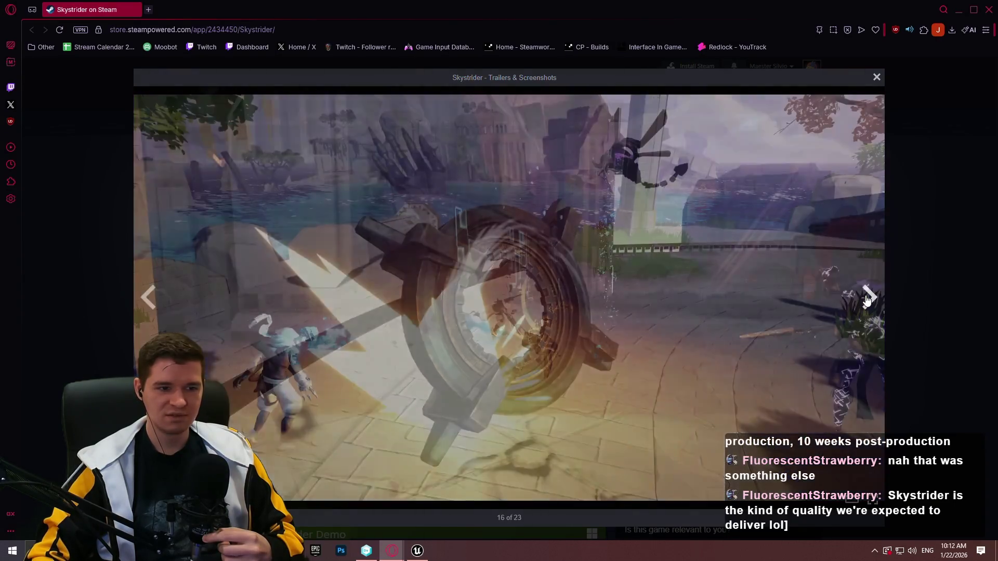
click(867, 301)
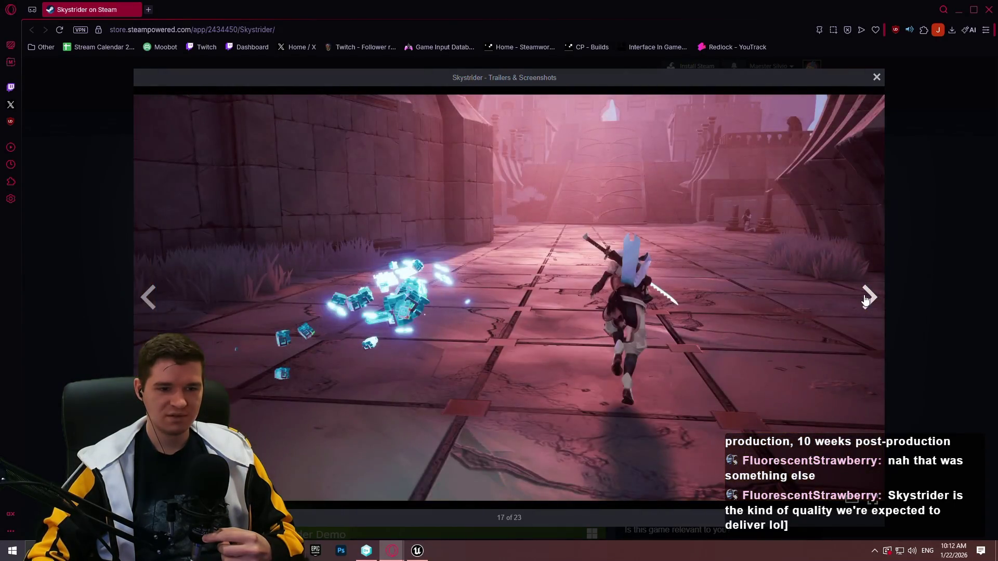
click(865, 301)
click(863, 300)
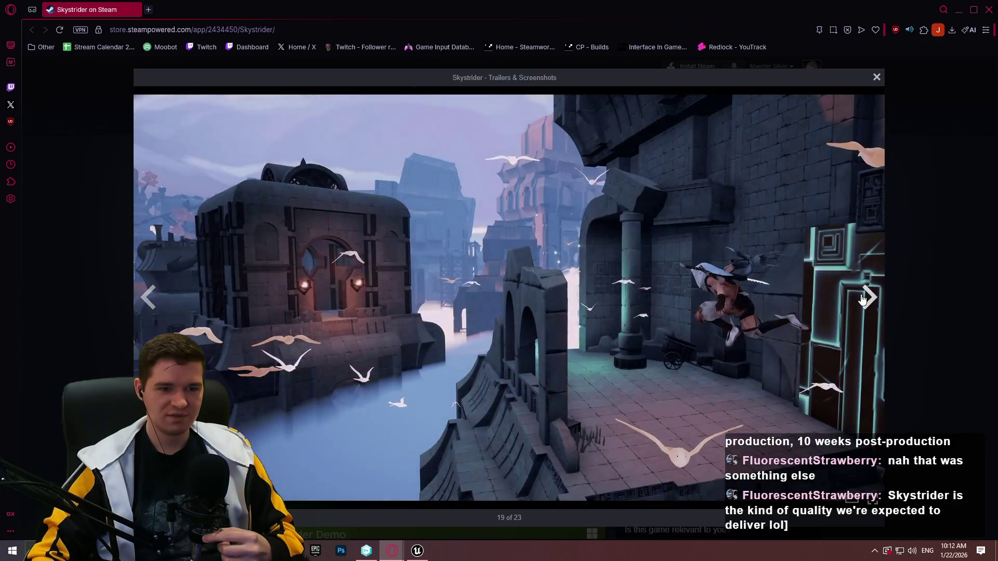
click(933, 297)
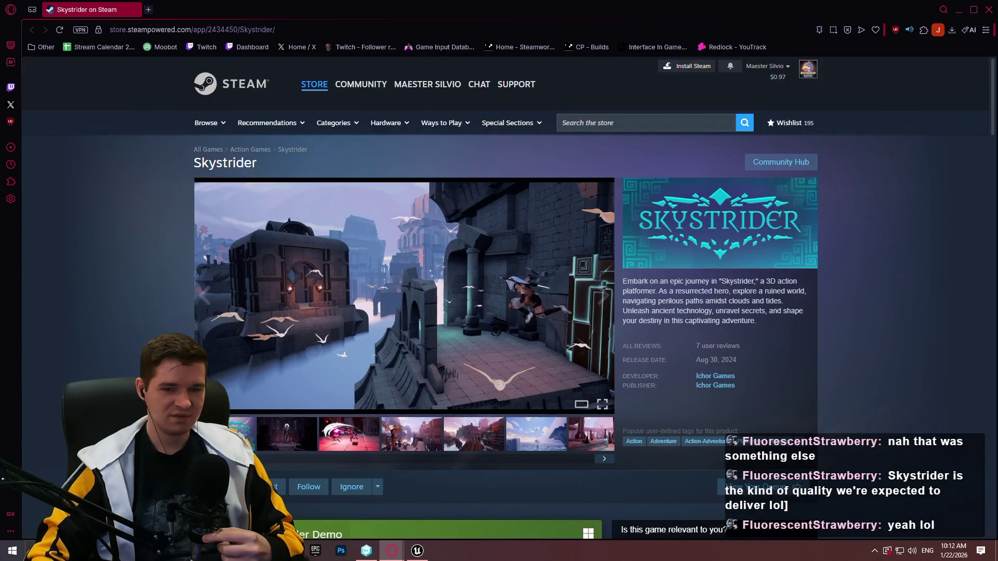
Start the Skystrider Release Trailer full screen, pause it, and jump back to the start.
click(242, 434)
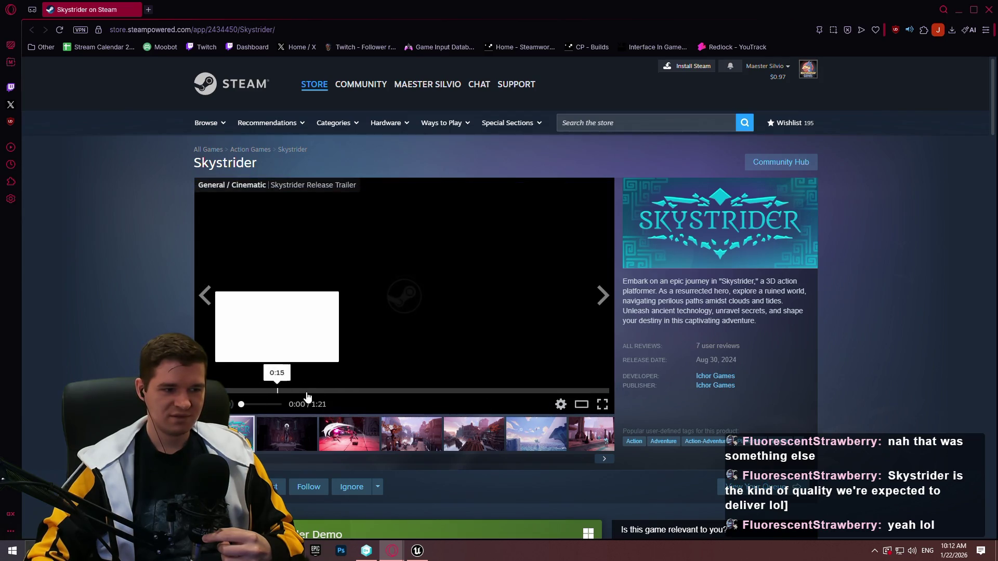
click(602, 405)
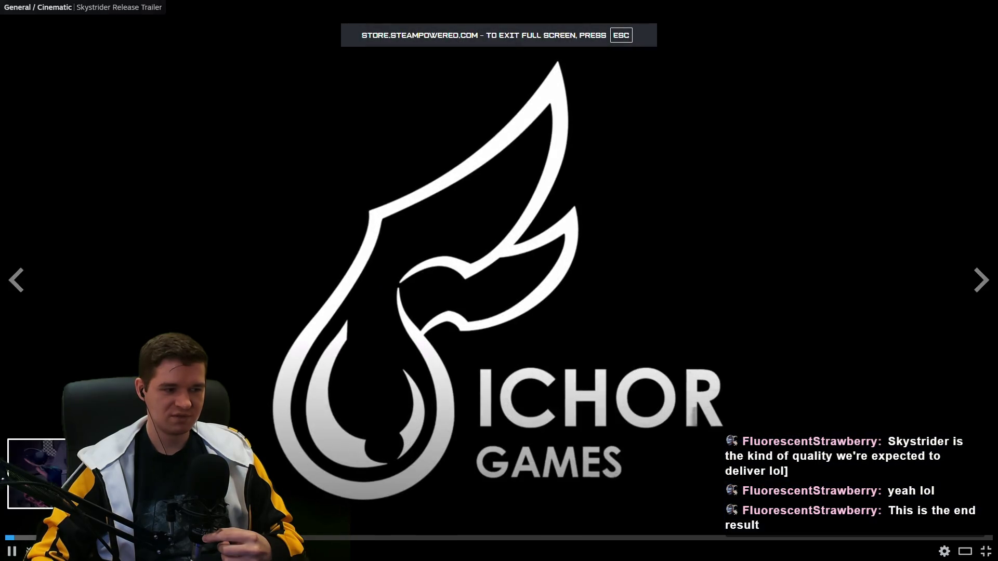
click(10, 552)
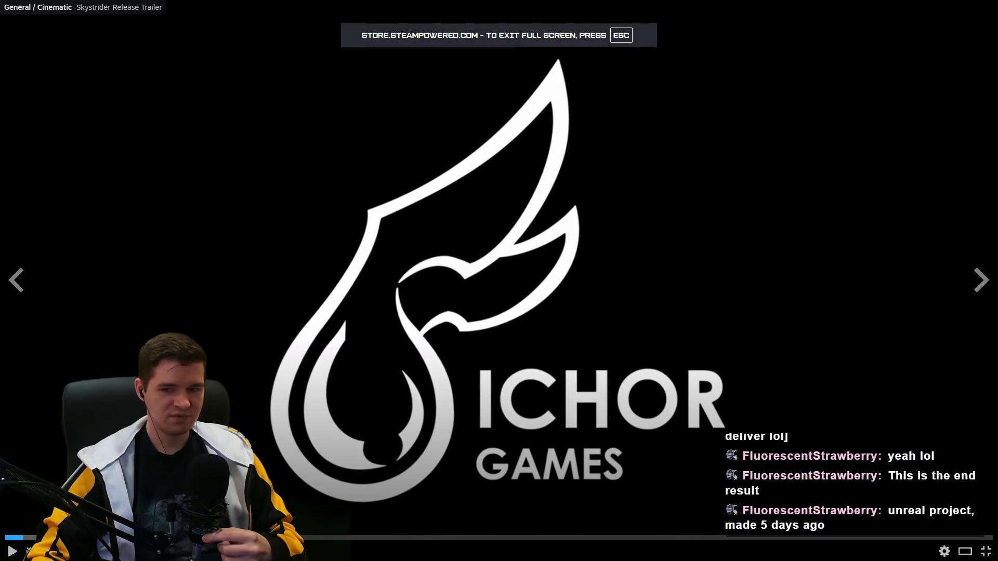
click(403, 369)
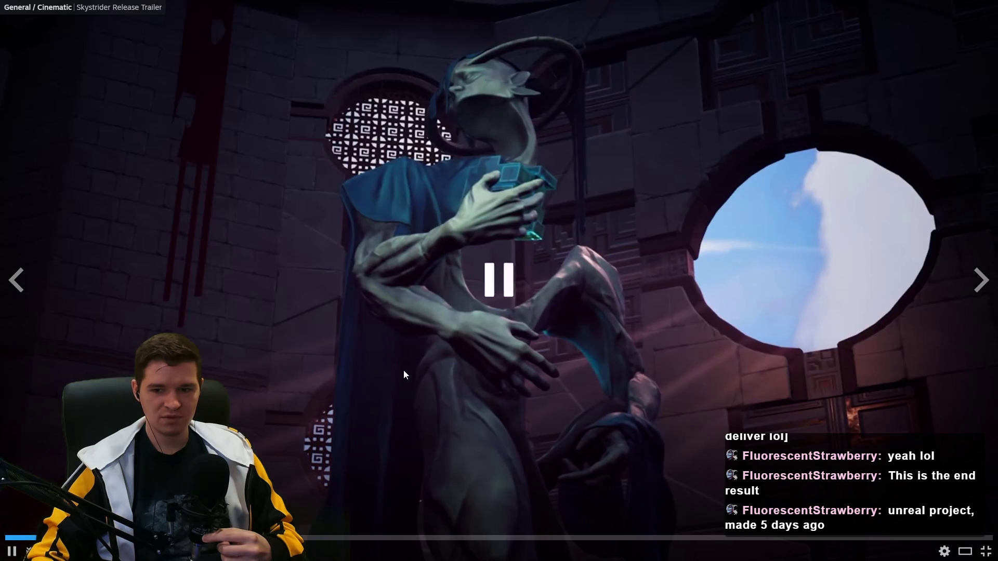
key(Left)
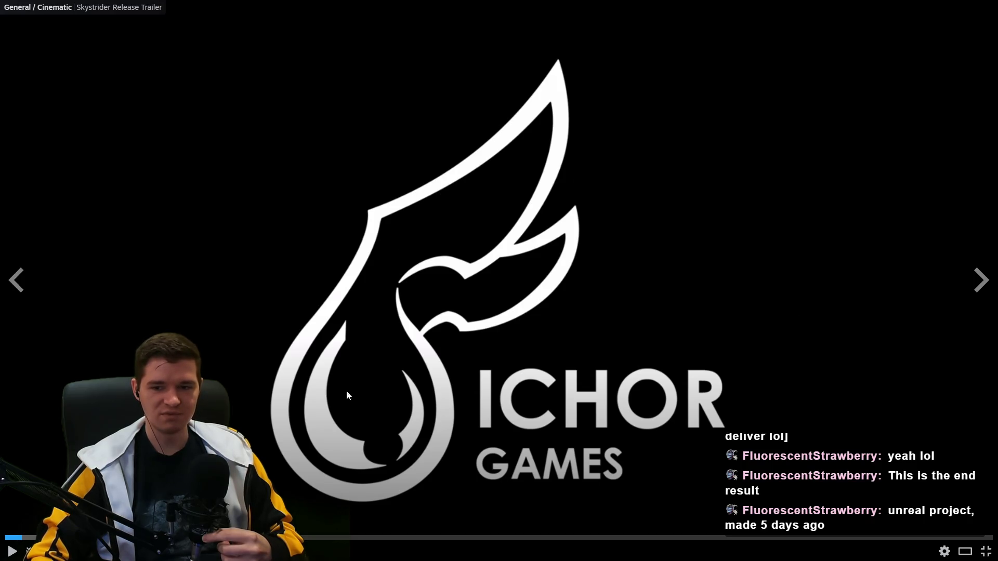
Resume the trailer, pausing briefly on two scenes, then exit fullscreen at 1:12.
click(404, 364)
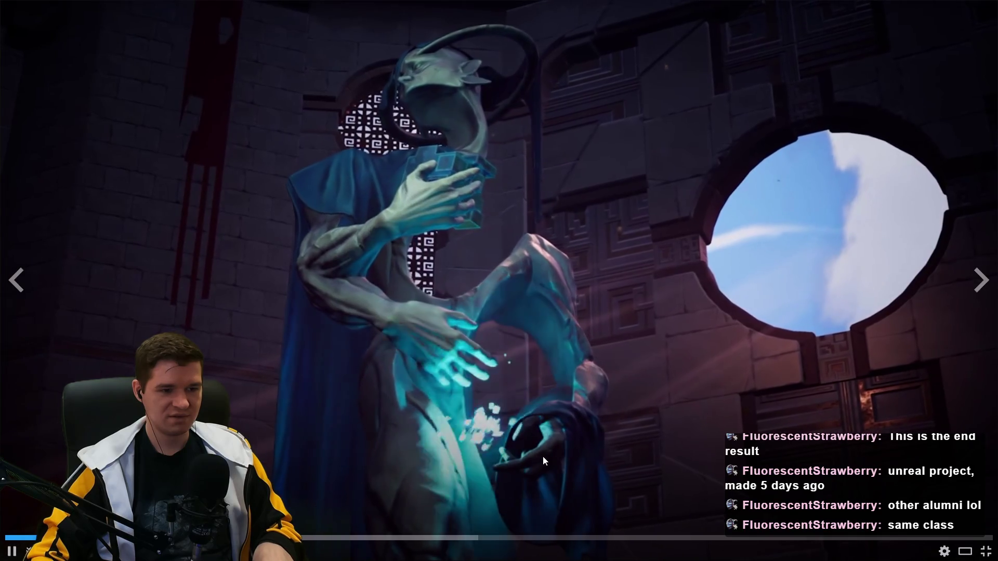
click(534, 426)
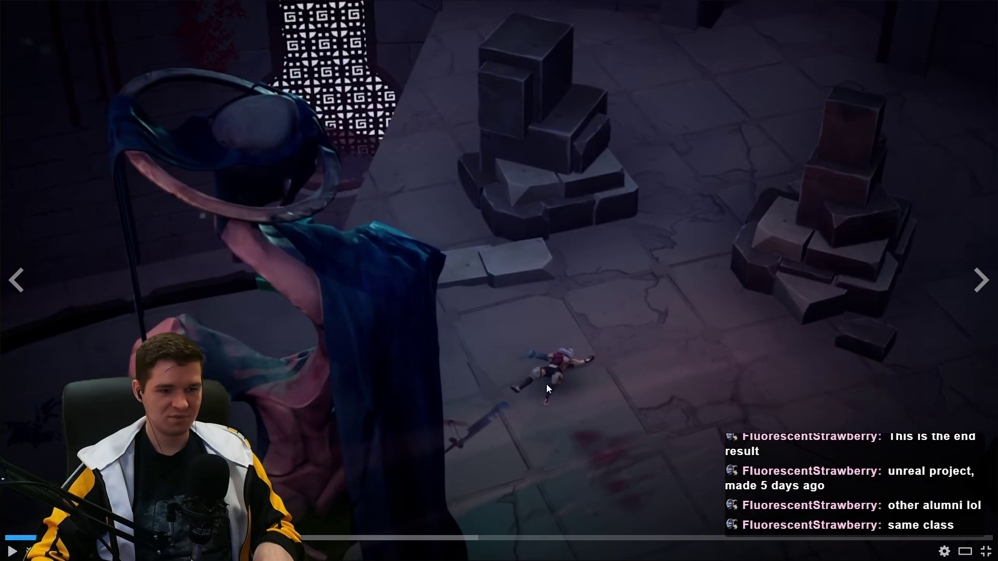
click(559, 374)
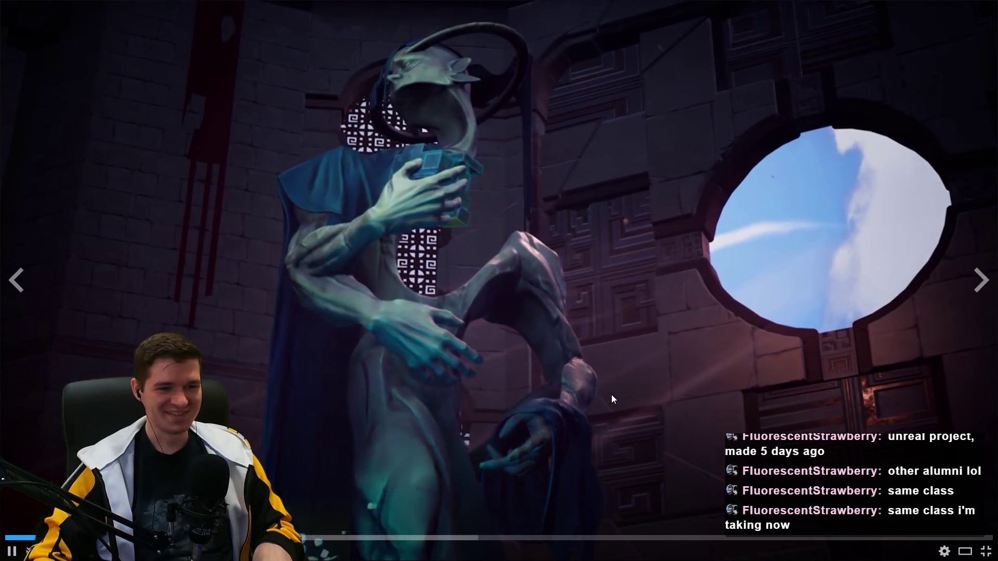
click(550, 391)
click(567, 365)
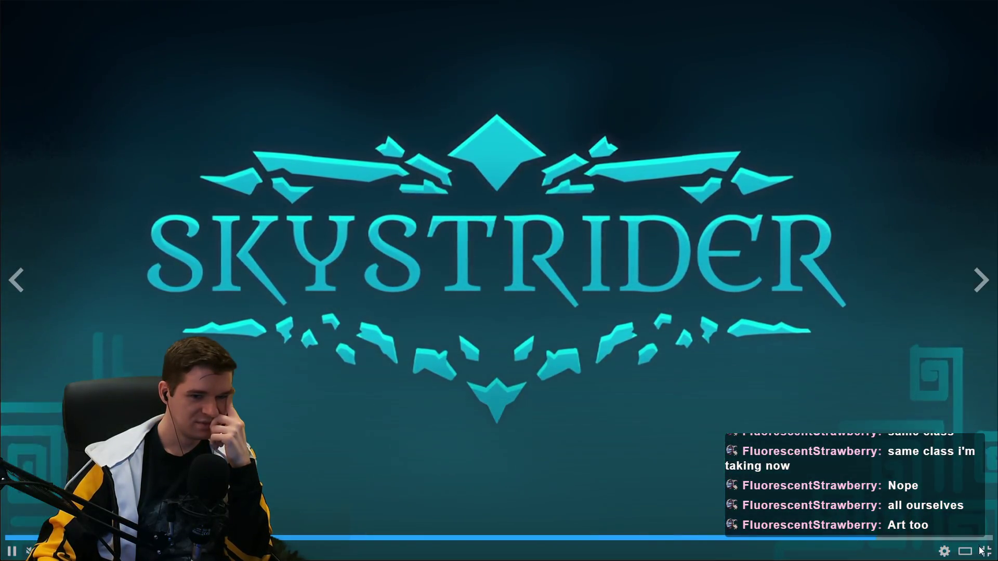
click(988, 552)
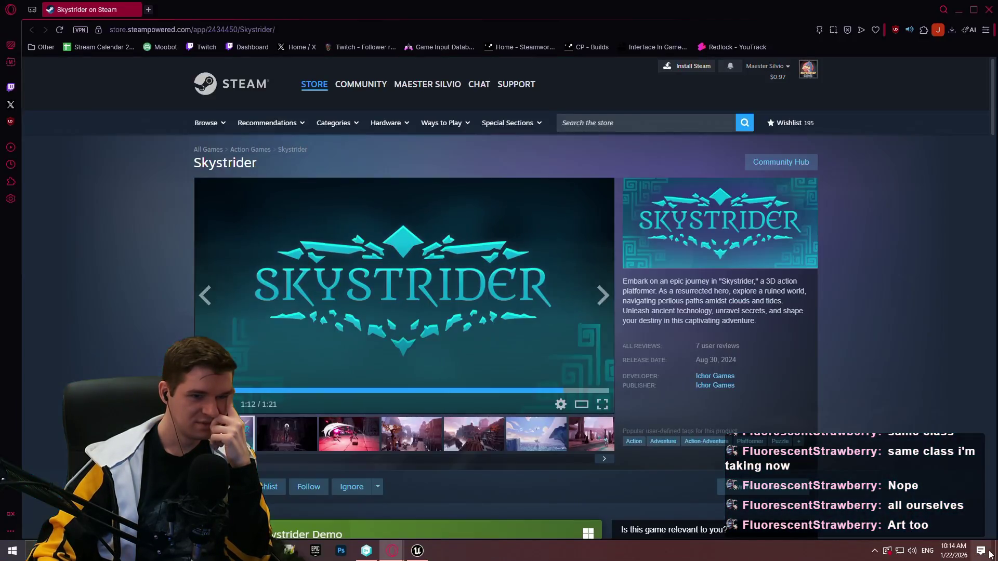
Pause the embedded trailer and seek it back to 0:42.
click(447, 353)
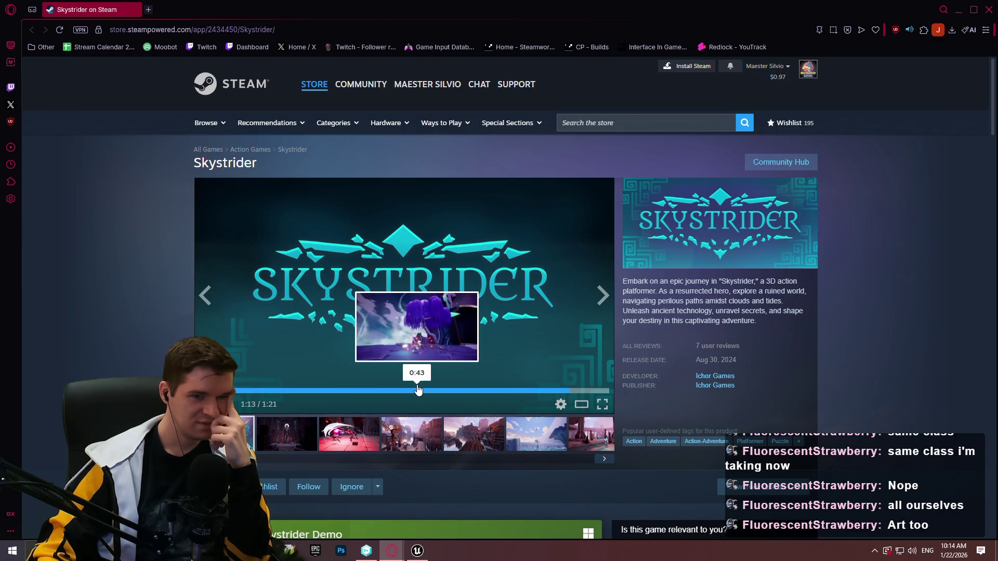
click(474, 390)
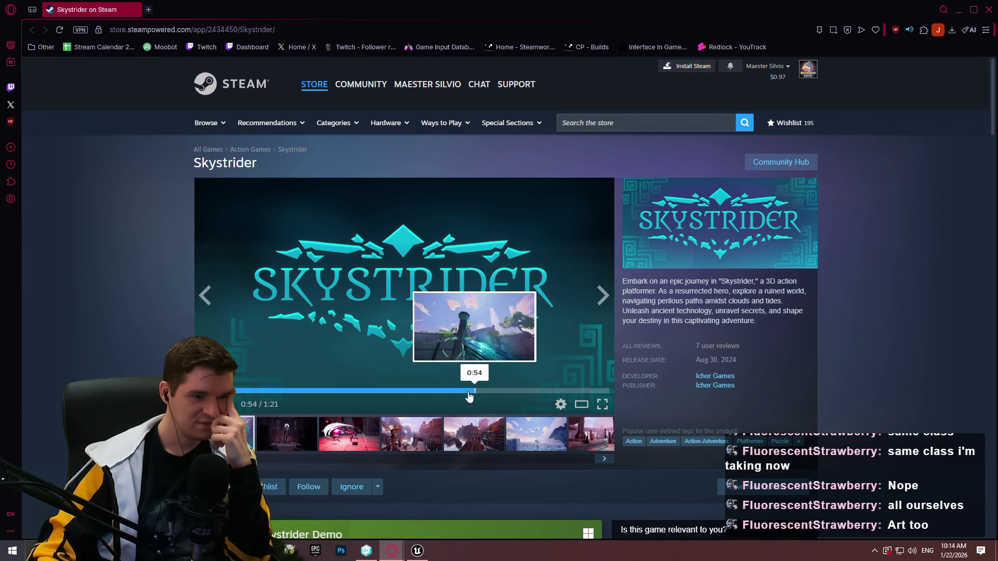
click(414, 393)
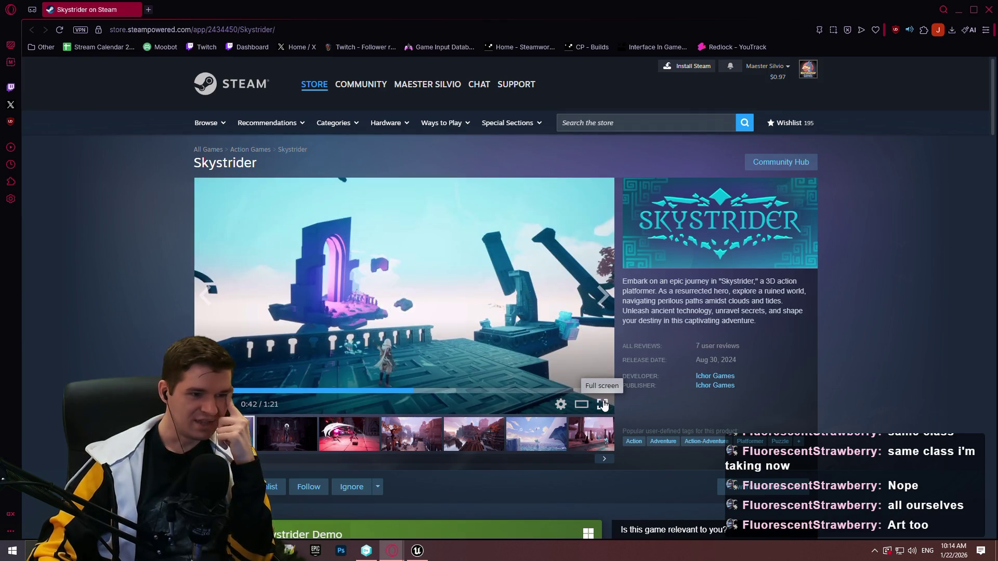
Step through the screenshots to the red-wall ruins shot, then close the browser and return to Unreal Editor.
click(337, 444)
click(408, 427)
click(520, 436)
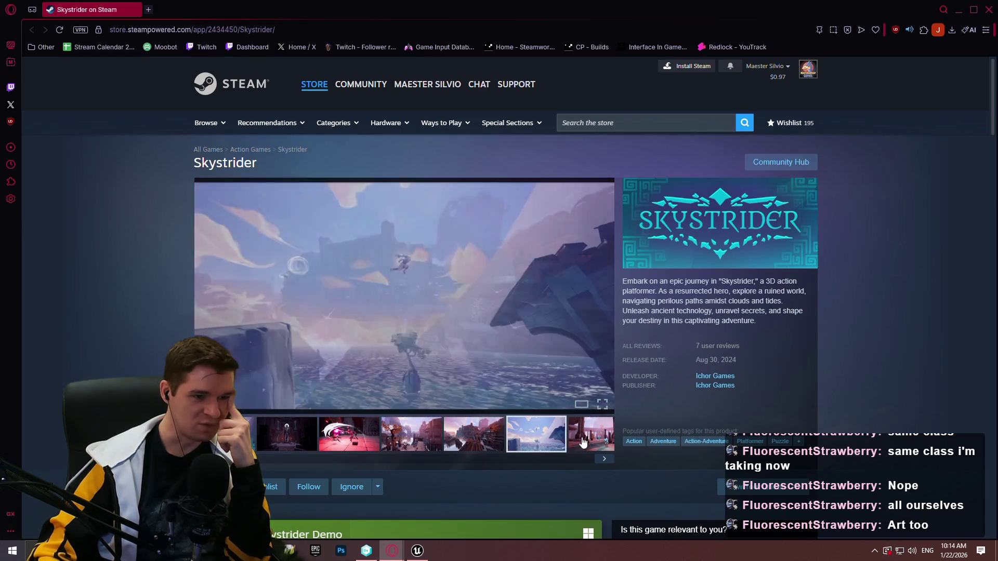
click(604, 459)
click(604, 459)
click(605, 459)
click(605, 460)
click(605, 460)
click(605, 460)
click(605, 460)
click(605, 460)
click(605, 460)
click(605, 461)
click(605, 460)
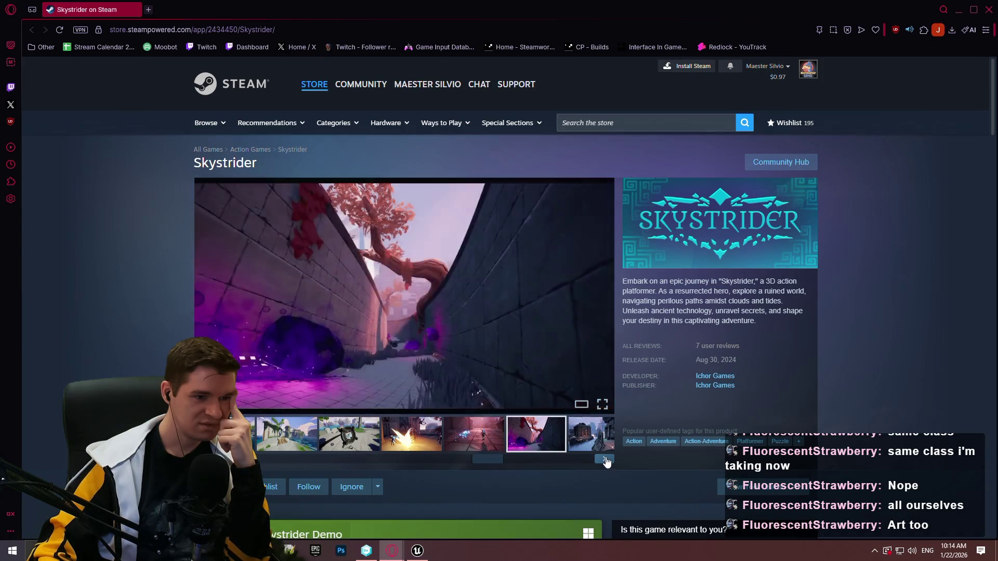
click(605, 460)
click(605, 460)
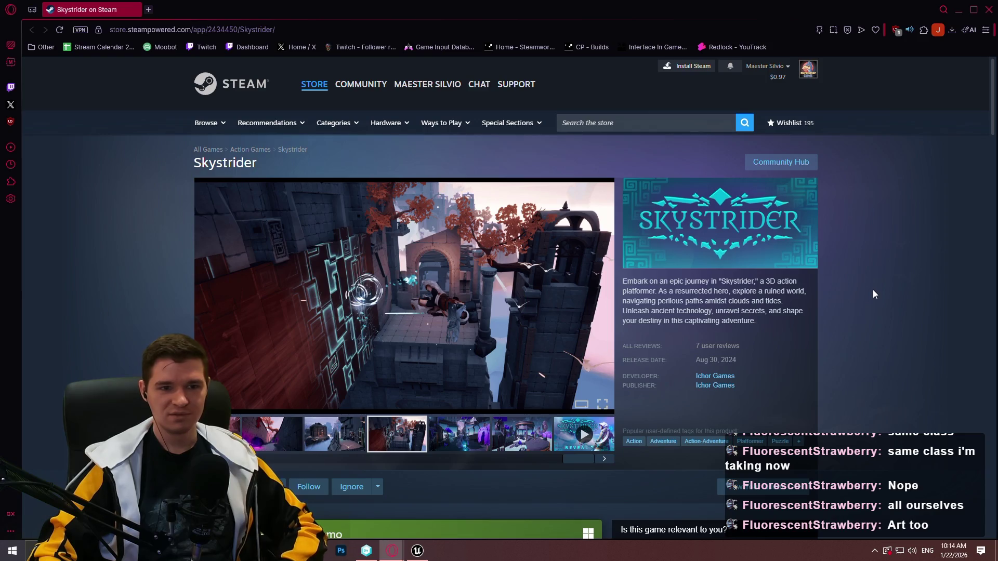
click(987, 11)
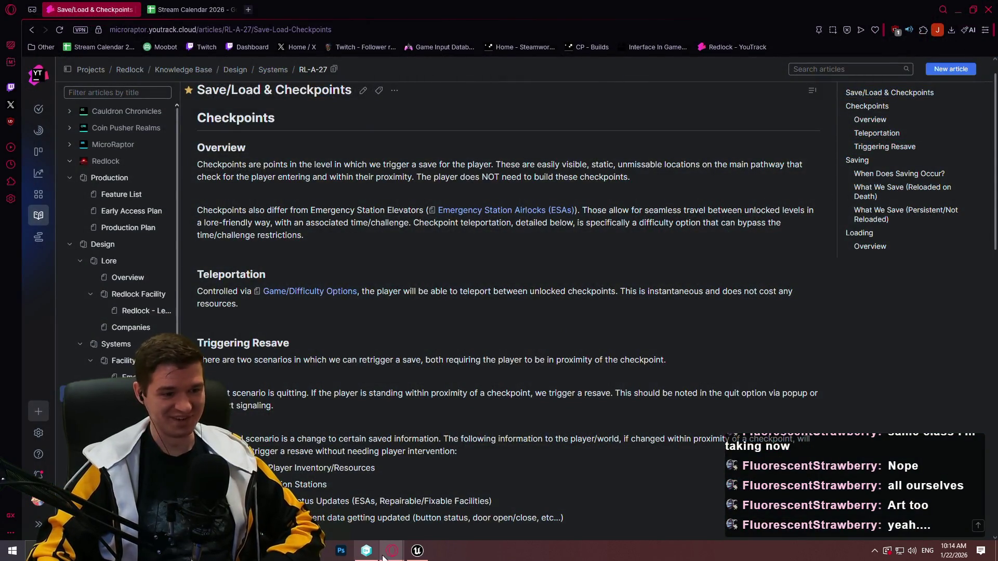
click(417, 551)
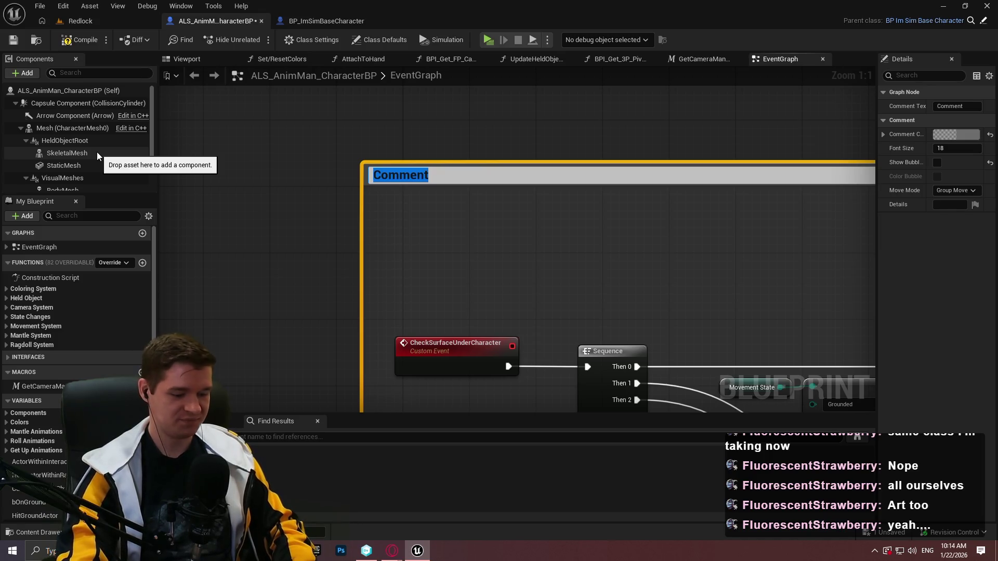
Title the comment 'Checks surface under the character to apply surface effects (mud, ice, etc...)' and nudge it.
text(Checks surface under the character to apply surface effects (mud, ice, etc...)
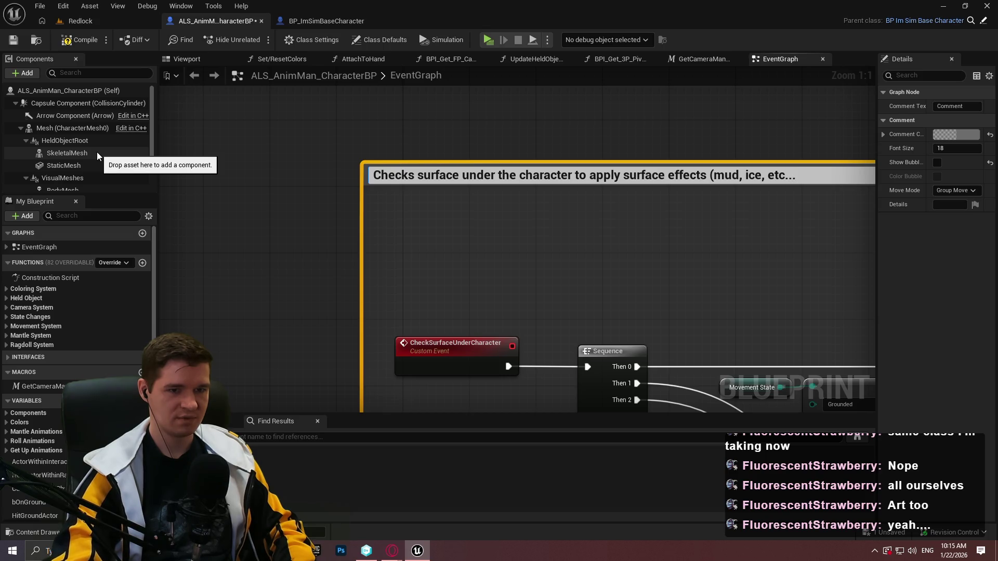
click(662, 158)
scroll(670, 170, down, 3)
scroll(737, 161, down, 2)
scroll(303, 185, up, 5)
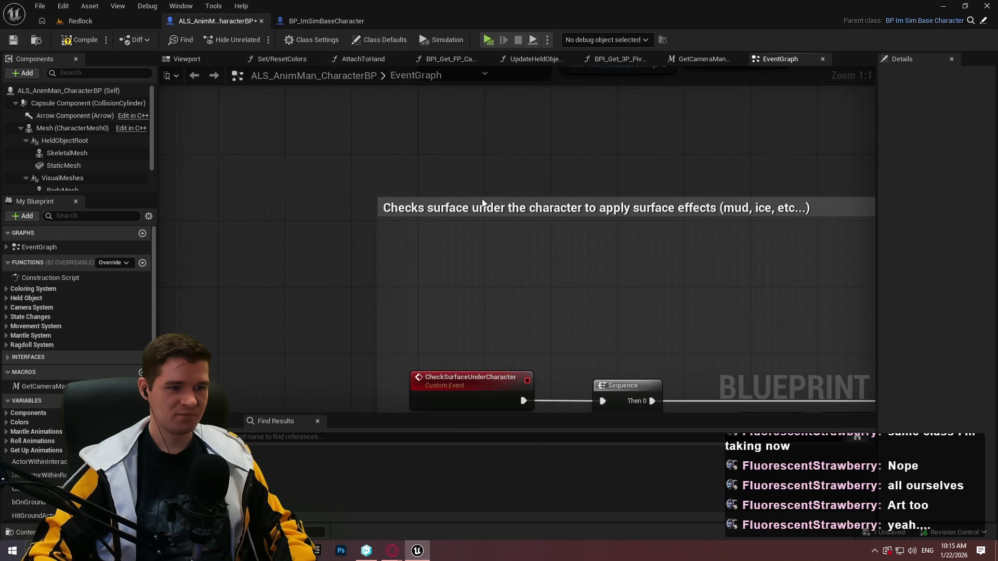
drag(497, 201, 504, 208)
click(606, 165)
Shift the SET node slightly left and save the Blueprint.
scroll(606, 165, down, 5)
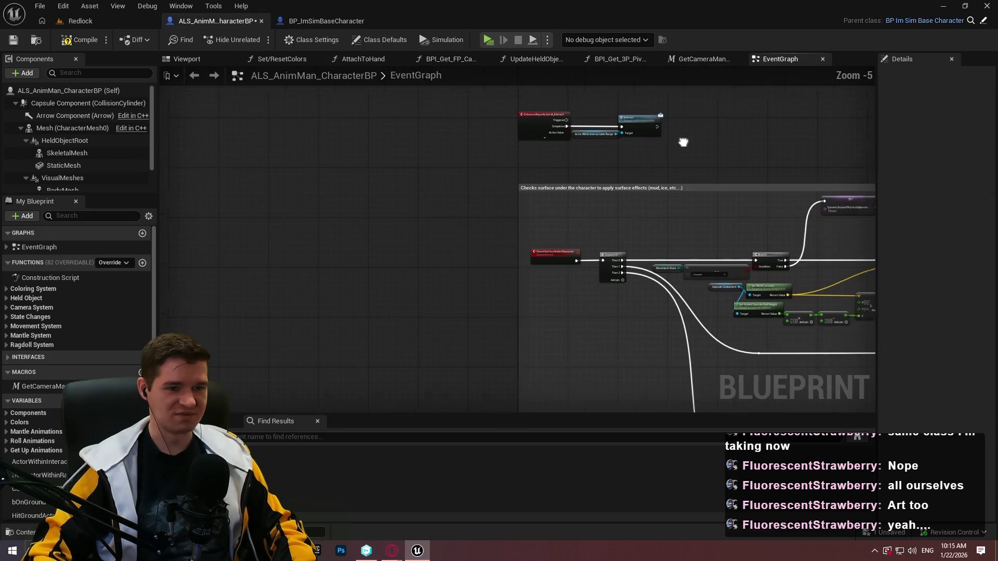
scroll(675, 156, up, 1)
scroll(767, 210, up, 2)
click(663, 207)
drag(663, 208, 656, 208)
click(457, 130)
click(13, 40)
Adjust the reroute node on the loop wire and review the surface-check section.
scroll(726, 280, down, 3)
drag(726, 280, 623, 249)
scroll(624, 249, down, 2)
scroll(624, 249, up, 4)
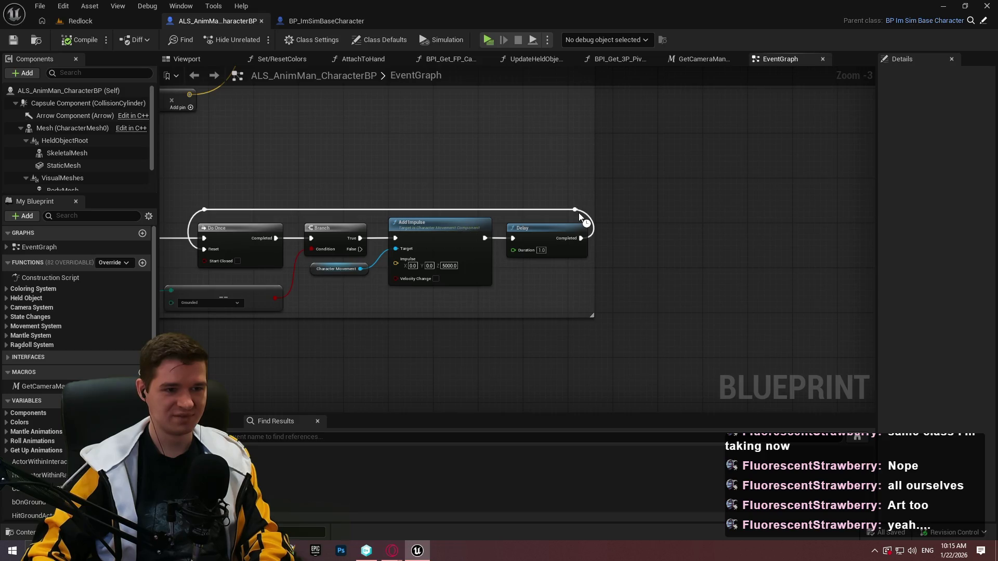
click(587, 165)
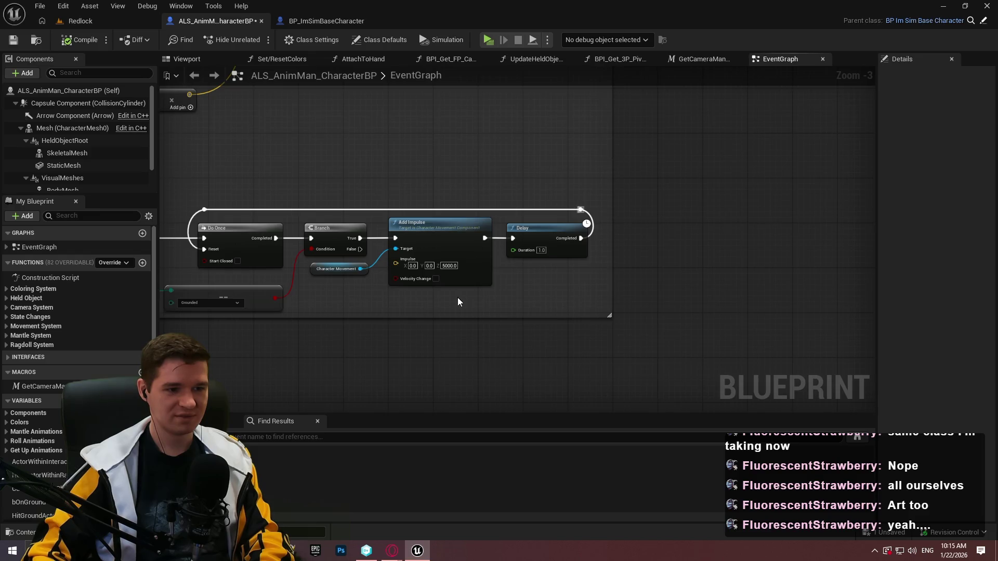
drag(299, 305, 591, 285)
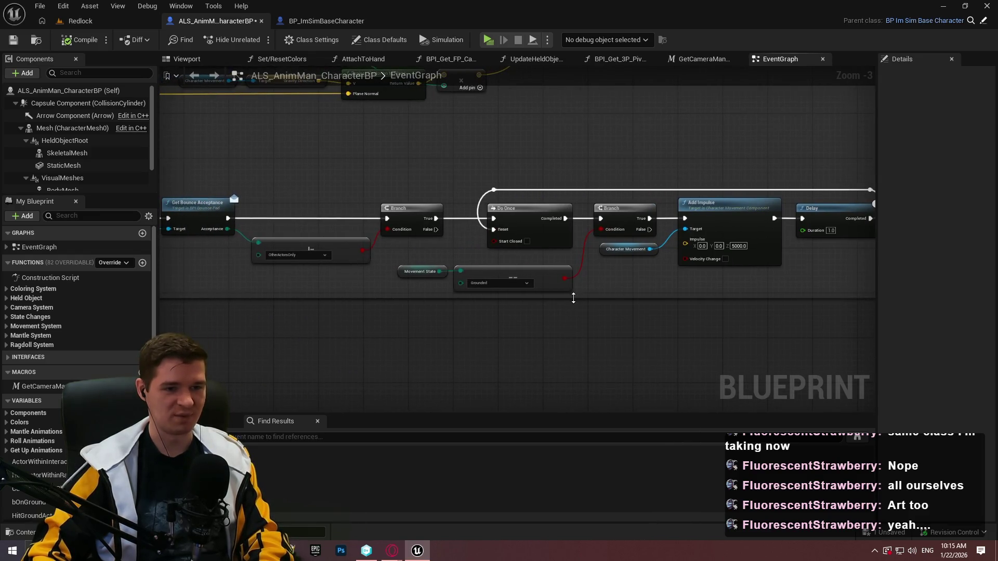
scroll(697, 296, down, 2)
drag(653, 303, 944, 306)
mouse_move(801, 312)
mouse_down()
mouse_move(566, 312)
mouse_move(470, 325)
mouse_up()
scroll(690, 305, up, 4)
scroll(535, 290, down, 4)
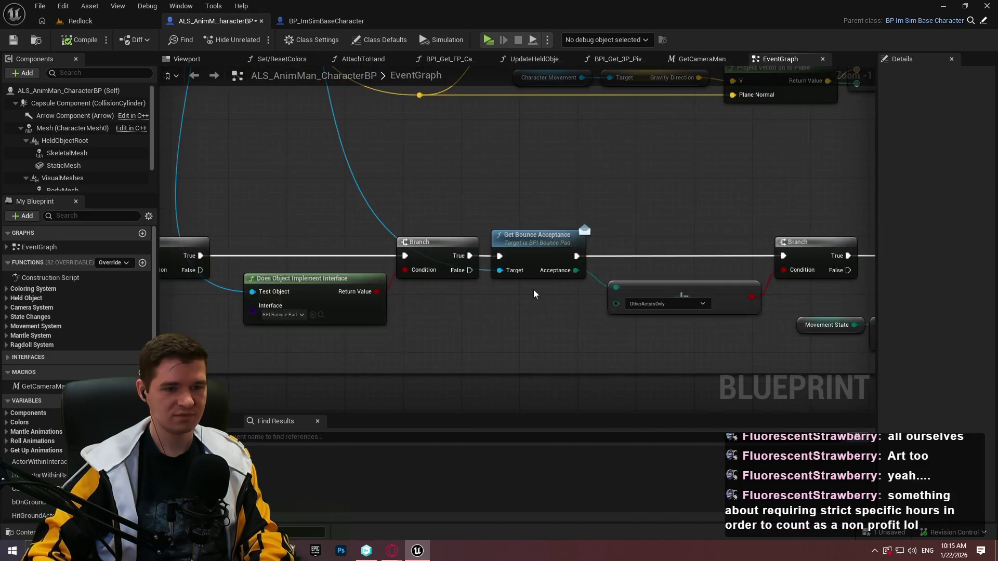
scroll(624, 260, up, 2)
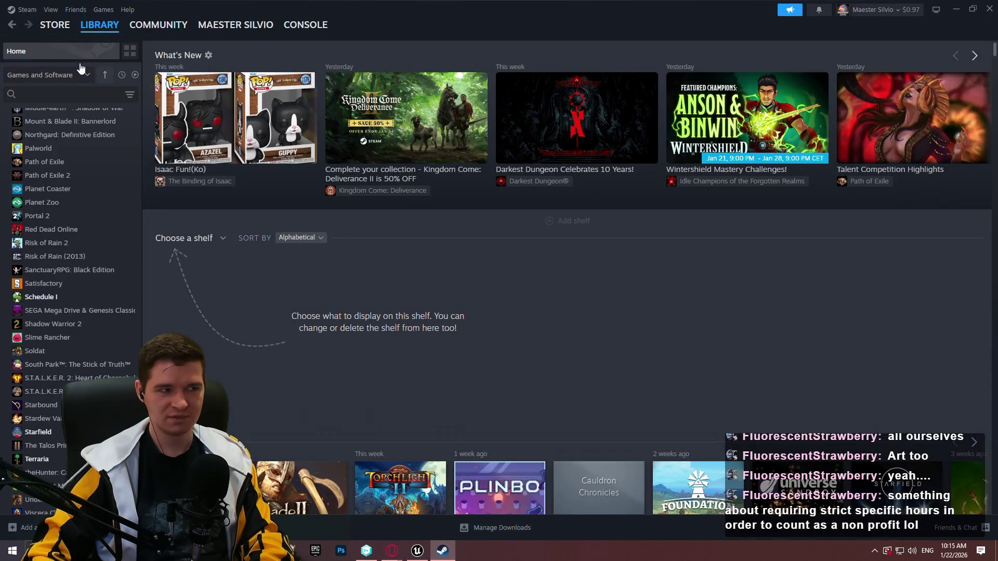
Open the Steam store from the library and close the Steam client window.
click(13, 27)
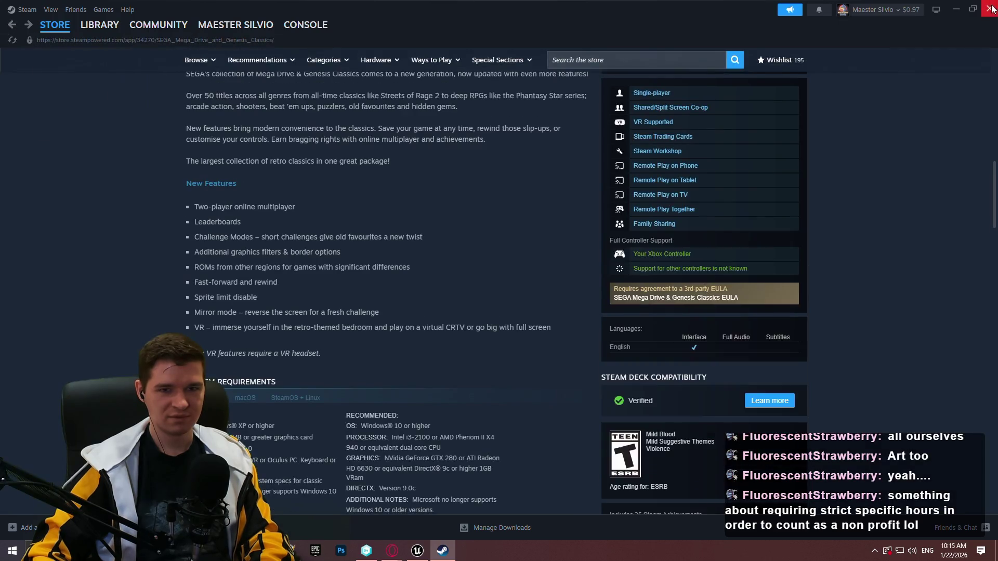
key(alt+F4)
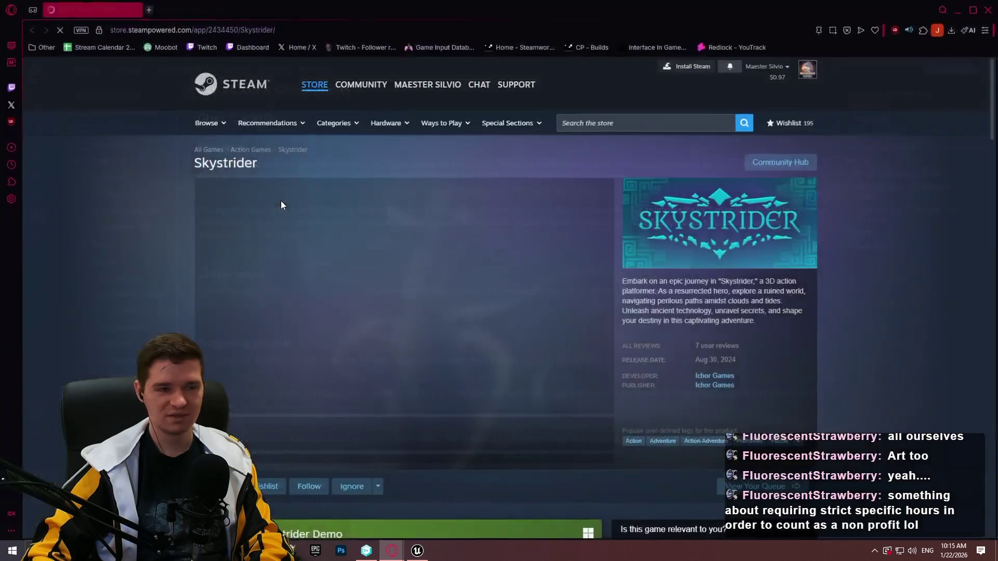
scroll(581, 333, down, 2)
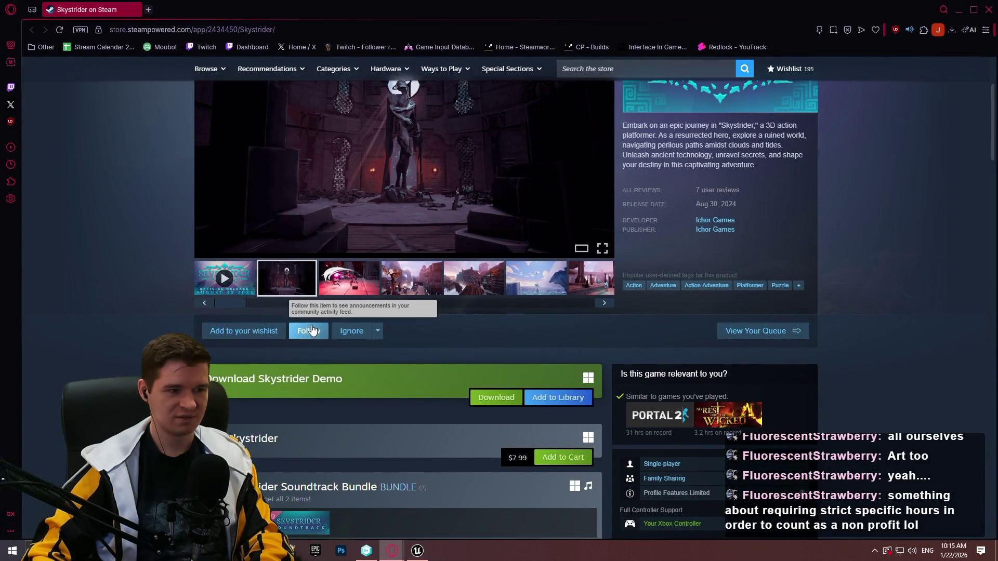
scroll(309, 328, down, 3)
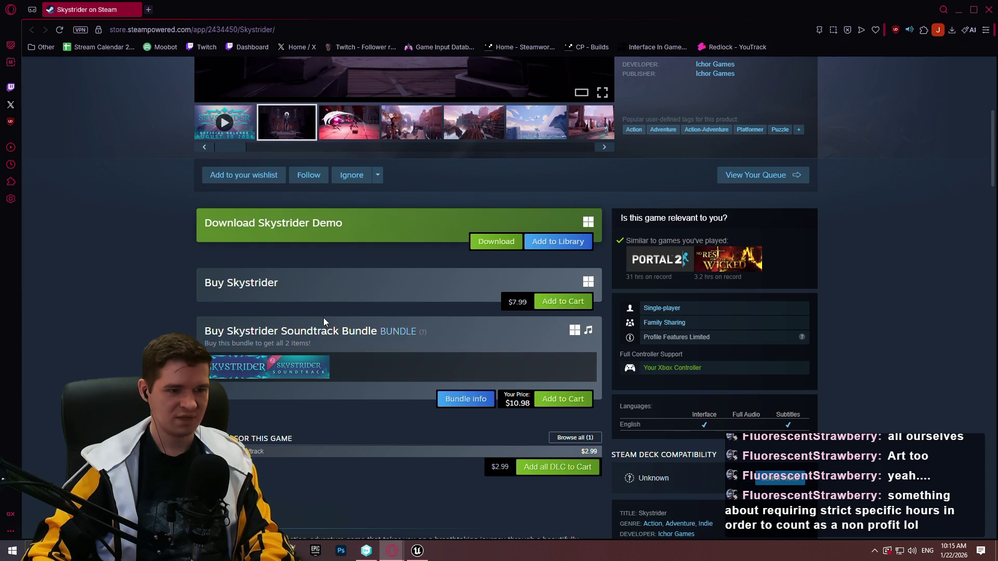
Read down the Skystrider store page to About This Game and the soundtrack DLC.
drag(278, 291, 148, 291)
click(130, 303)
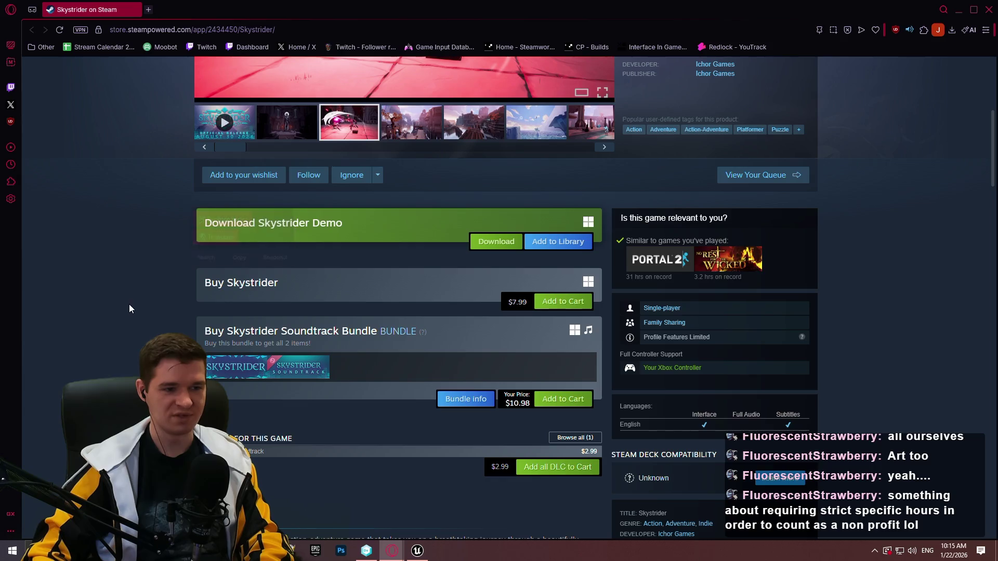
scroll(175, 291, up, 4)
scroll(160, 294, down, 4)
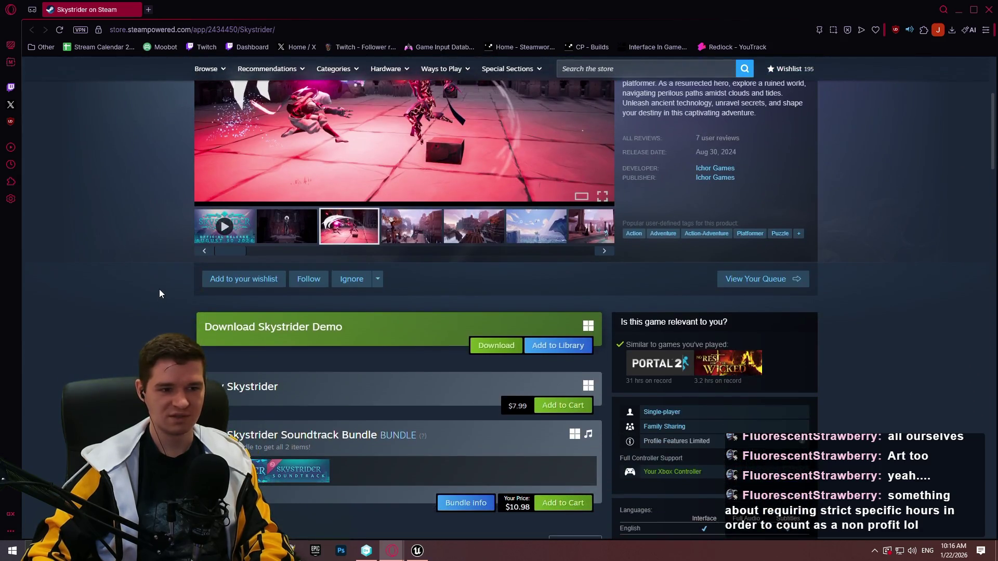
scroll(157, 270, up, 6)
scroll(468, 323, down, 3)
scroll(363, 327, down, 2)
scroll(757, 212, up, 2)
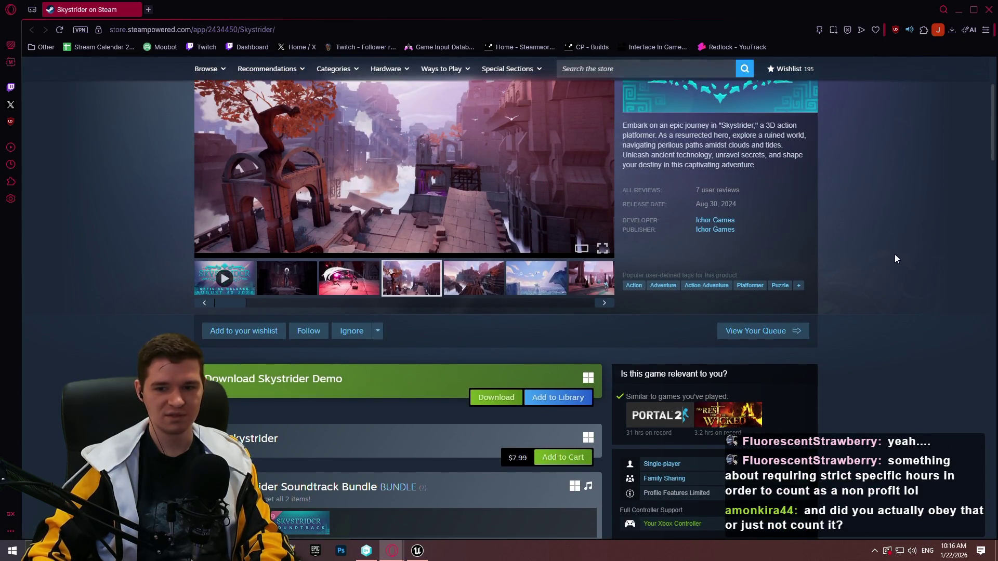
scroll(838, 249, down, 4)
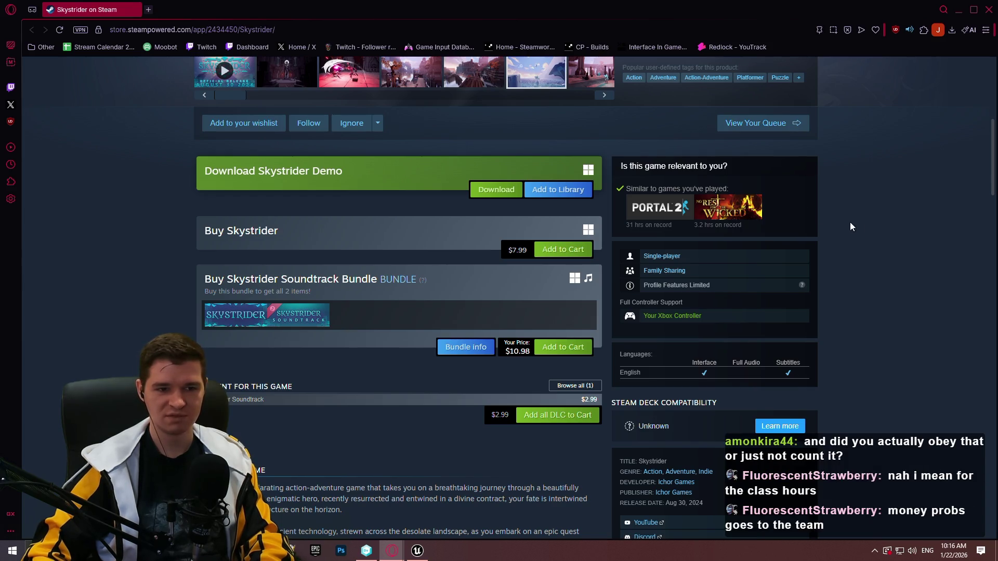
scroll(818, 213, down, 2)
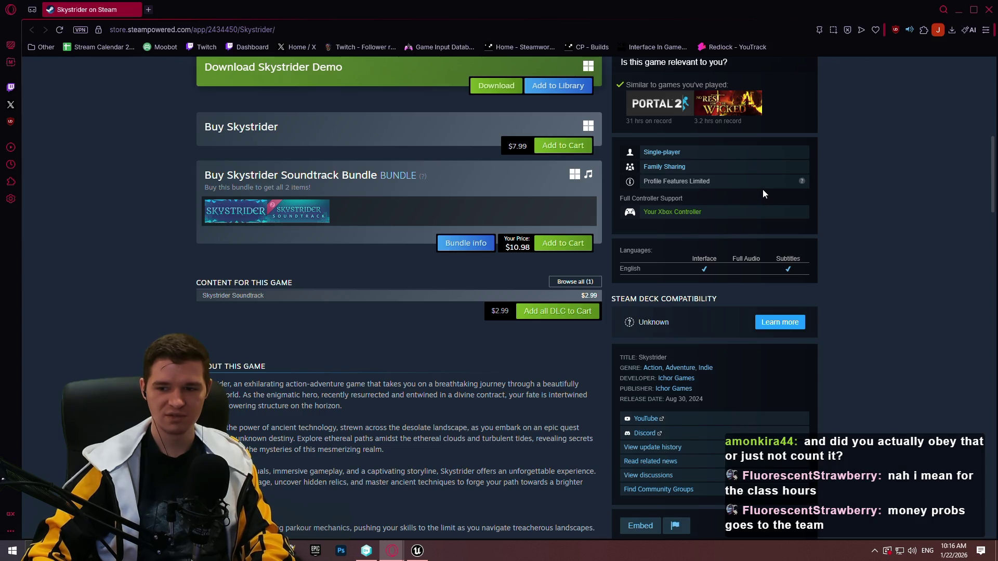
scroll(893, 197, down, 4)
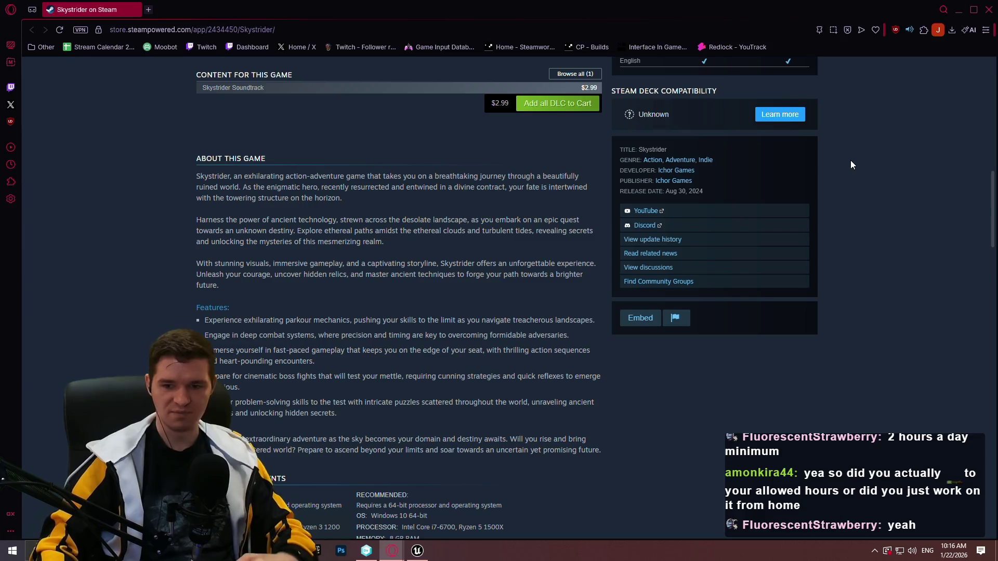
Clear the selection on the YouTube link and close the Skystrider store page.
drag(899, 219, 897, 217)
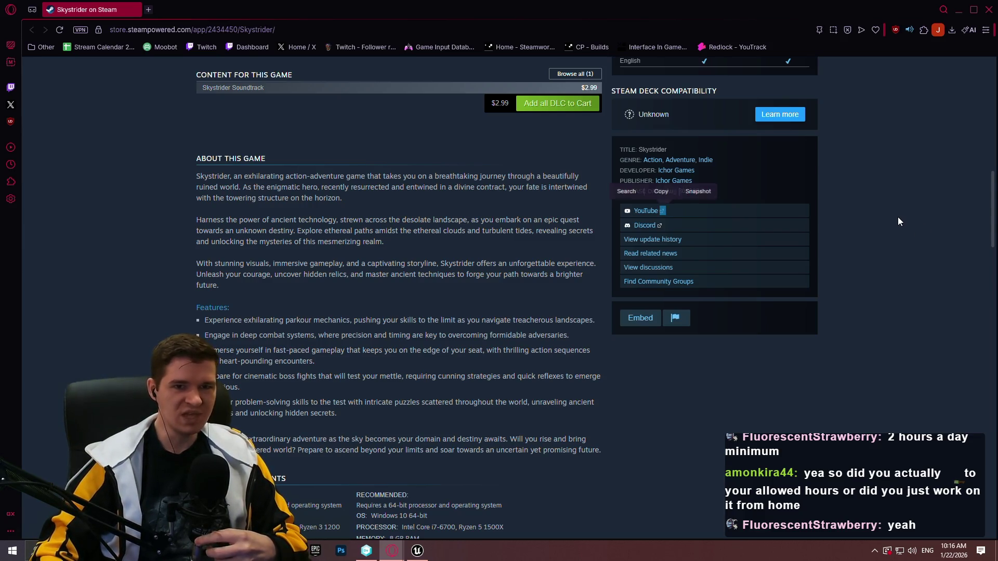
click(891, 213)
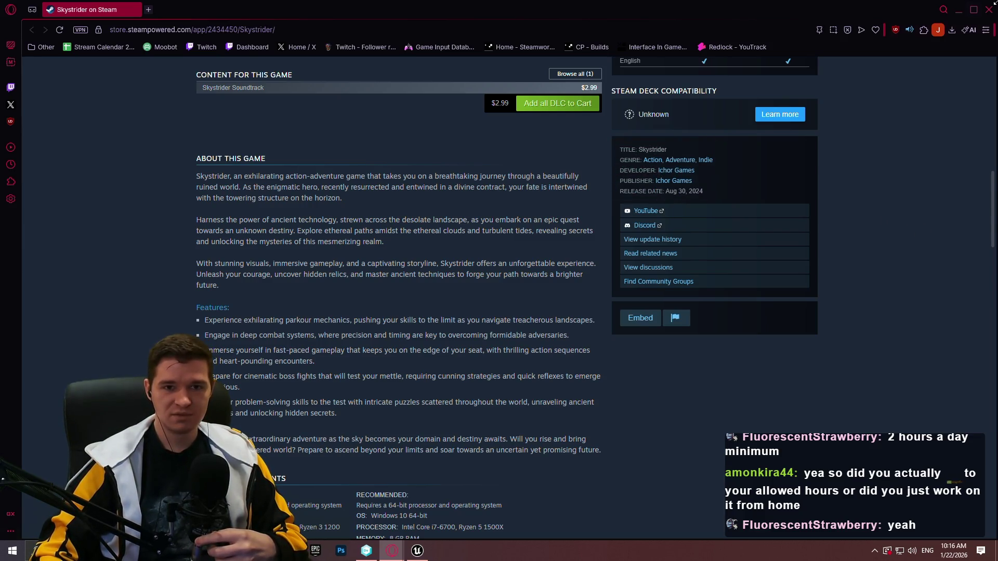
click(993, 6)
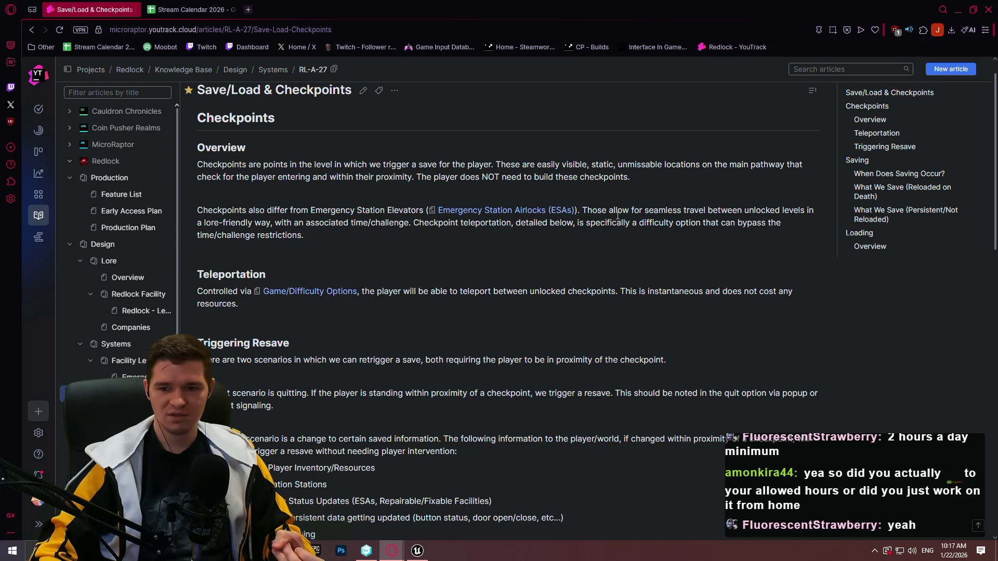
Scroll the Save/Load & Checkpoints article to Triggering Resave, then switch to Unreal Editor.
scroll(734, 321, down, 5)
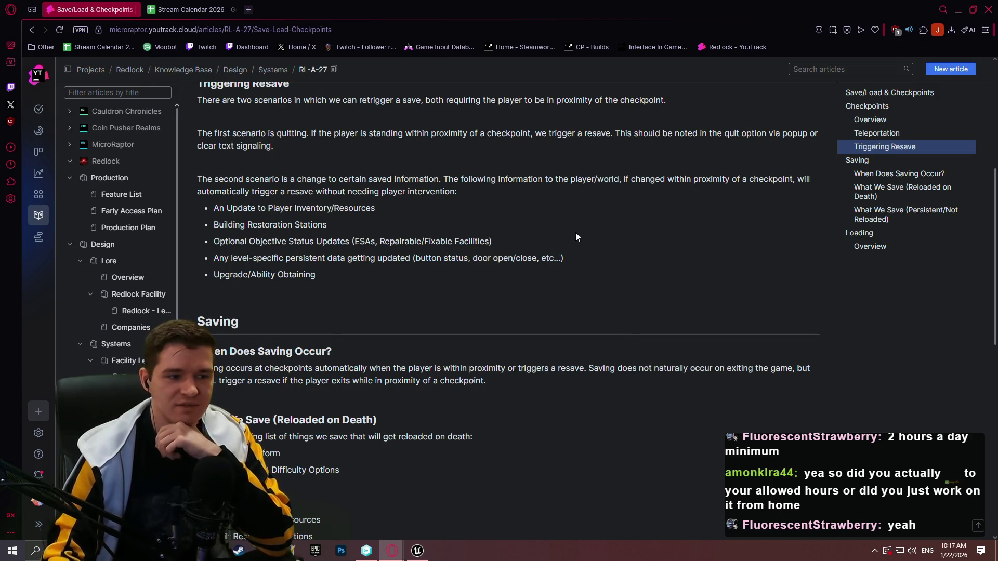
click(416, 550)
Select the Add Impulse and Character Movement nodes and start a comment 'Currently working weird due to ALS, need to insta'.
scroll(680, 213, down, 4)
scroll(545, 233, up, 3)
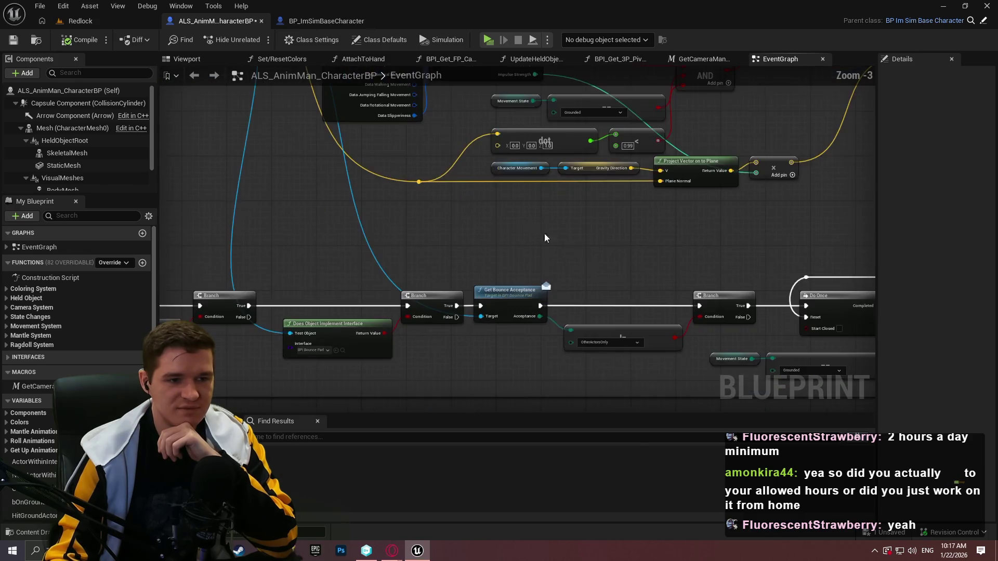
scroll(607, 251, up, 2)
scroll(472, 129, down, 1)
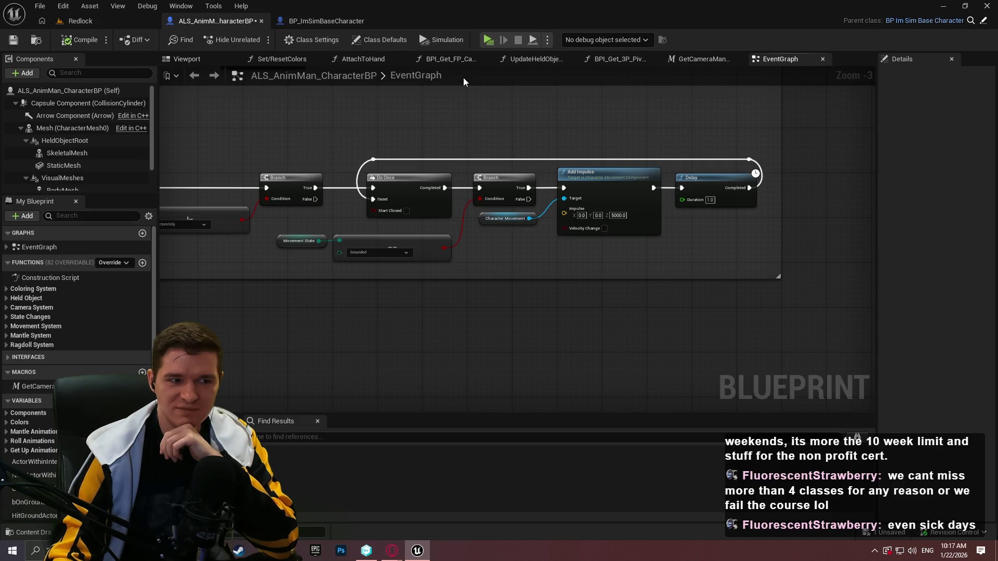
mouse_move(559, 134)
mouse_down()
mouse_move(584, 149)
mouse_move(695, 162)
mouse_move(817, 250)
mouse_move(715, 259)
mouse_up()
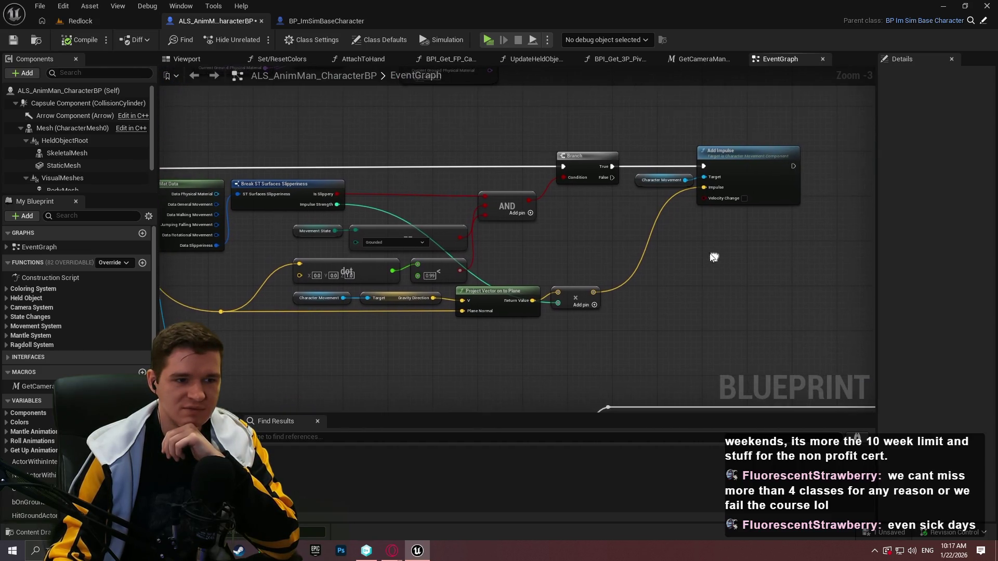
scroll(629, 222, up, 1)
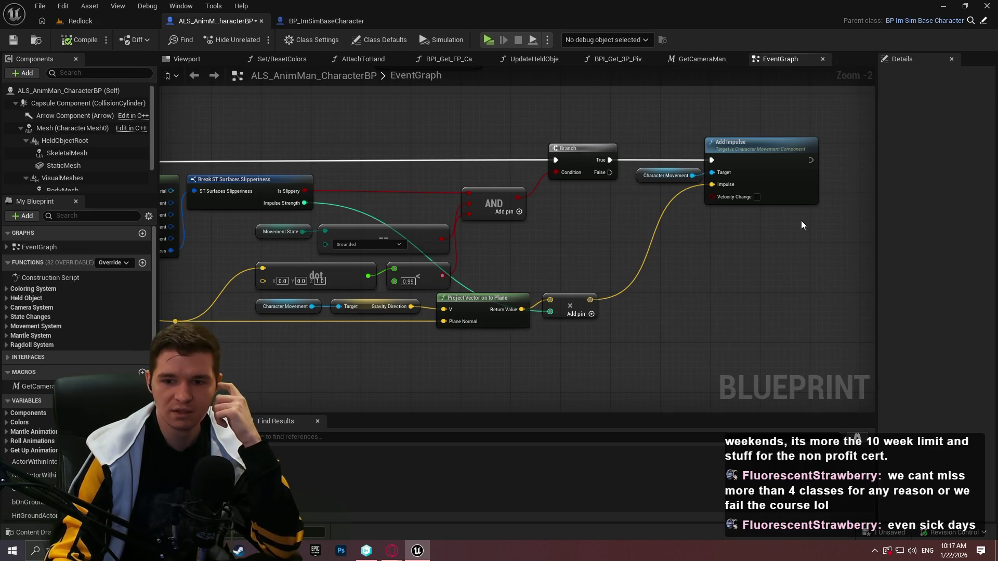
mouse_move(843, 244)
mouse_down()
mouse_move(819, 356)
mouse_move(626, 233)
mouse_up()
scroll(625, 232, up, 1)
text(cCurrent)
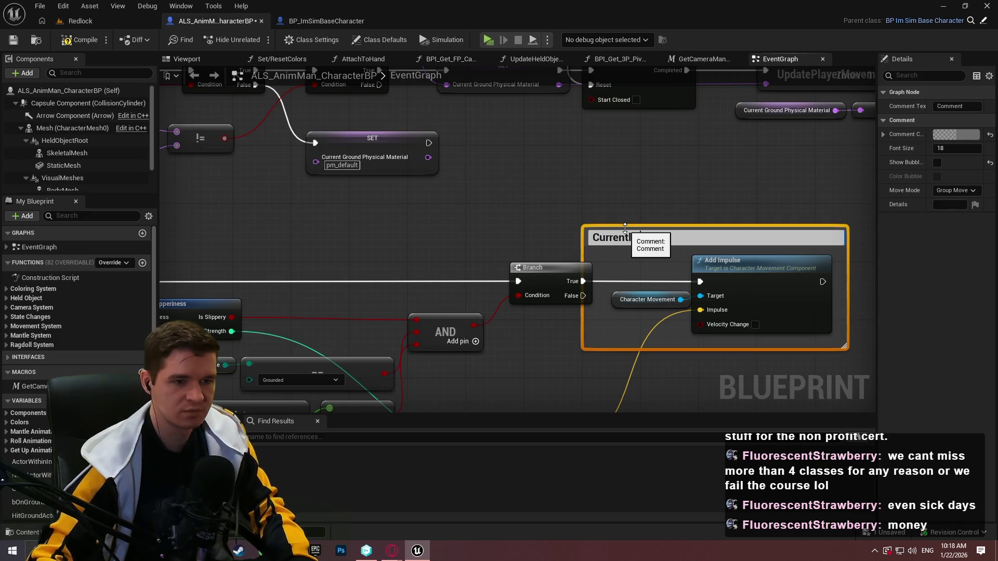
text(ly working weird due to ALS, nee)
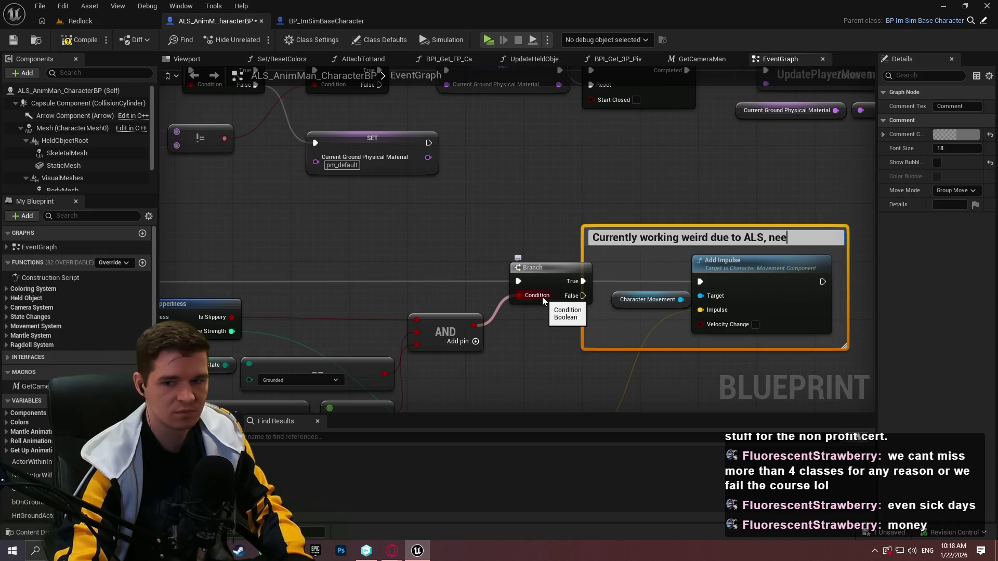
text(d to insta)
Finish the title 'Currently working weird due to ALS, need to investigate' and widen the comment to one line.
key(BackSpace)
key(BackSpace)
key(BackSpace)
text(nvestigate)
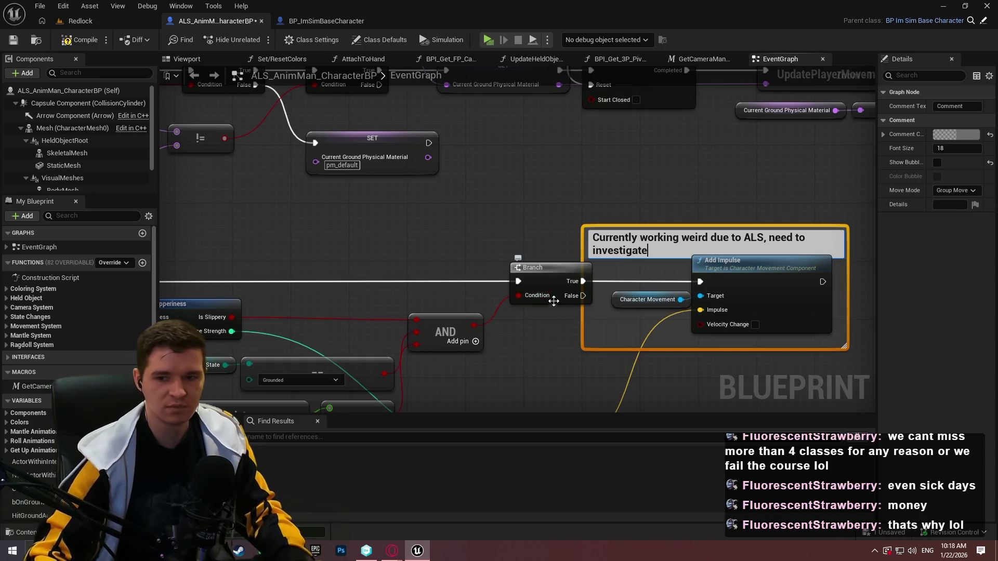
click(624, 203)
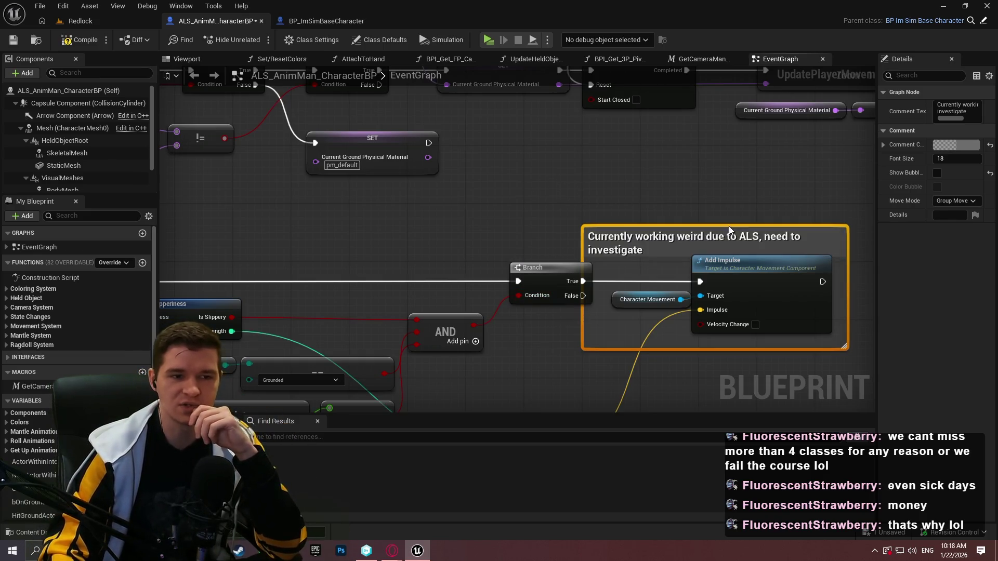
drag(847, 242, 879, 241)
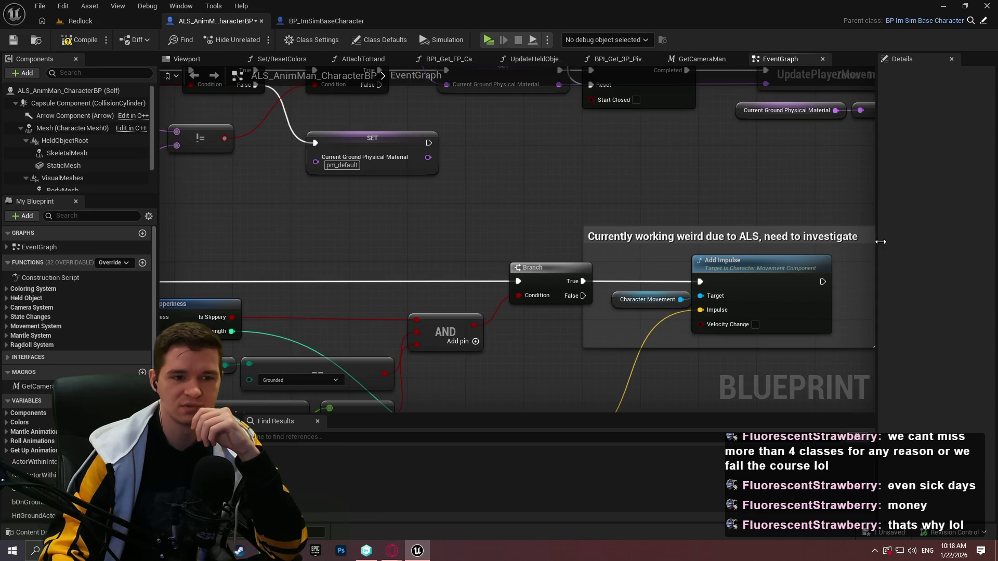
click(643, 237)
drag(642, 238, 650, 237)
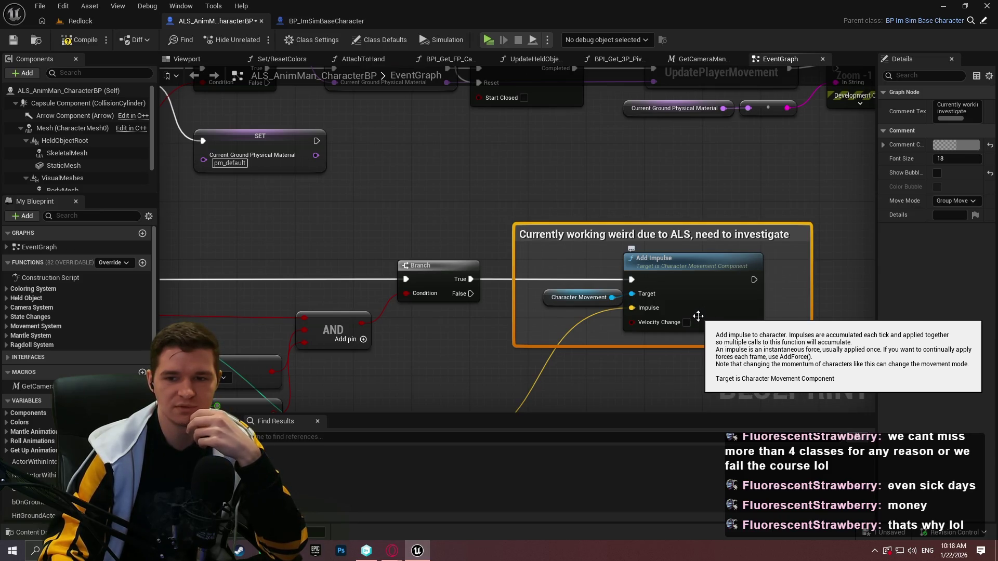
drag(679, 368, 671, 285)
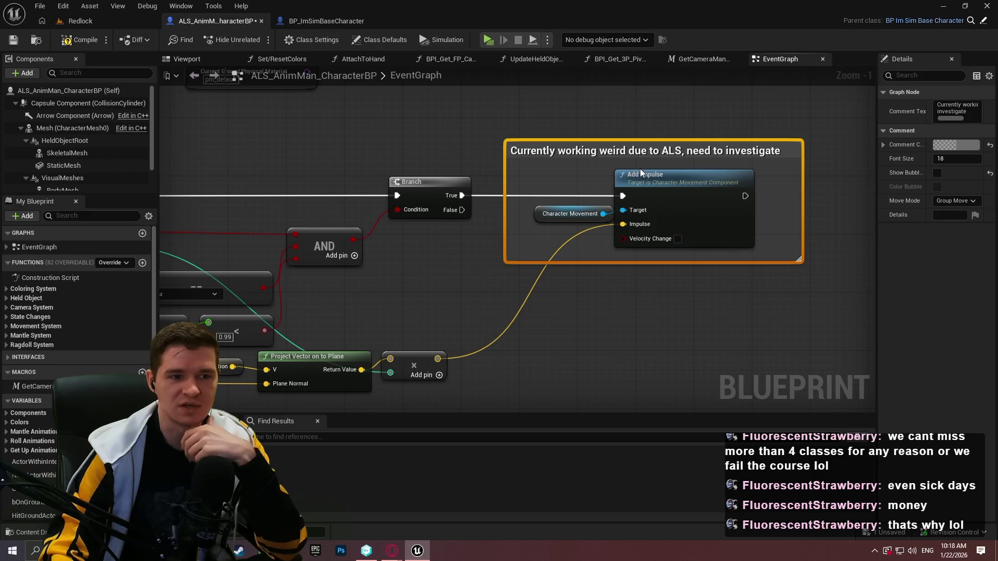
Set the comment colour to semi-transparent red FF000080.
click(973, 147)
click(821, 357)
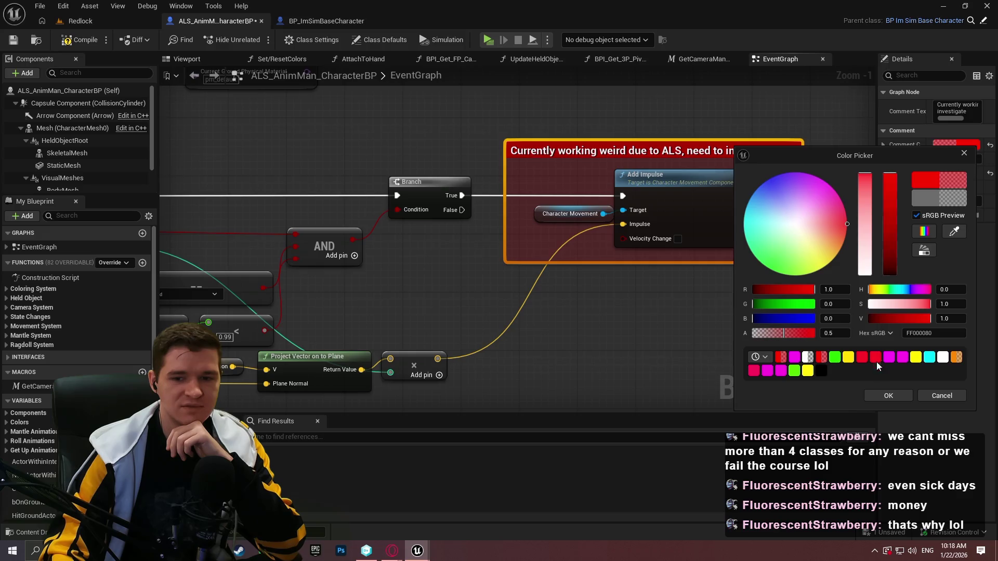
click(889, 395)
click(606, 326)
scroll(657, 216, down, 6)
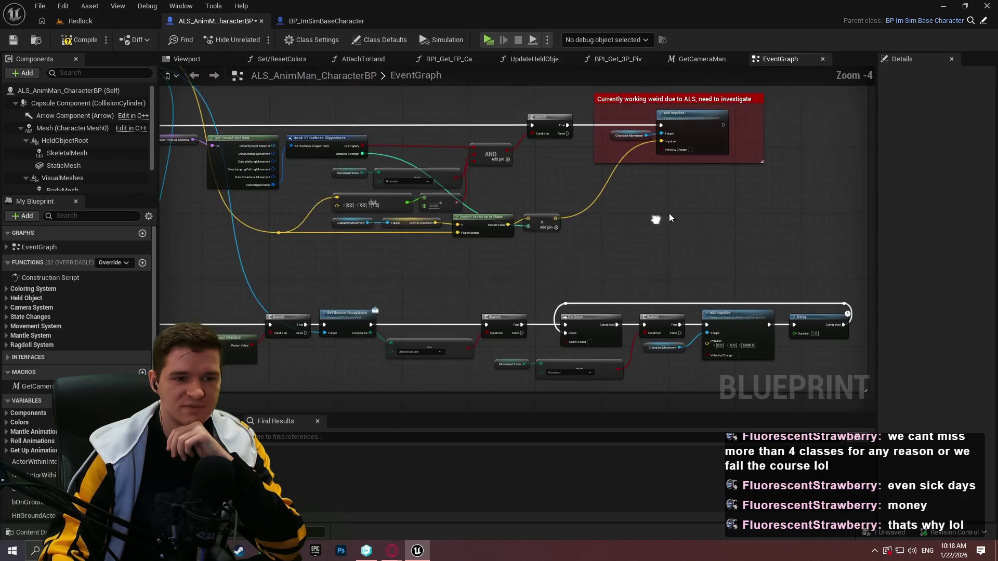
scroll(676, 216, up, 4)
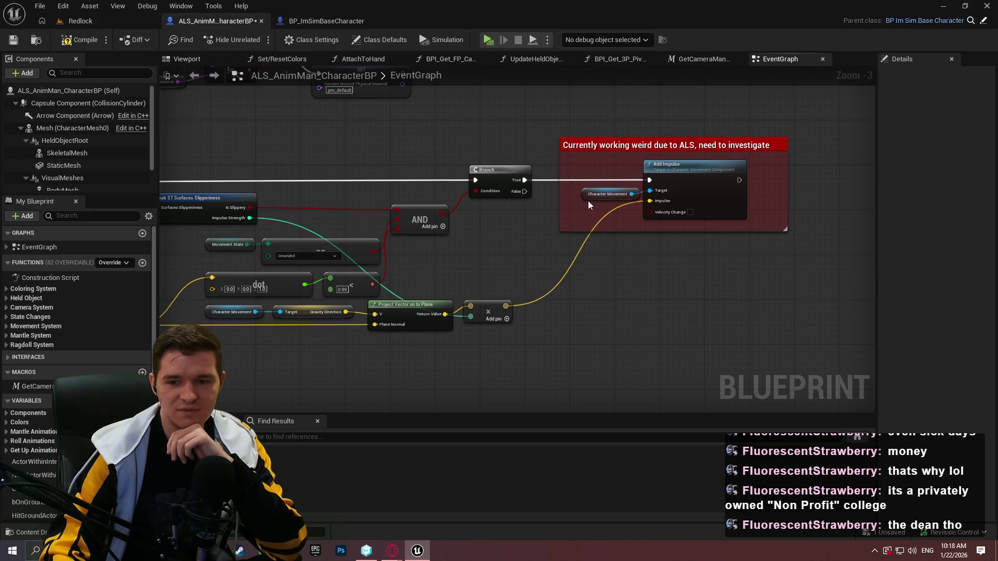
Compile and save BP_ImSimBaseCharacter.
click(80, 40)
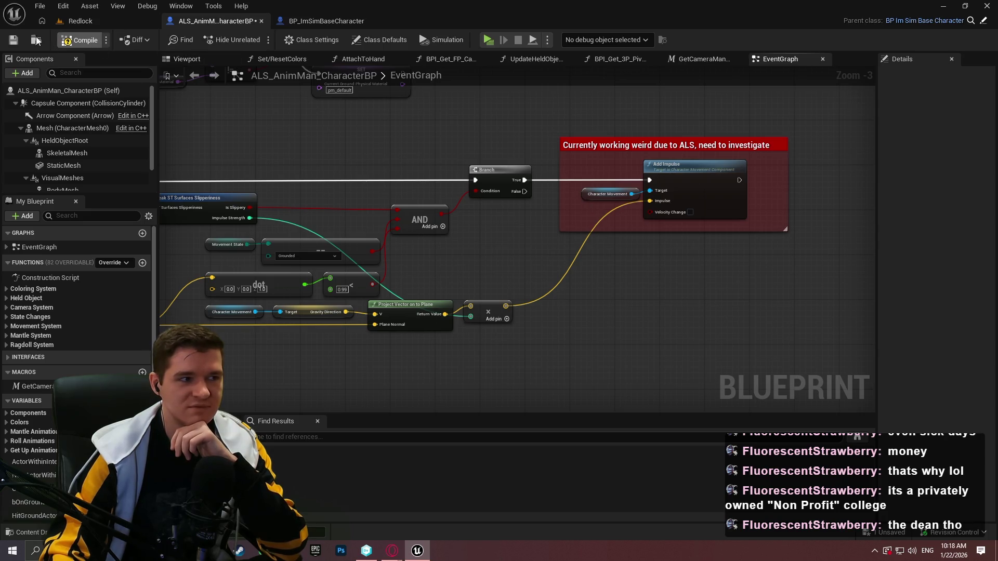
click(13, 40)
scroll(597, 206, down, 7)
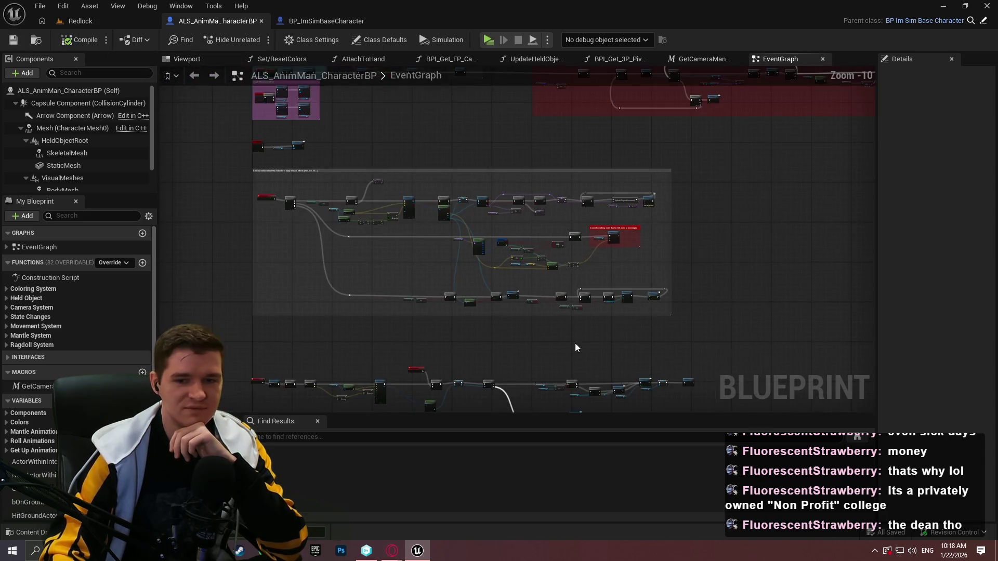
scroll(606, 245, up, 3)
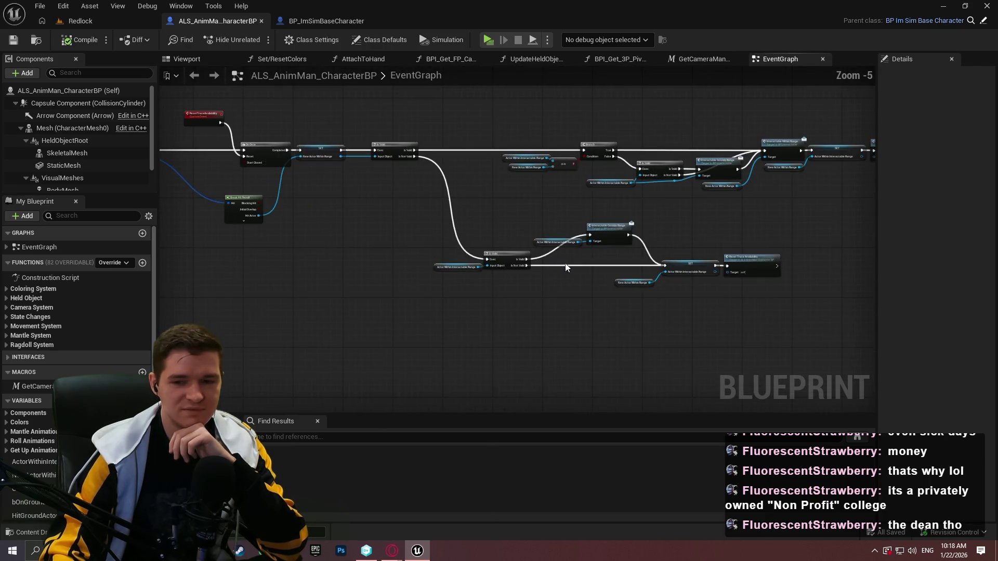
scroll(418, 178, up, 4)
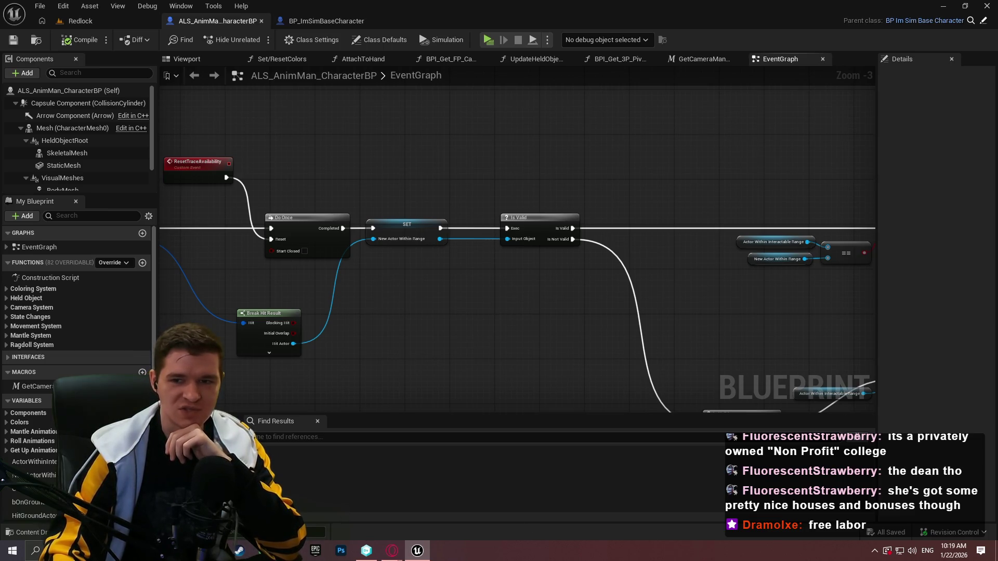
Check the Skystrider store page and its Ichor Games developer page, then go back.
click(392, 551)
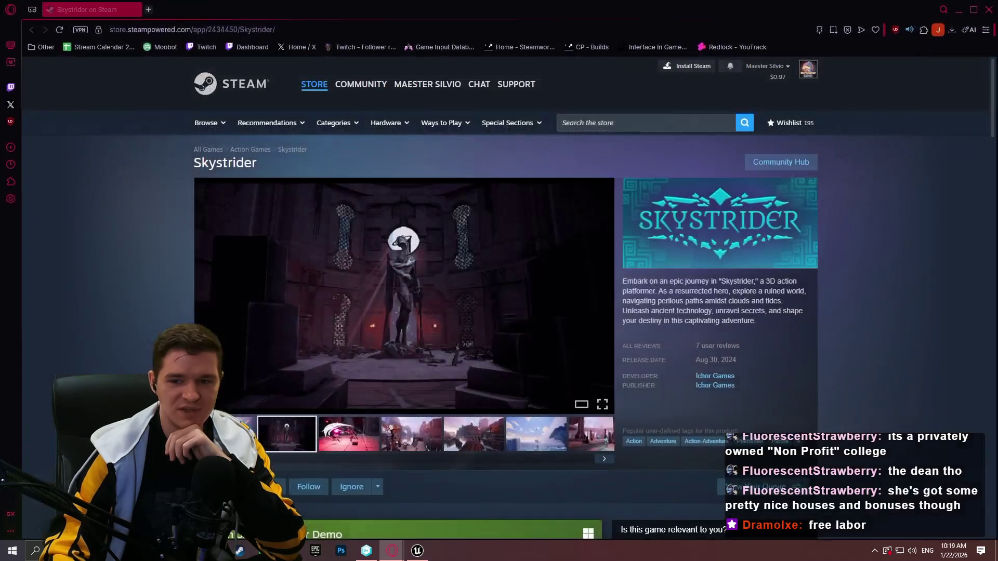
scroll(568, 296, down, 8)
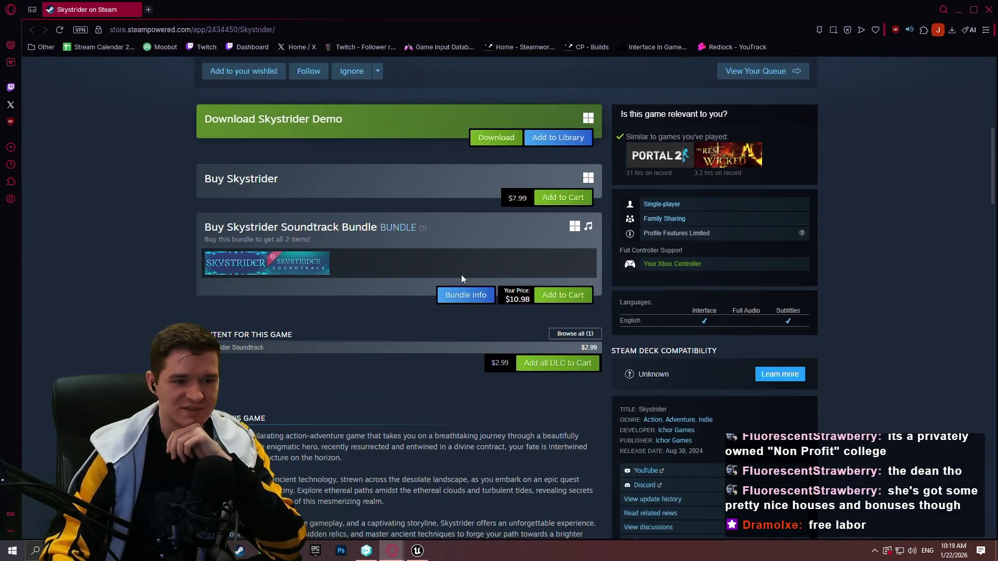
scroll(667, 224, up, 5)
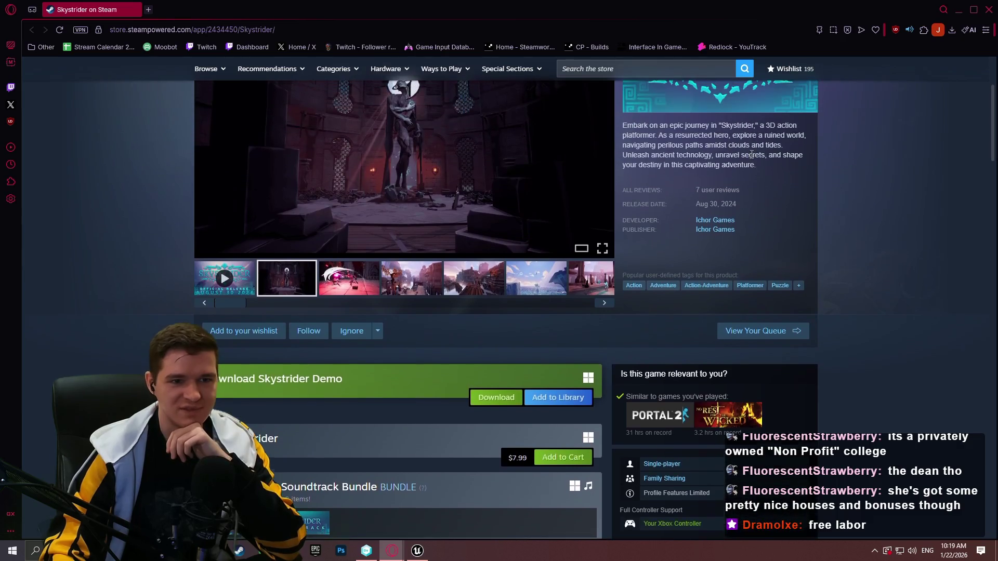
click(721, 222)
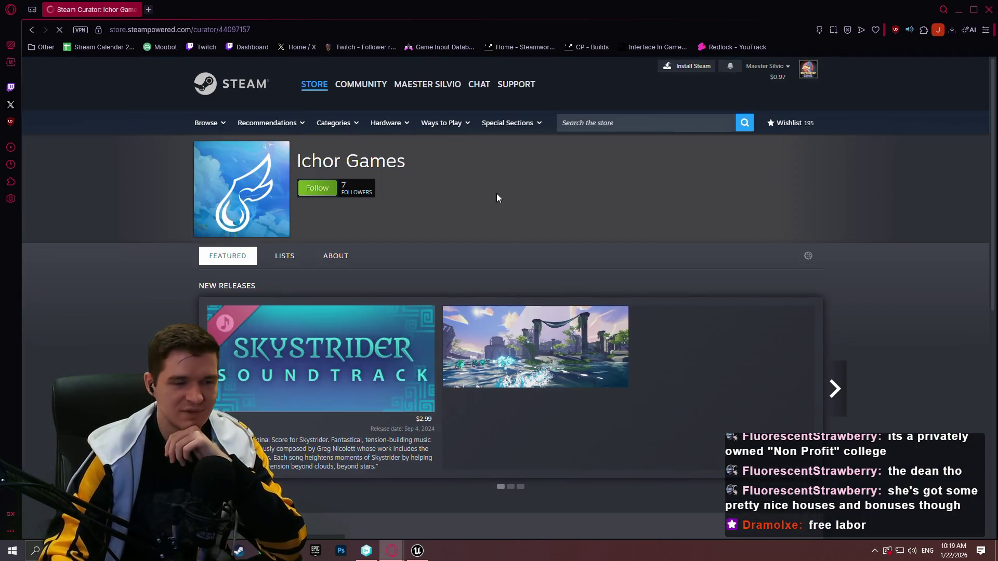
scroll(518, 222, down, 4)
scroll(517, 222, down, 4)
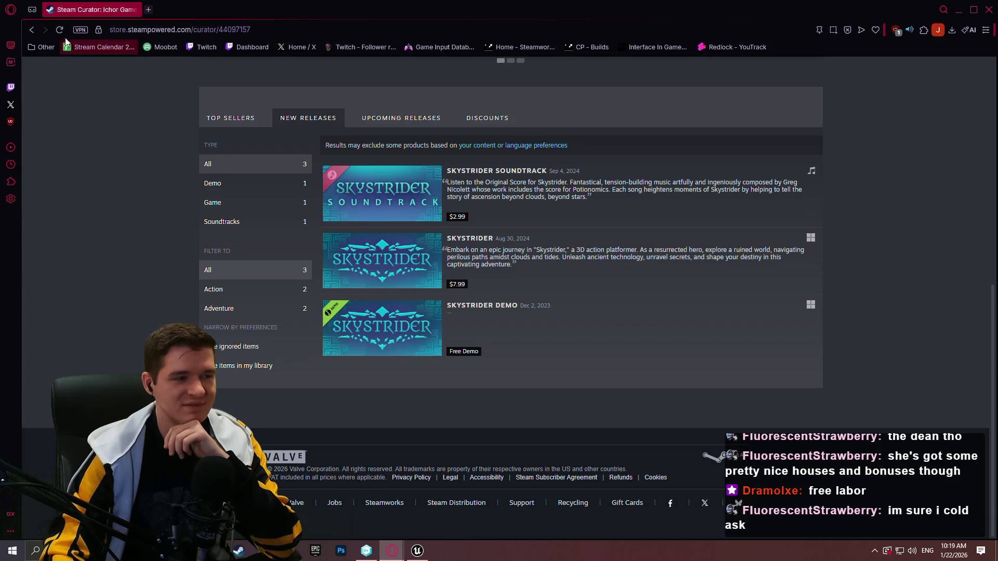
click(33, 35)
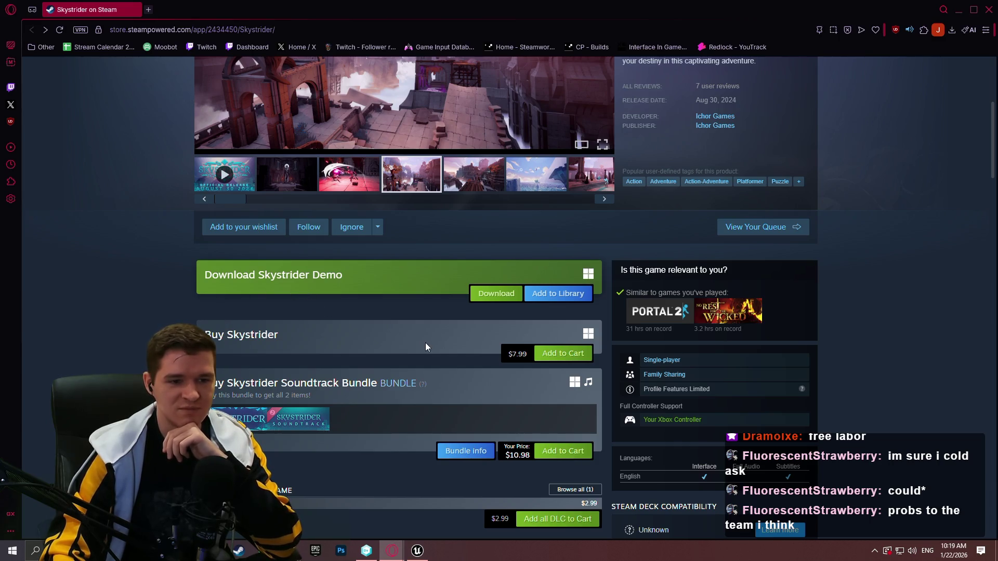
Scroll through the Skystrider page and show the seventh screenshot in the media viewer.
scroll(421, 344, up, 2)
scroll(721, 229, down, 15)
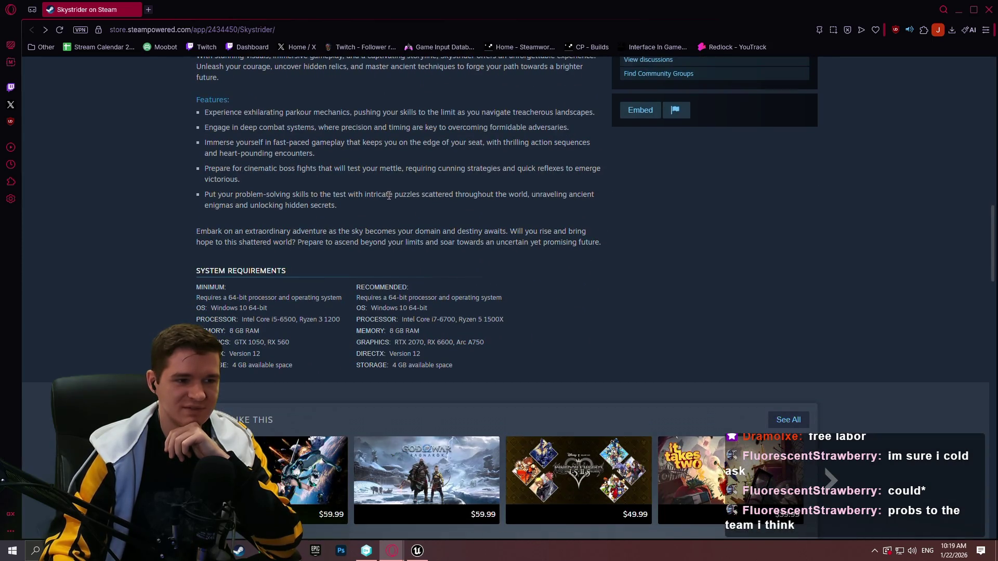
scroll(419, 200, up, 6)
scroll(416, 205, up, 9)
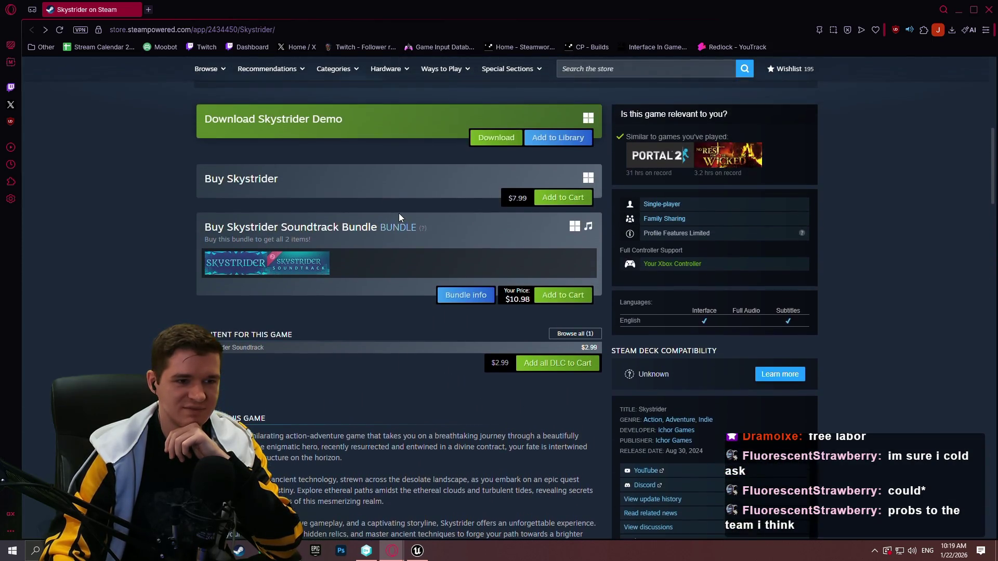
scroll(217, 258, down, 3)
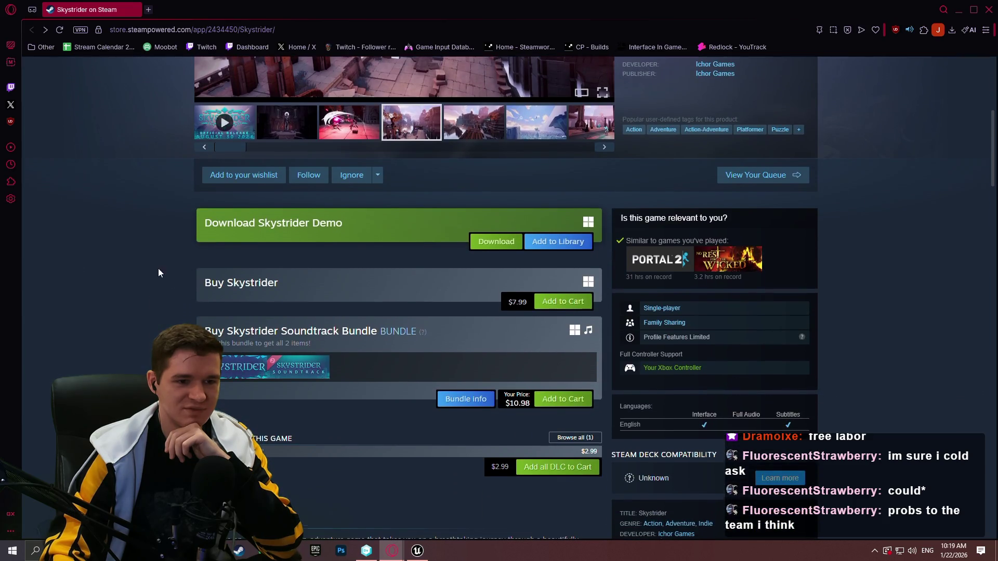
scroll(187, 248, down, 11)
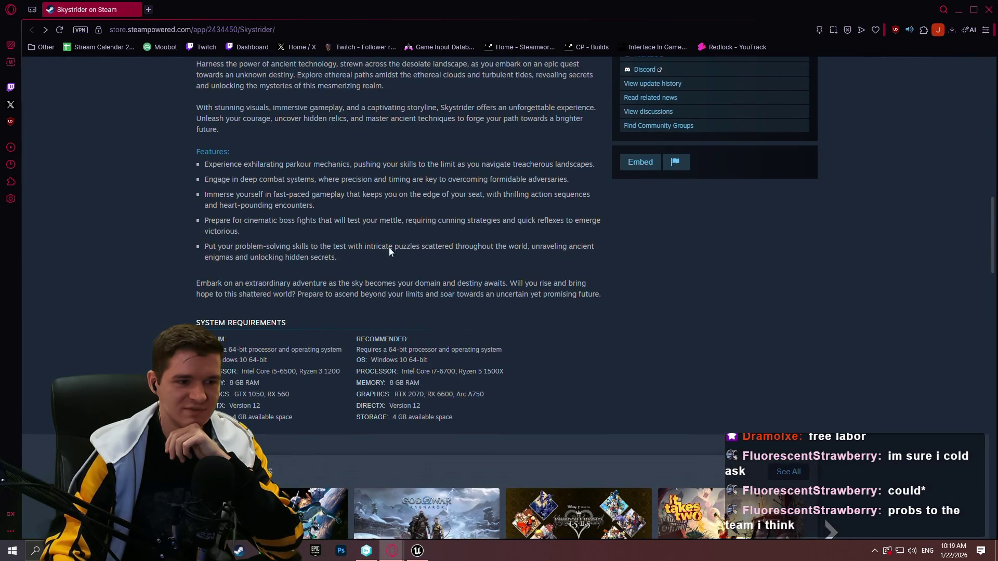
scroll(389, 247, up, 7)
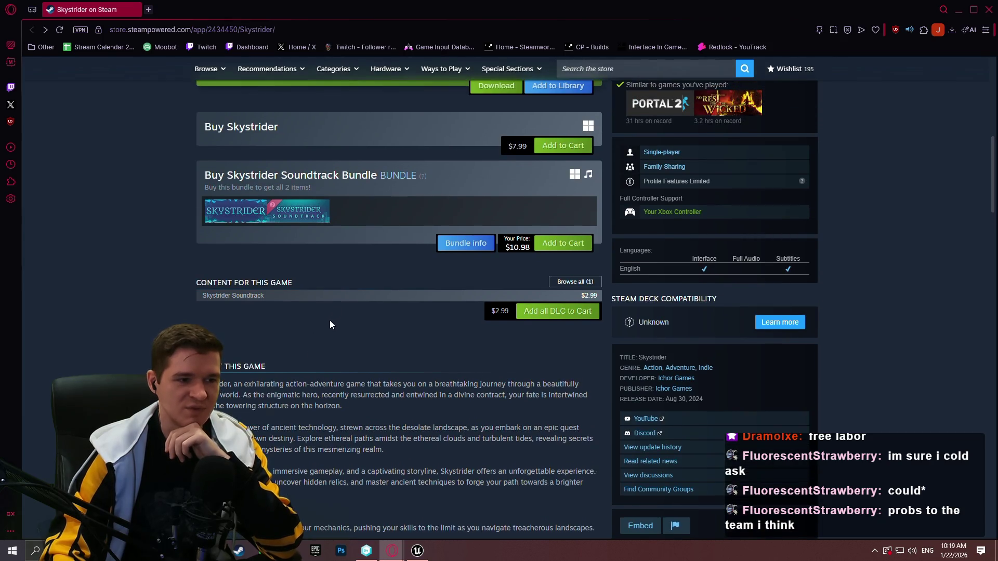
scroll(753, 291, up, 8)
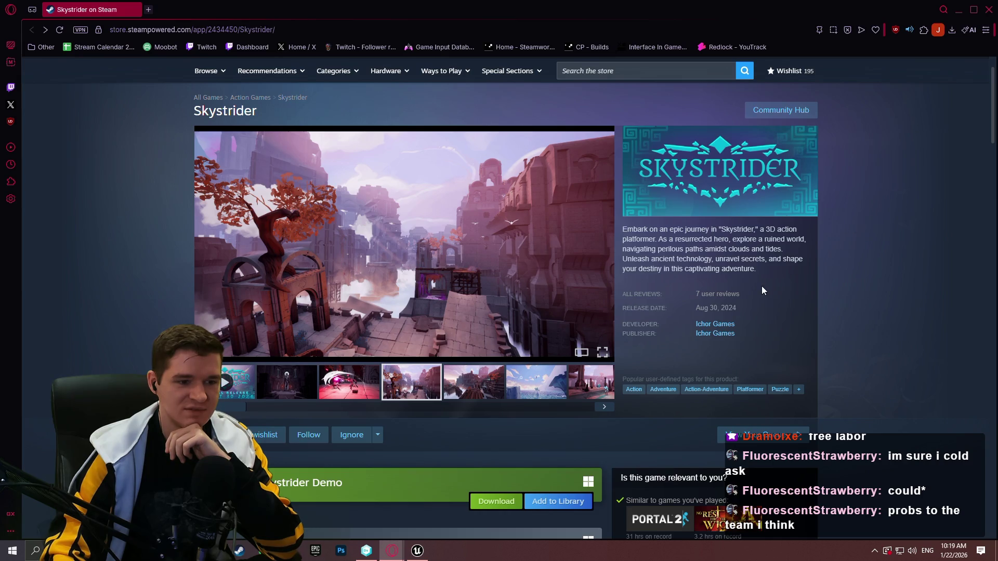
scroll(821, 261, down, 4)
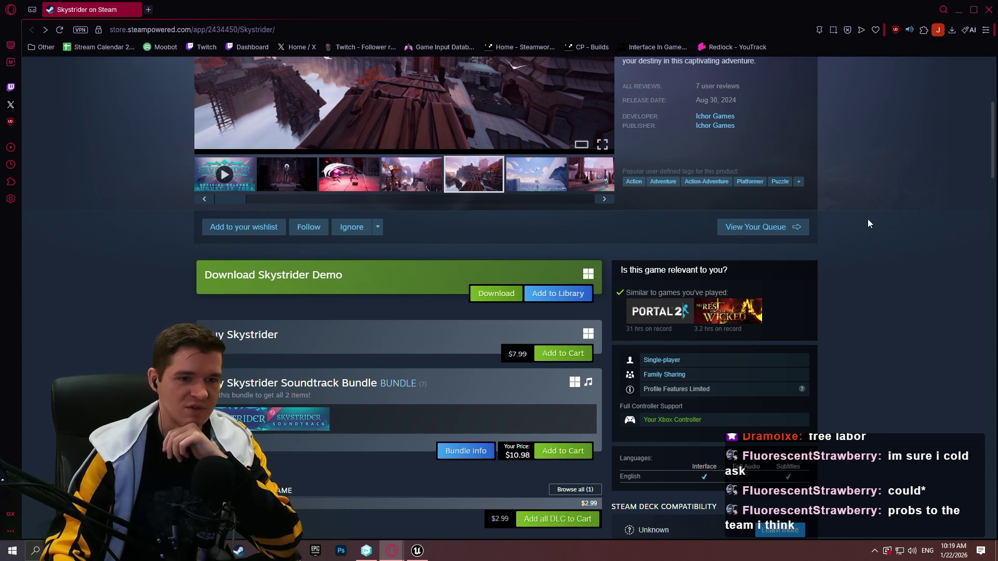
scroll(865, 221, up, 3)
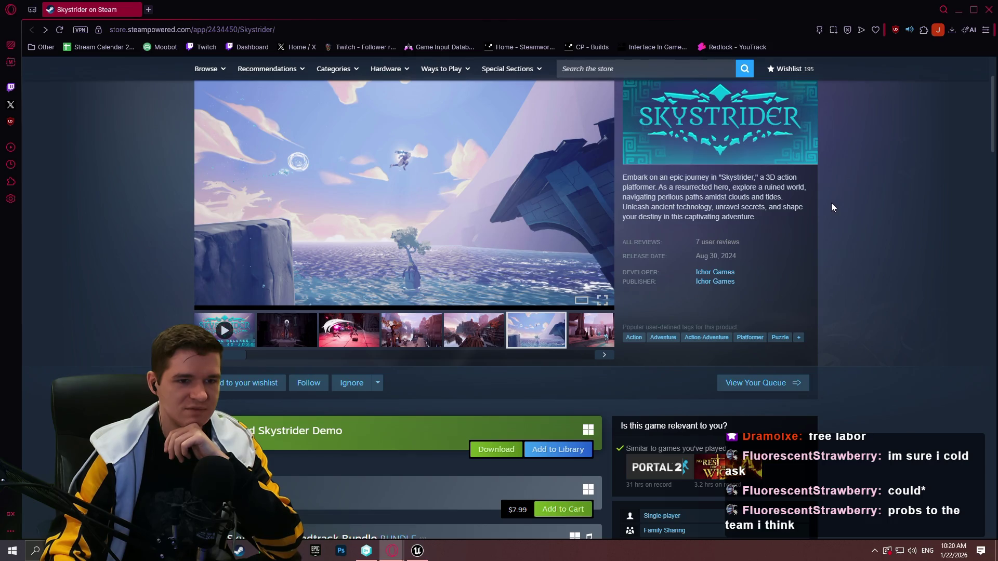
scroll(832, 208, down, 4)
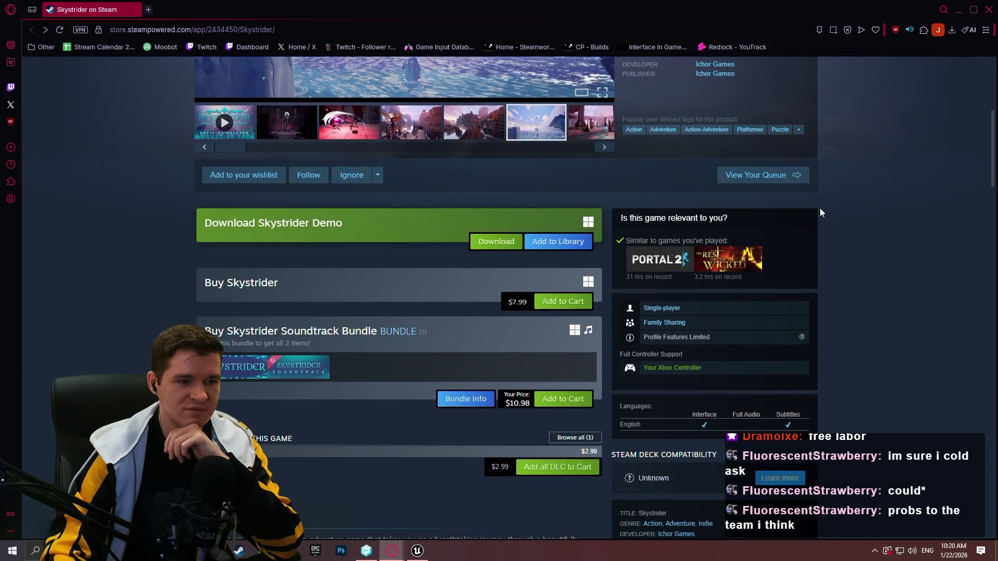
scroll(819, 209, down, 7)
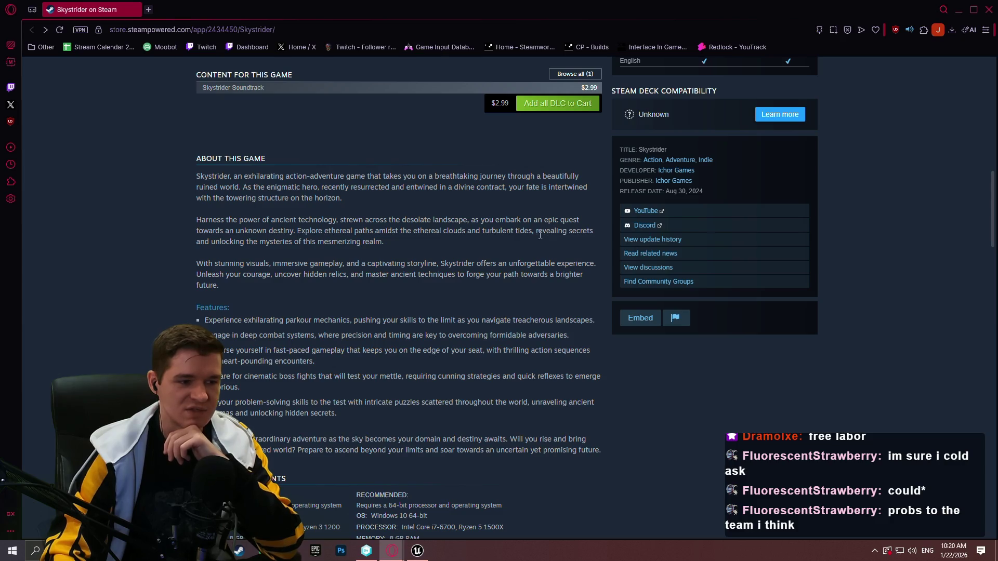
scroll(475, 245, up, 5)
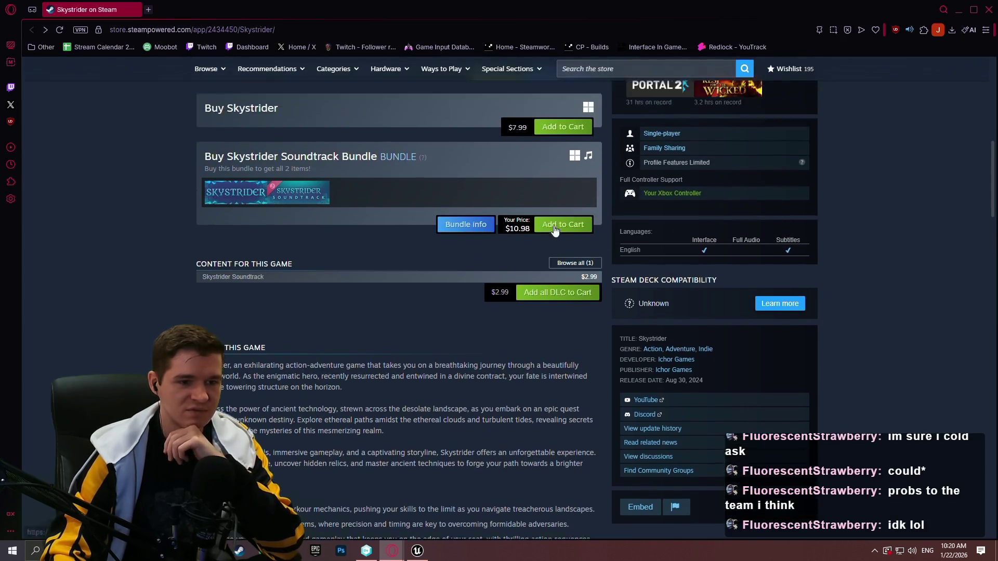
scroll(524, 223, up, 6)
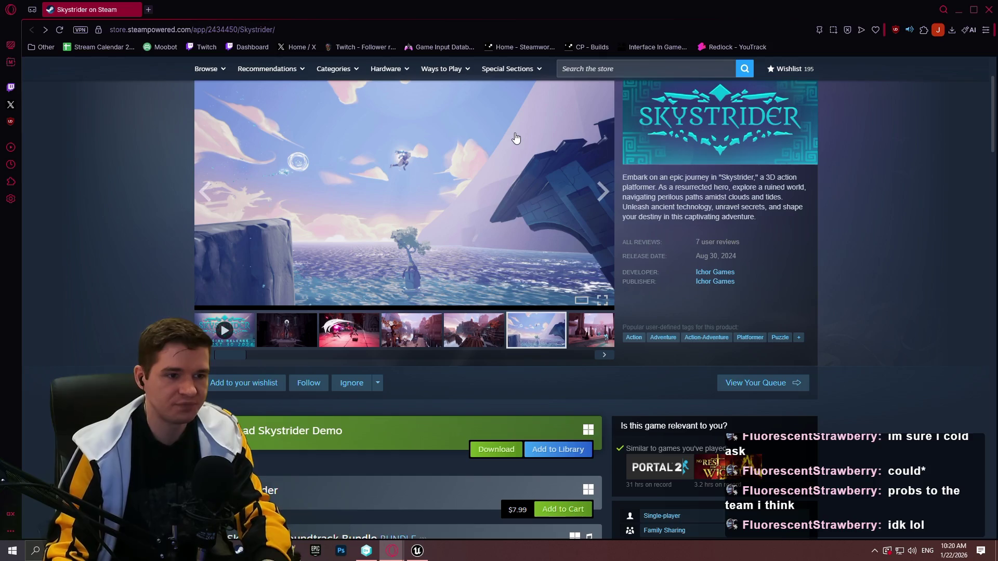
scroll(435, 138, down, 1)
scroll(581, 299, up, 2)
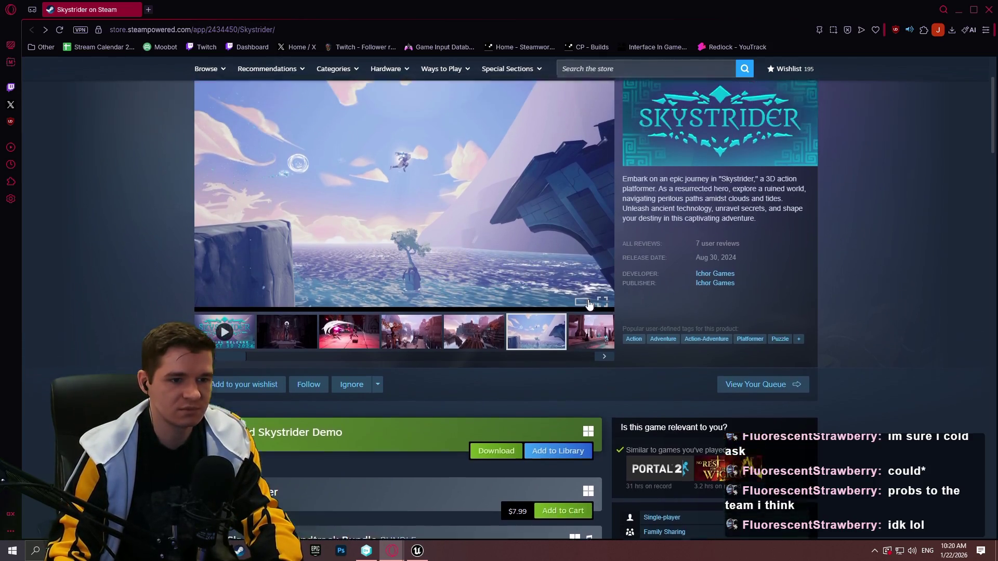
click(598, 400)
scroll(445, 277, down, 5)
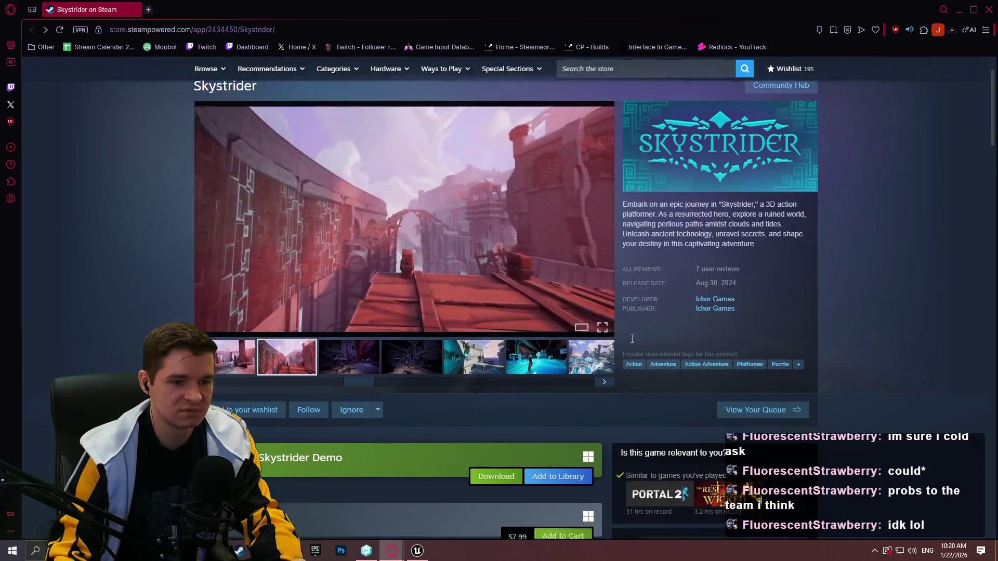
scroll(299, 263, up, 6)
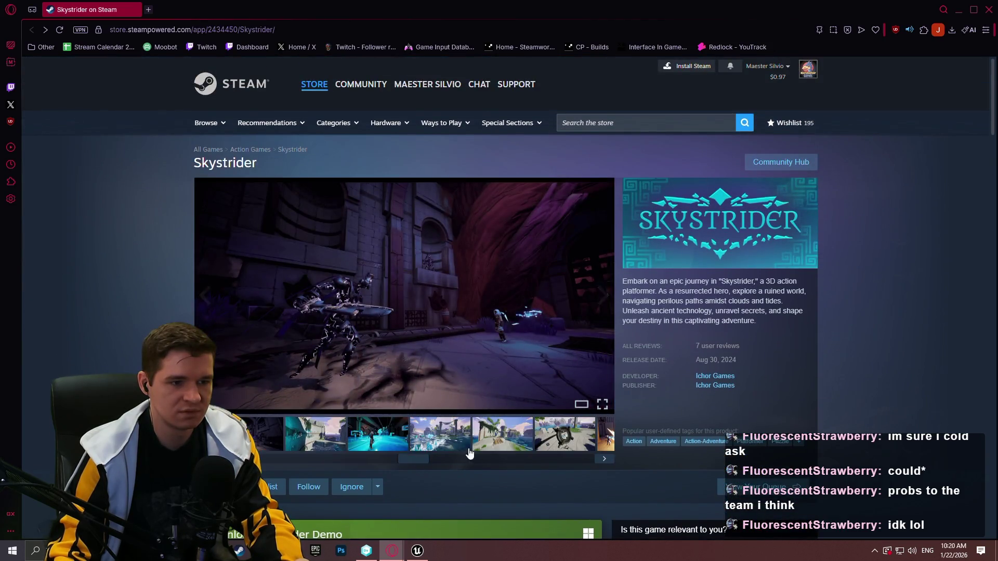
Step through the ring, red-tree and purple-tree screenshots, then minimize the Steam store.
click(520, 441)
click(567, 442)
click(603, 441)
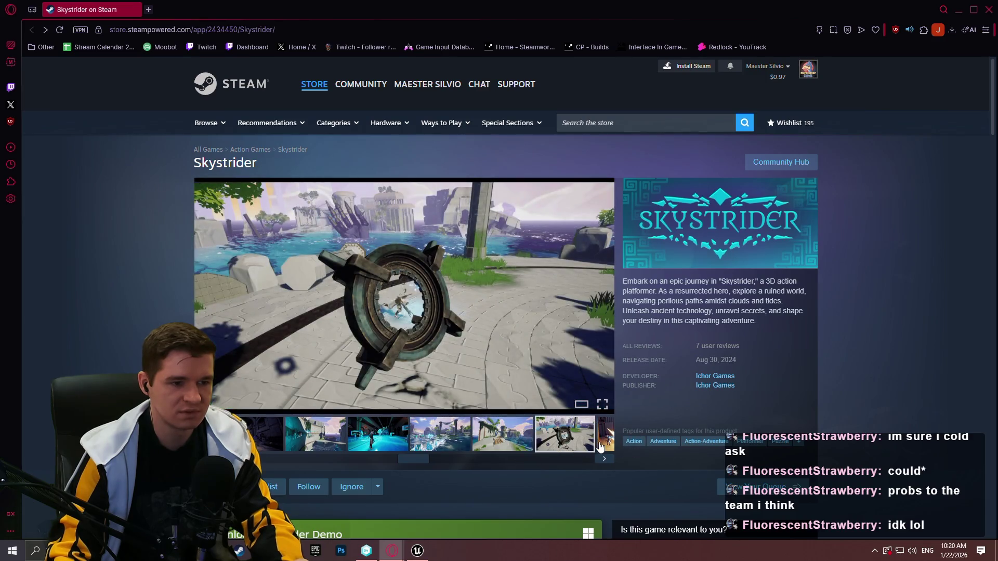
click(603, 442)
click(367, 437)
click(478, 442)
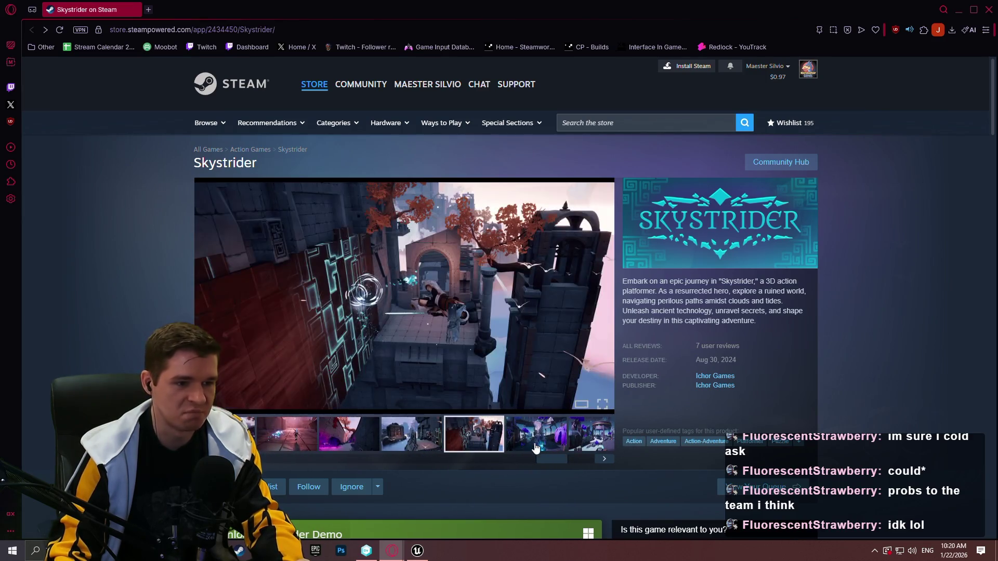
click(536, 447)
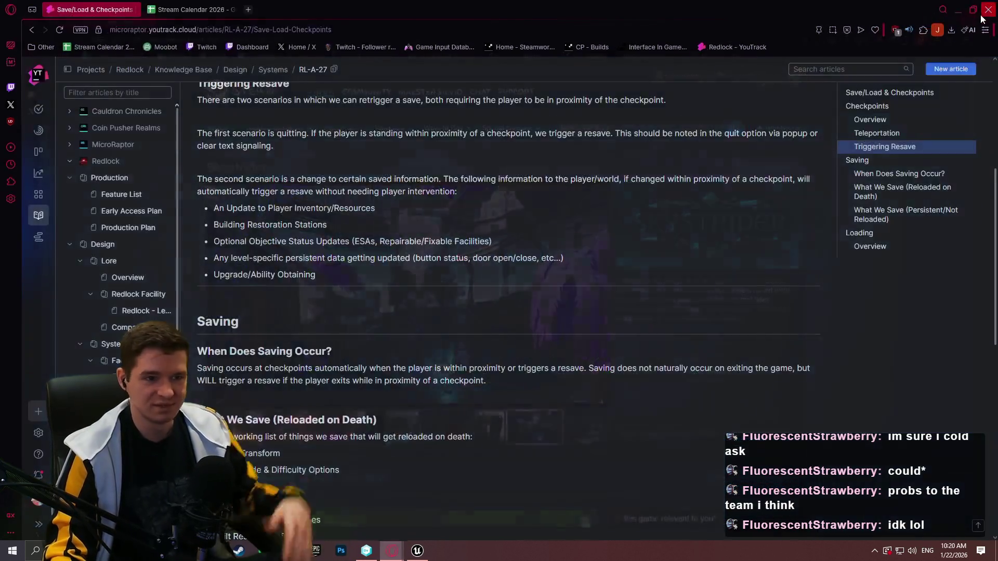
click(989, 10)
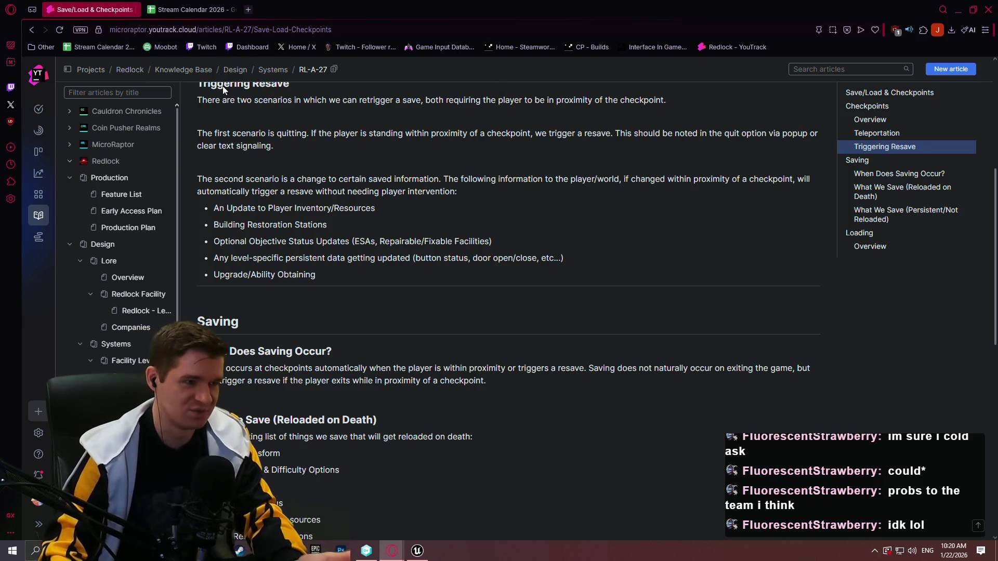
Back in Unreal, box-select the InteractionTrace node row and comment it 'Trace for interaction'.
click(417, 550)
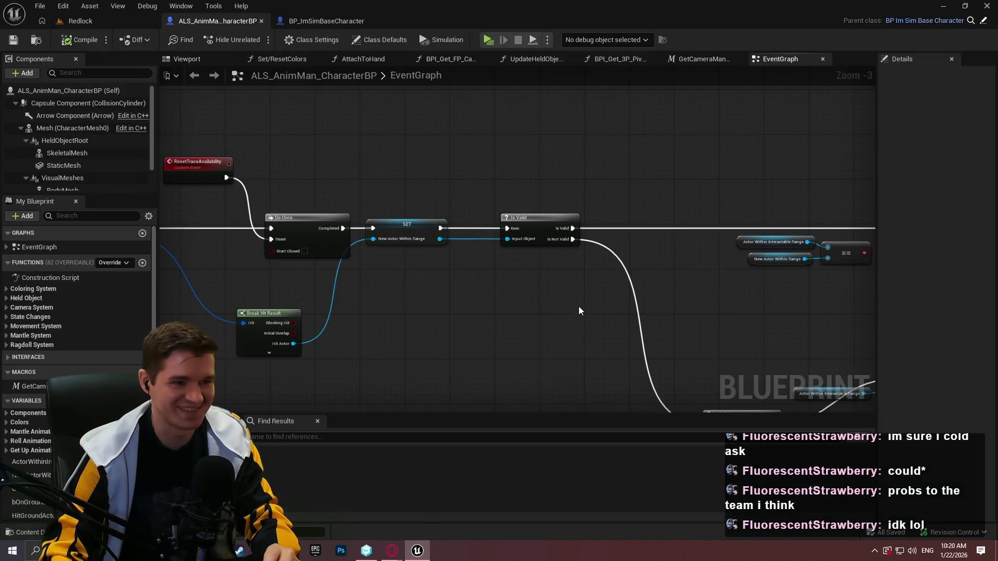
scroll(578, 311, down, 7)
drag(267, 203, 250, 189)
key(c)
scroll(282, 189, up, 4)
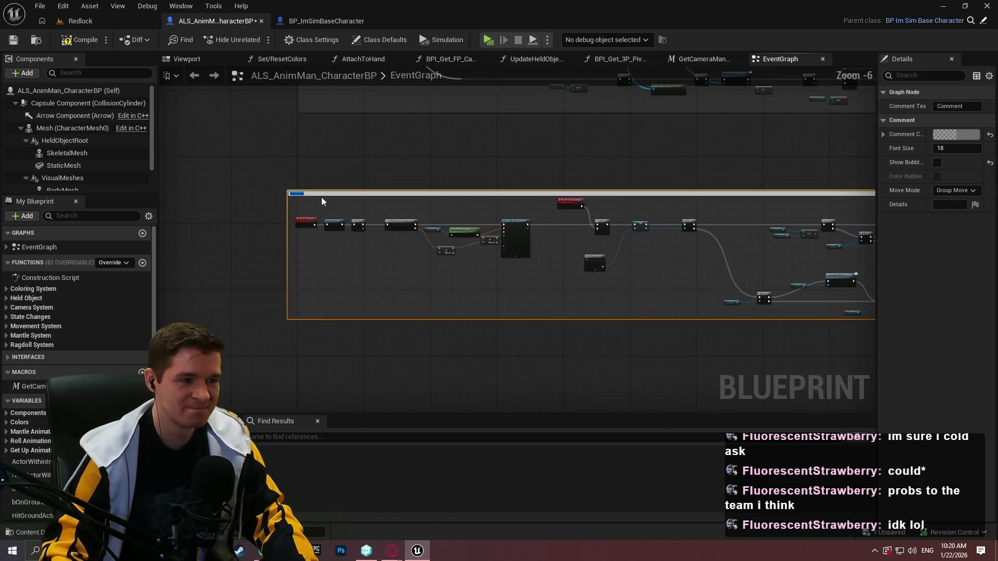
scroll(321, 202, up, 6)
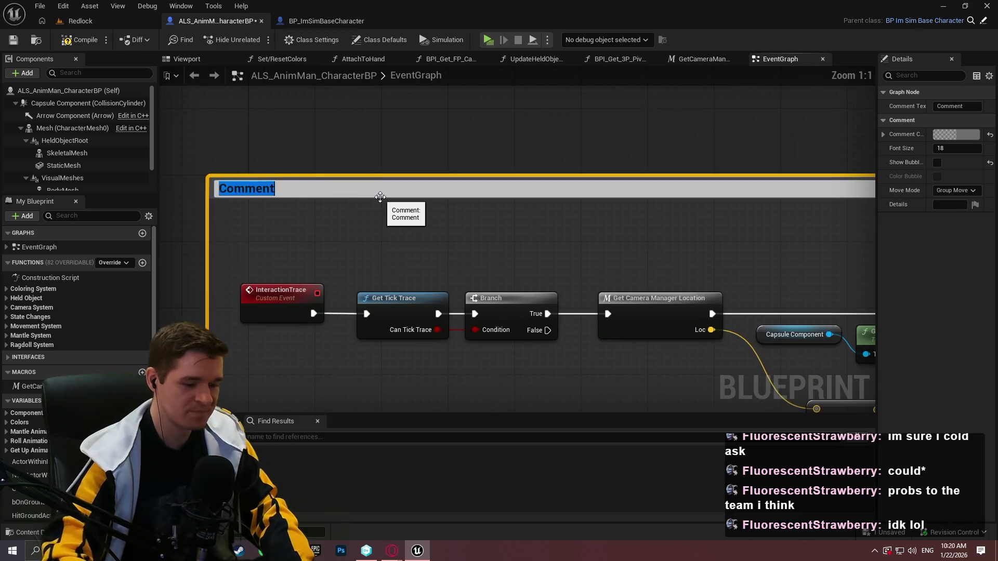
text(T)
text(teraction)
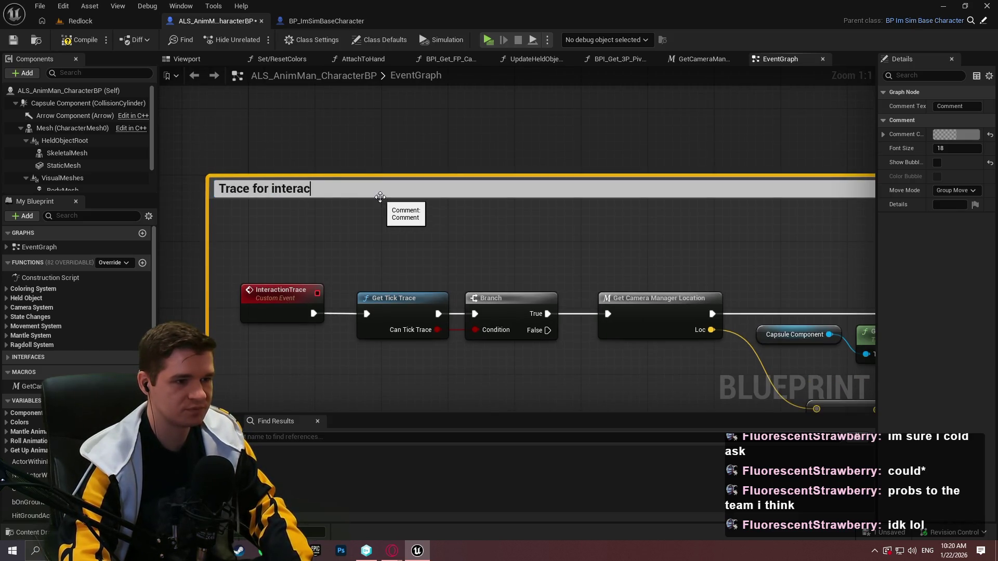
key(Return)
scroll(352, 235, down, 5)
scroll(385, 209, down, 3)
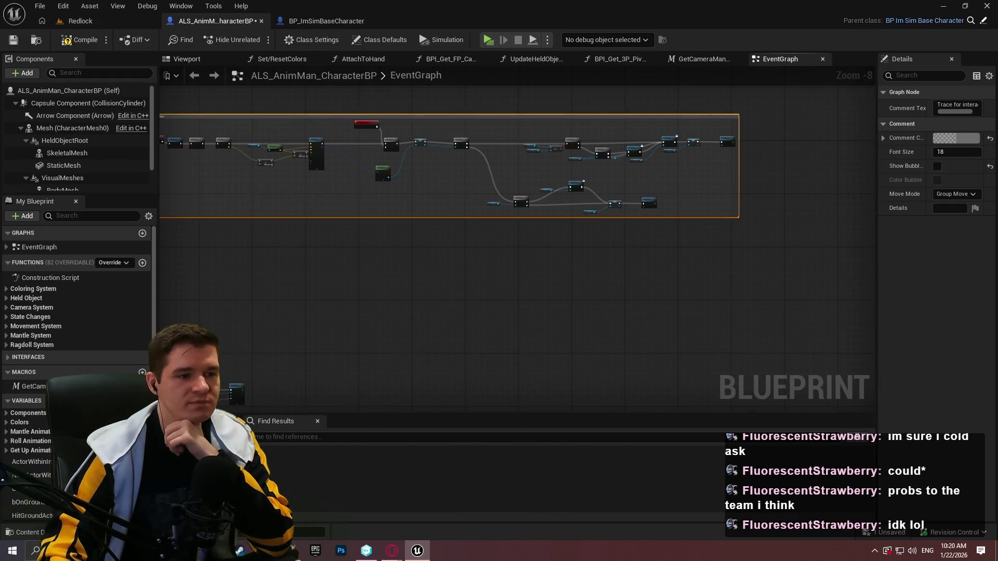
scroll(616, 300, up, 2)
scroll(695, 271, up, 2)
Comment the six HandleIdleCollision nodes 'Micromovements to avoid clipping through kinematically moving meshes'.
drag(709, 317, 365, 155)
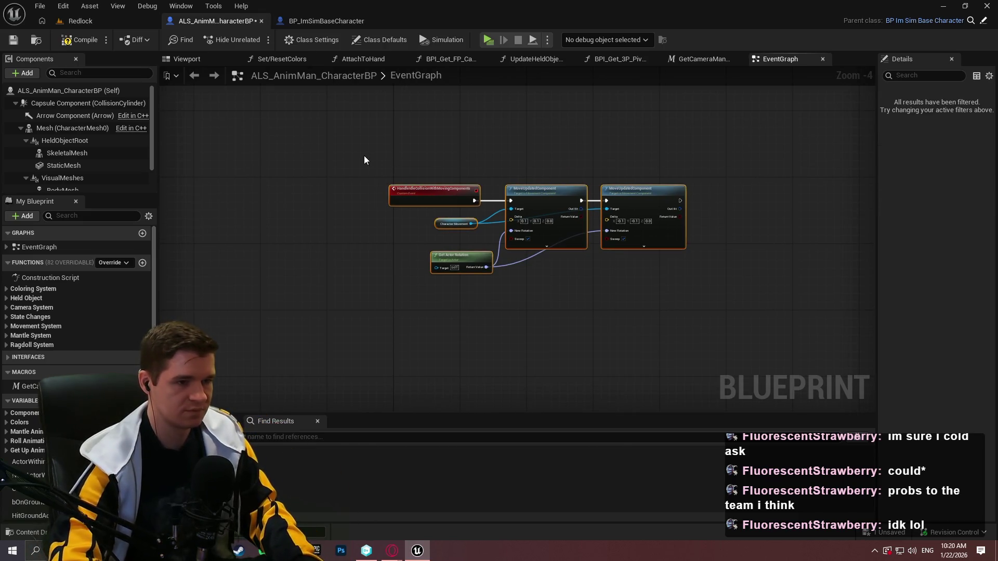
text(cMmovements to avo)
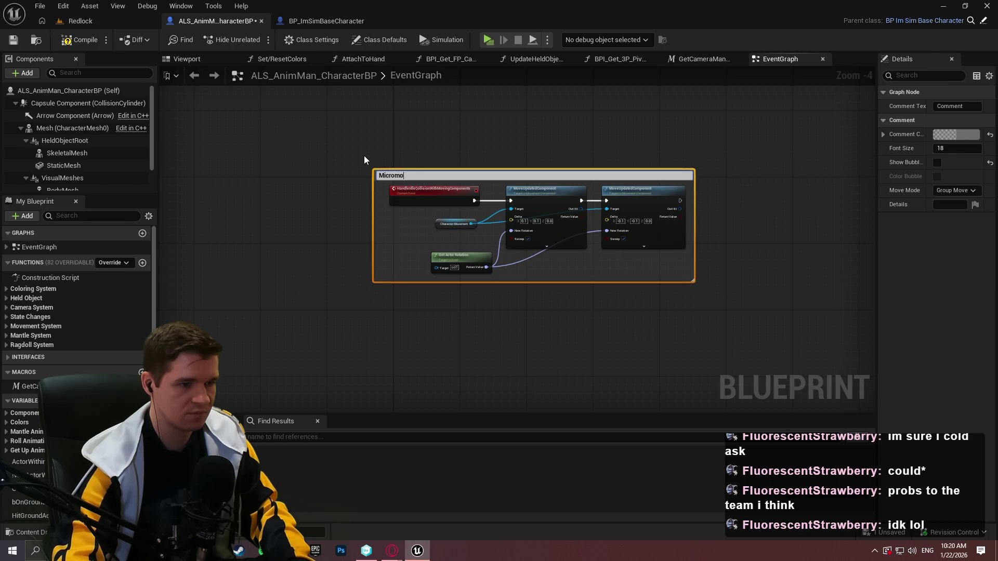
text(id )
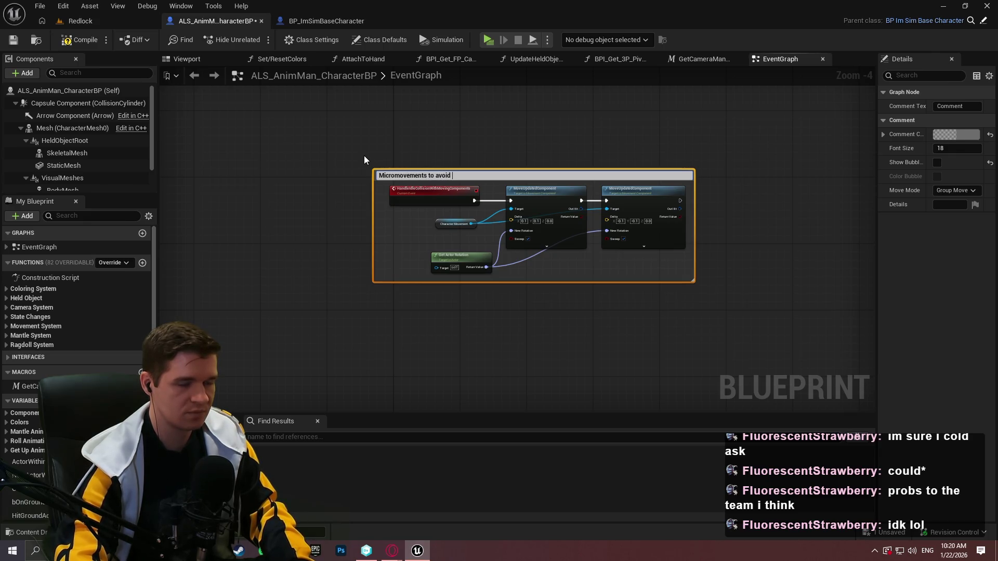
text(clipping th)
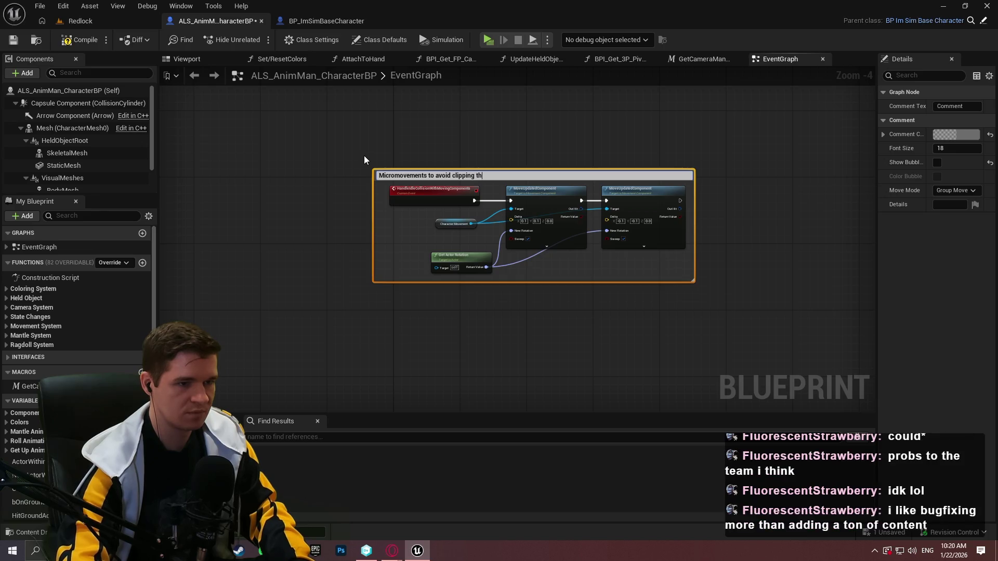
text(rough kinematicall)
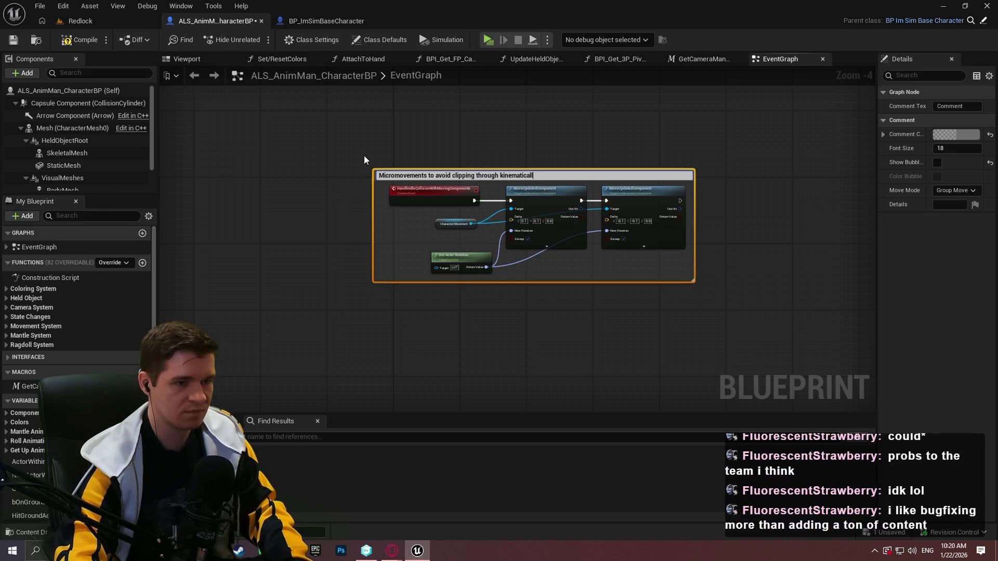
text(eshes)
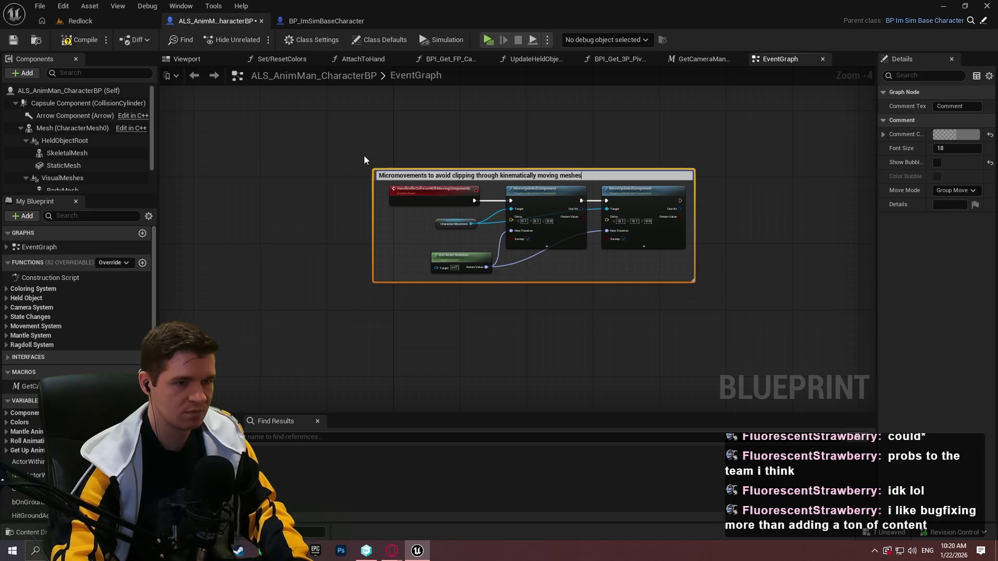
key(Return)
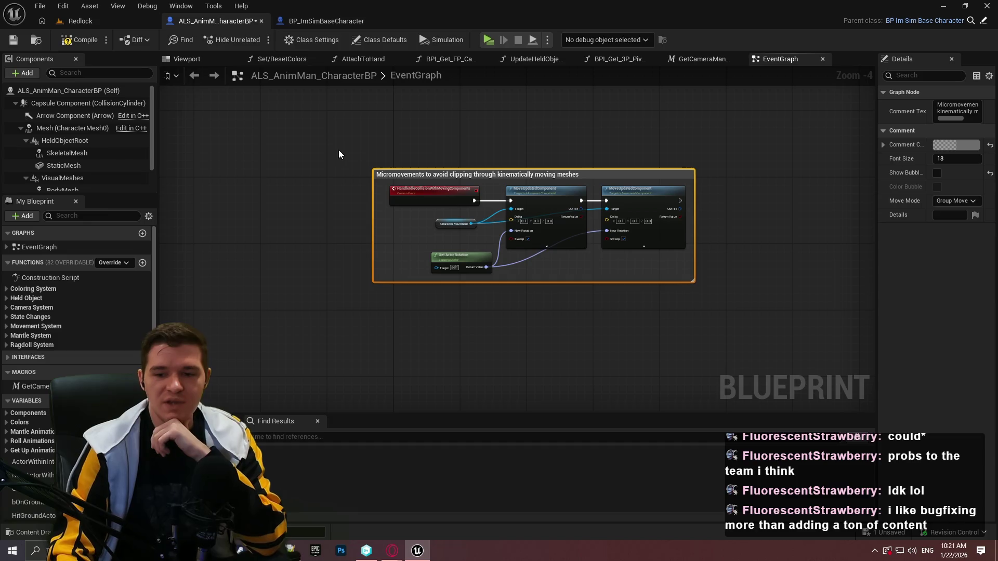
scroll(411, 159, up, 4)
mouse_move(398, 193)
mouse_down()
mouse_move(466, 201)
mouse_move(444, 193)
mouse_move(436, 204)
mouse_up()
click(451, 154)
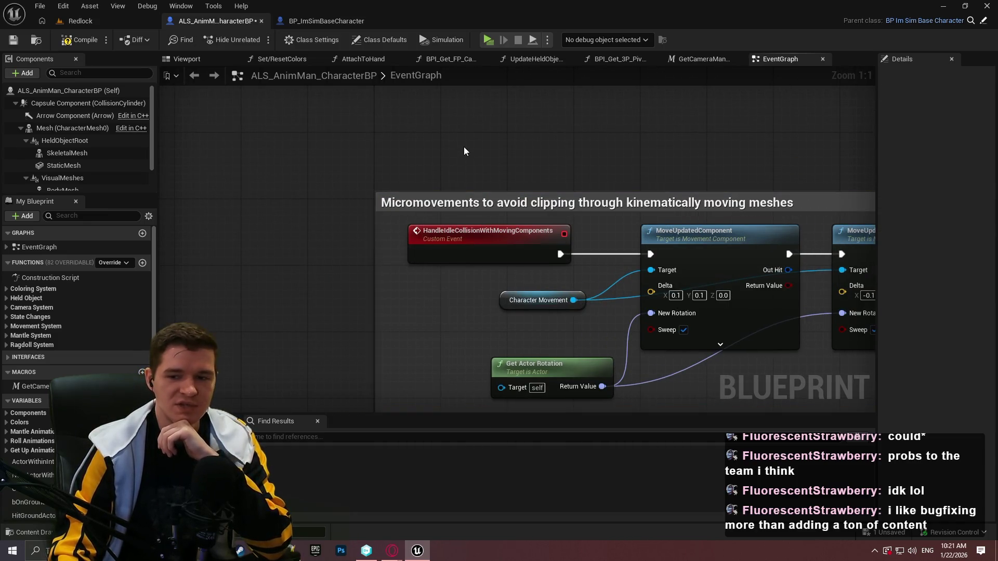
Compile and save the blueprint.
click(71, 44)
click(13, 40)
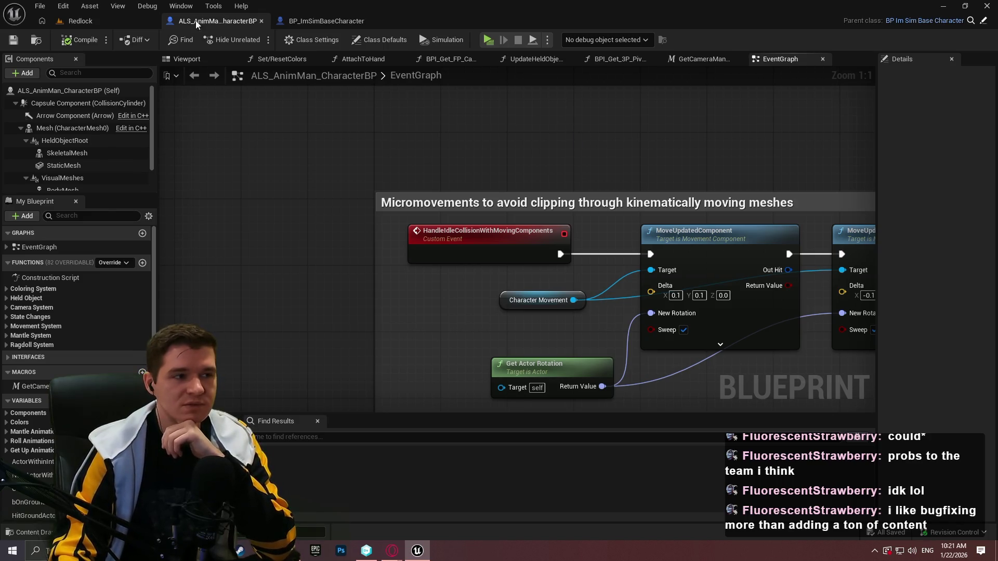
scroll(557, 136, down, 10)
scroll(443, 330, up, 2)
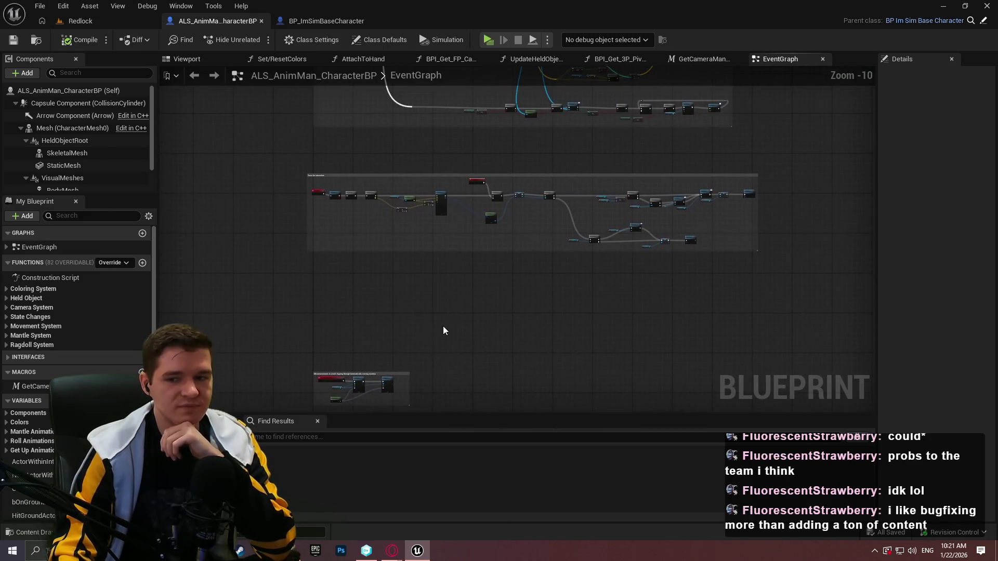
scroll(299, 283, up, 2)
scroll(385, 254, up, 4)
Drag the large EventGraph comment group slightly down and right, then deselect it.
mouse_move(420, 245)
mouse_down()
mouse_move(458, 280)
mouse_move(444, 282)
mouse_up()
click(613, 192)
scroll(492, 401, down, 6)
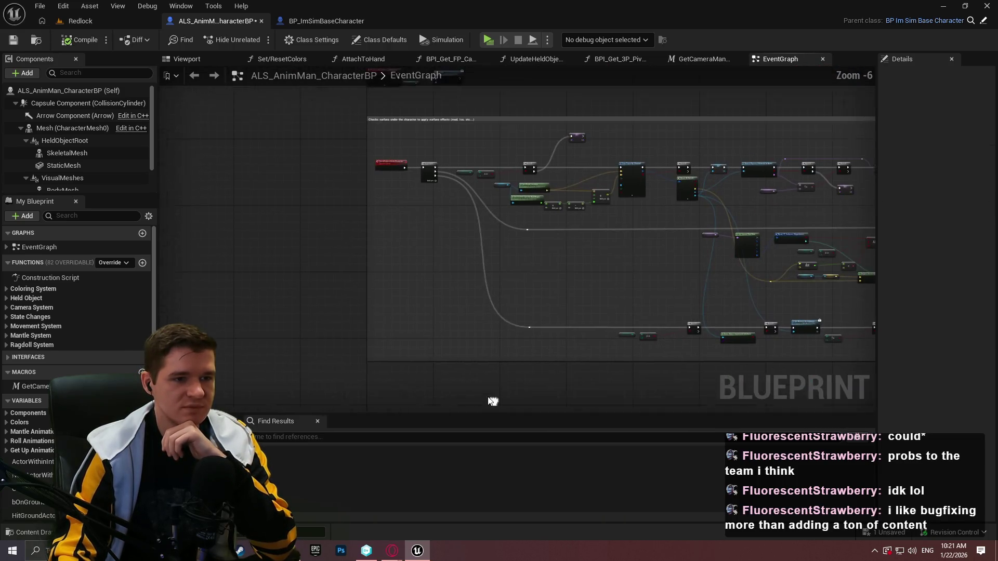
scroll(452, 267, up, 2)
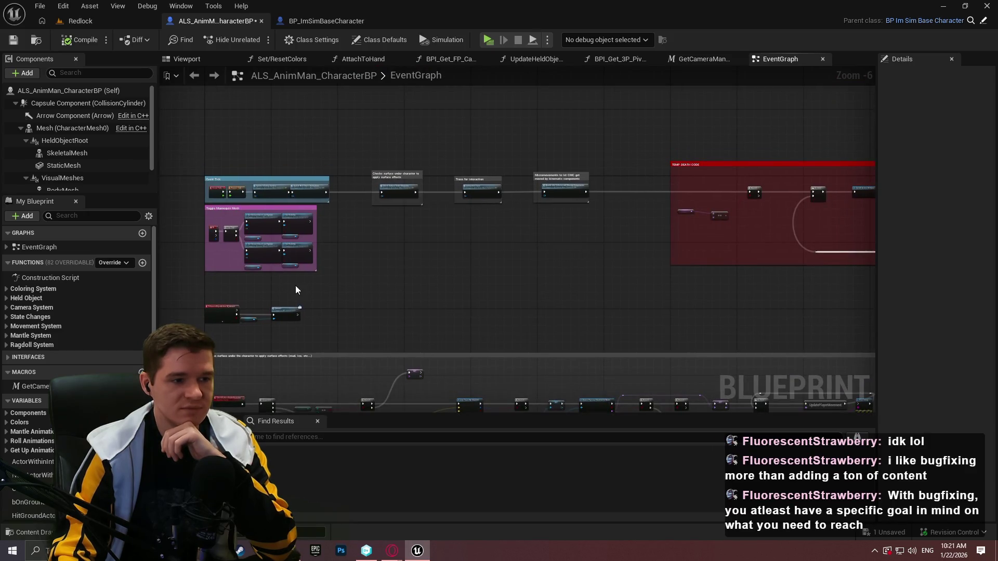
scroll(544, 288, up, 3)
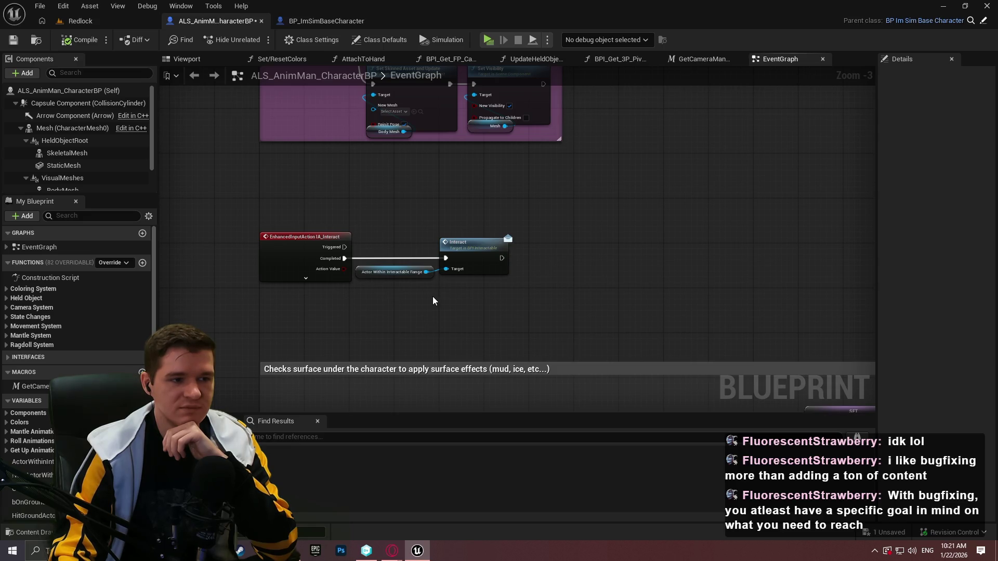
scroll(433, 302, down, 6)
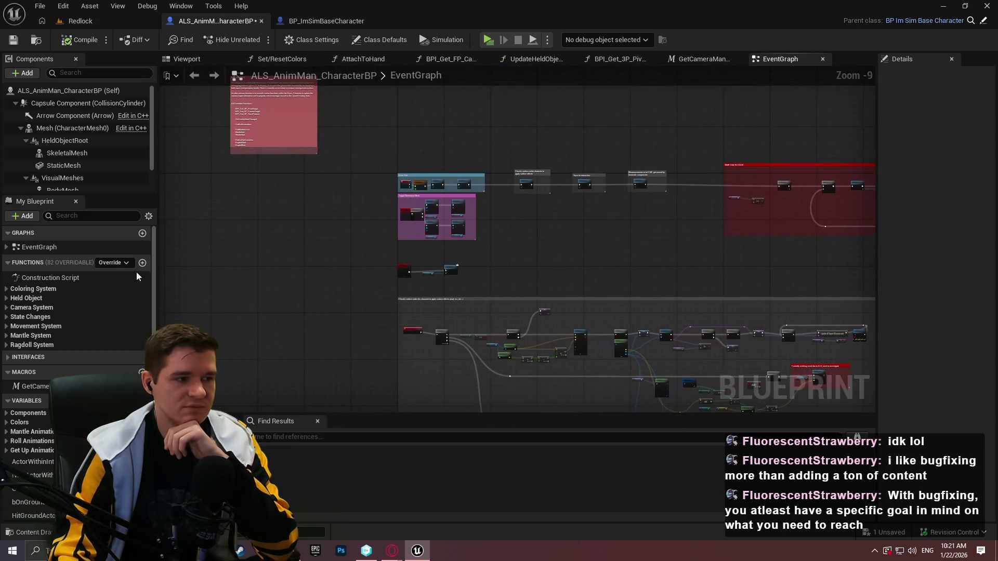
scroll(437, 279, up, 4)
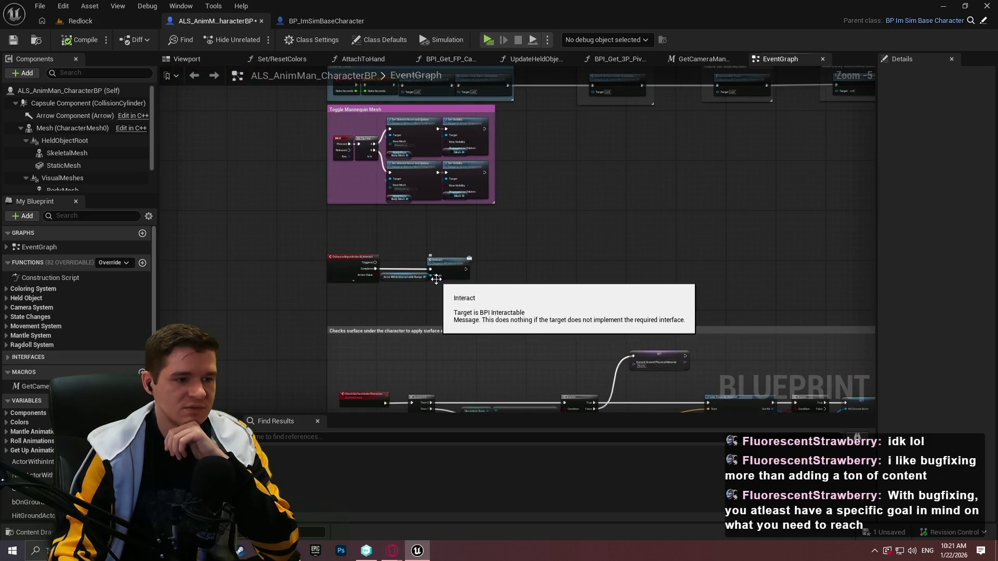
scroll(496, 277, down, 3)
Add a new graph named InteractionGraph.
click(142, 233)
text(Inter)
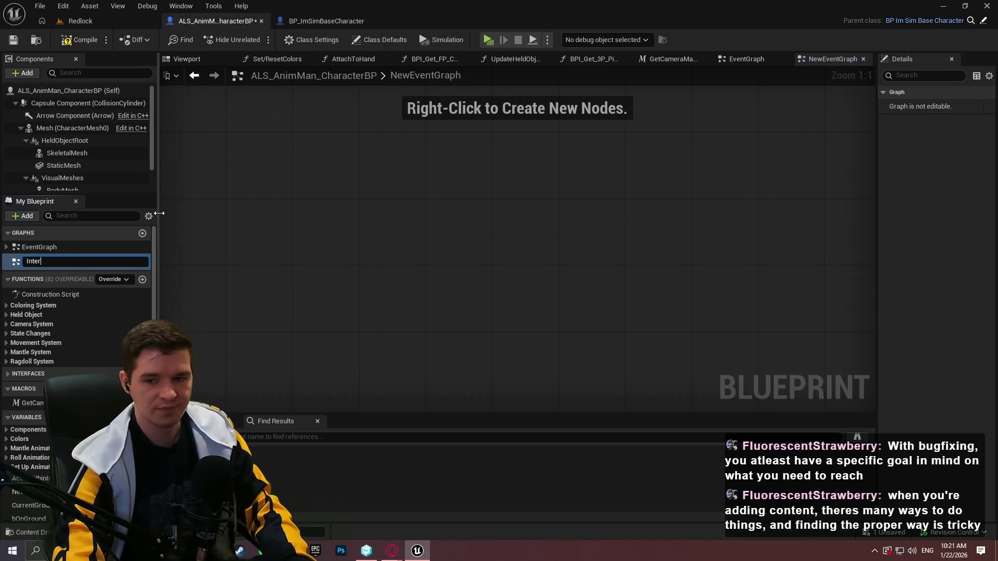
text(actionGraph)
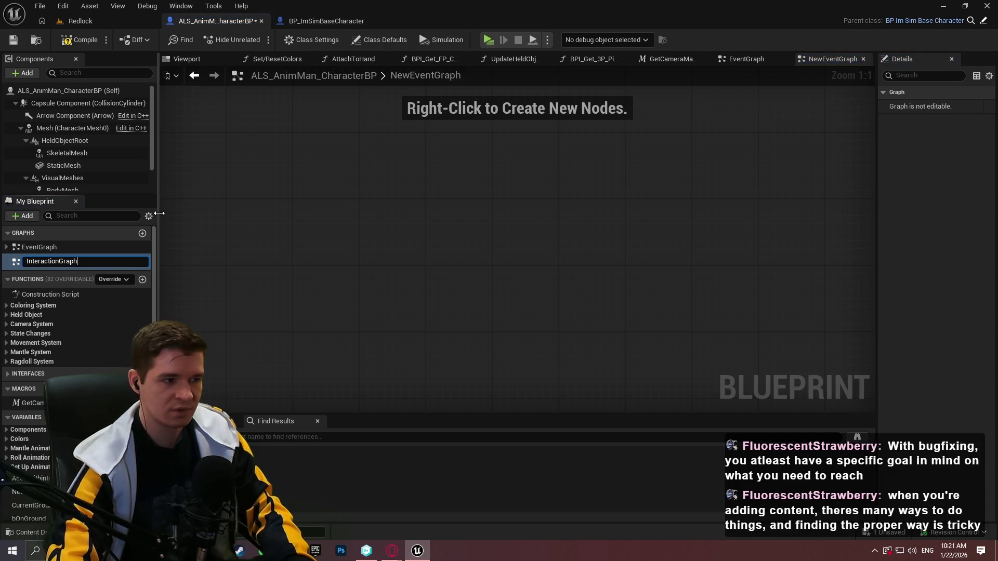
key(Return)
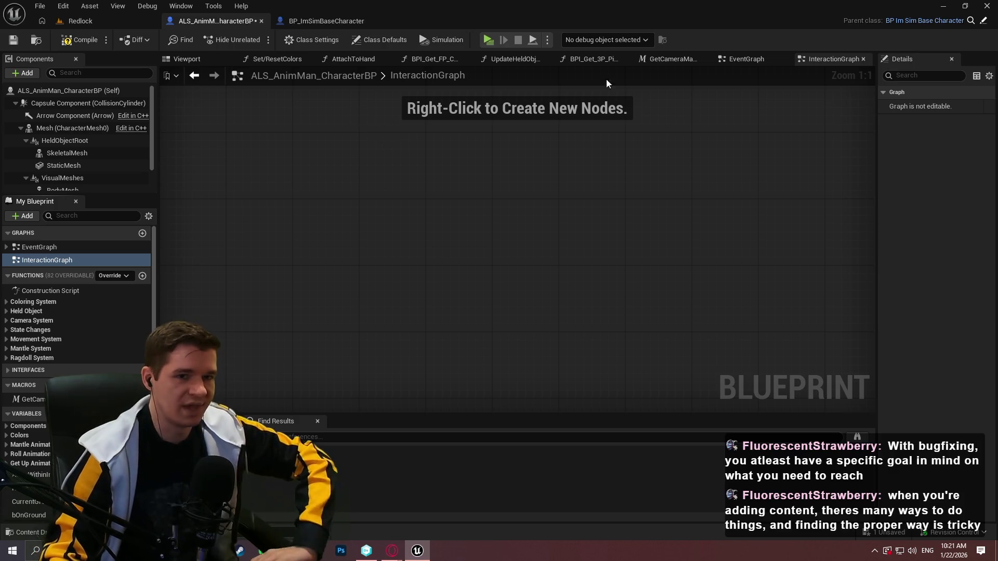
Cut the interaction nodes out of the EventGraph and open InteractionGraph.
click(749, 61)
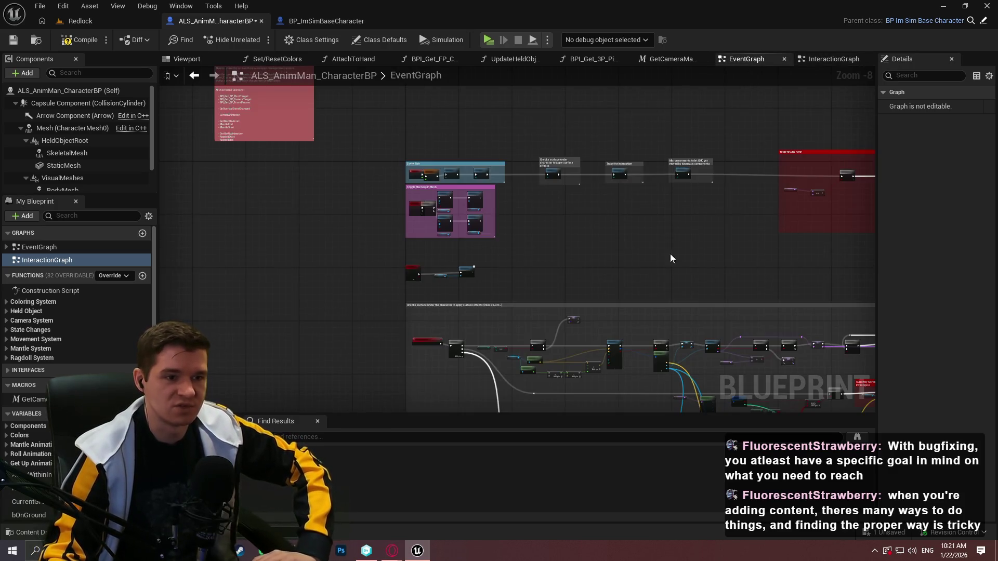
drag(704, 239, 174, 126)
mouse_move(415, 146)
mouse_down()
mouse_move(735, 231)
mouse_move(869, 255)
mouse_move(759, 262)
mouse_move(792, 252)
mouse_up()
click(406, 251)
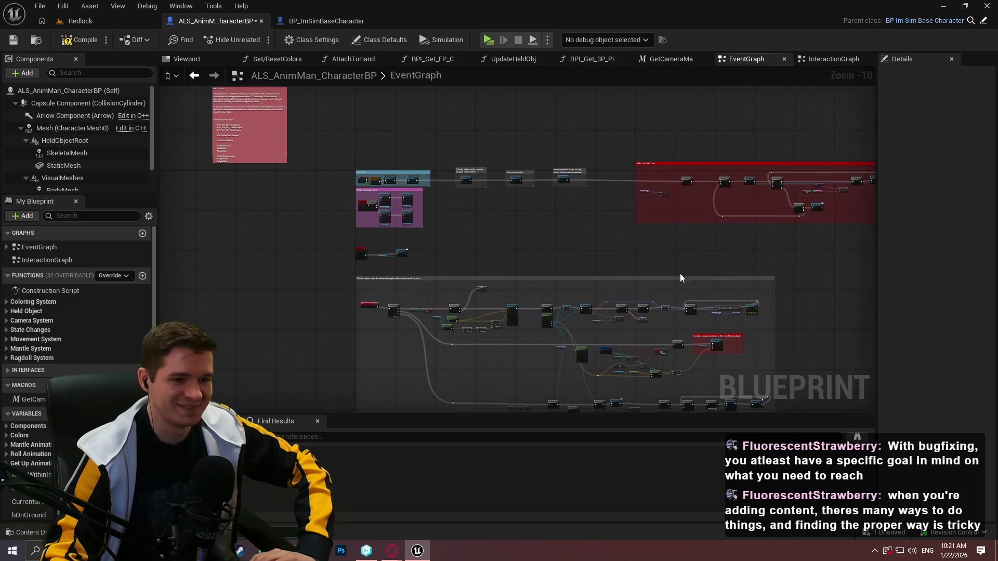
scroll(402, 251, up, 3)
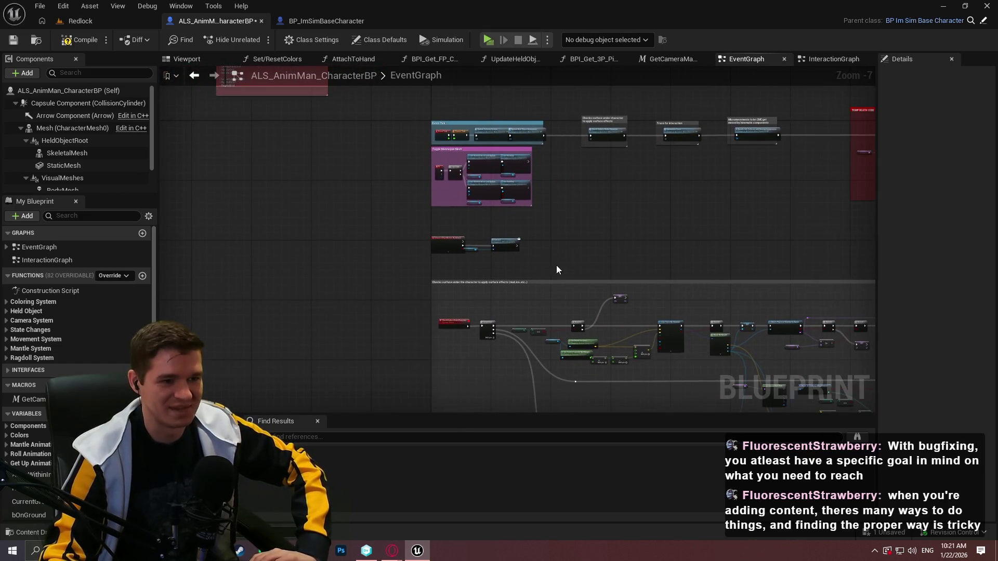
scroll(497, 265, up, 4)
click(497, 210)
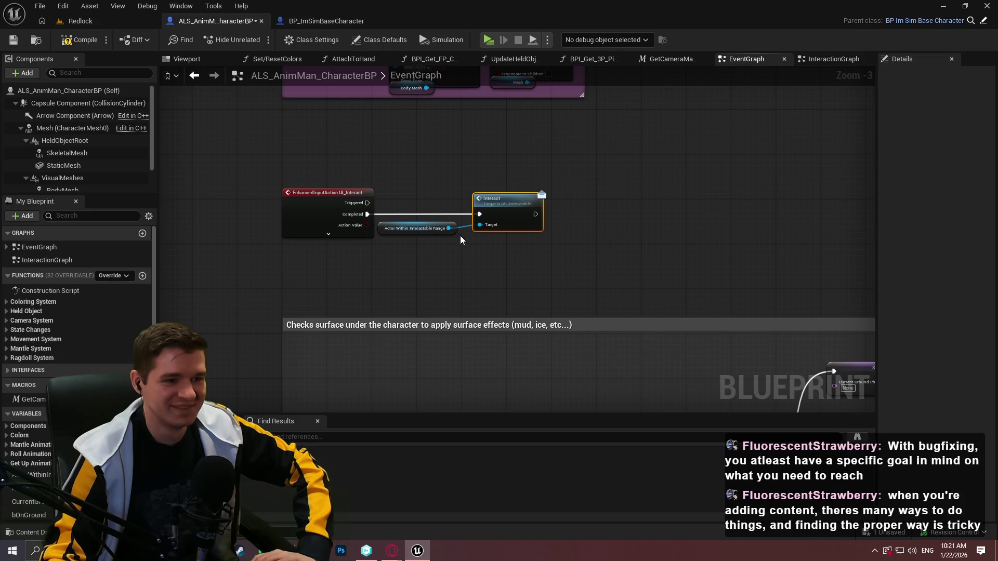
drag(439, 229, 450, 228)
click(482, 270)
mouse_move(596, 260)
mouse_down()
mouse_move(257, 171)
mouse_move(261, 178)
mouse_up()
key(ctrl+x)
double_click(44, 260)
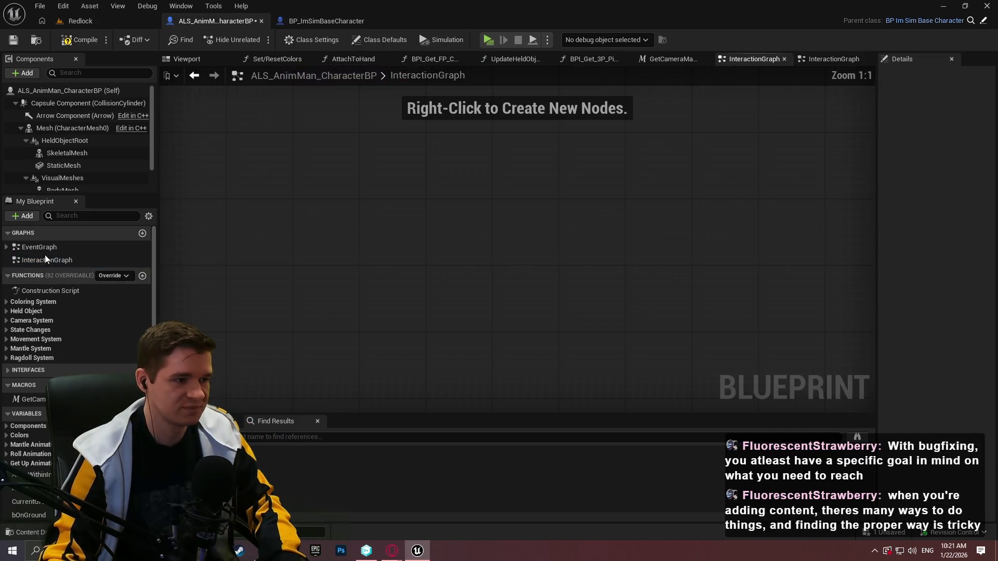
Paste the interaction nodes into InteractionGraph and position the Trace for interaction group.
key(ctrl+v)
drag(424, 257, 491, 213)
scroll(668, 232, down, 10)
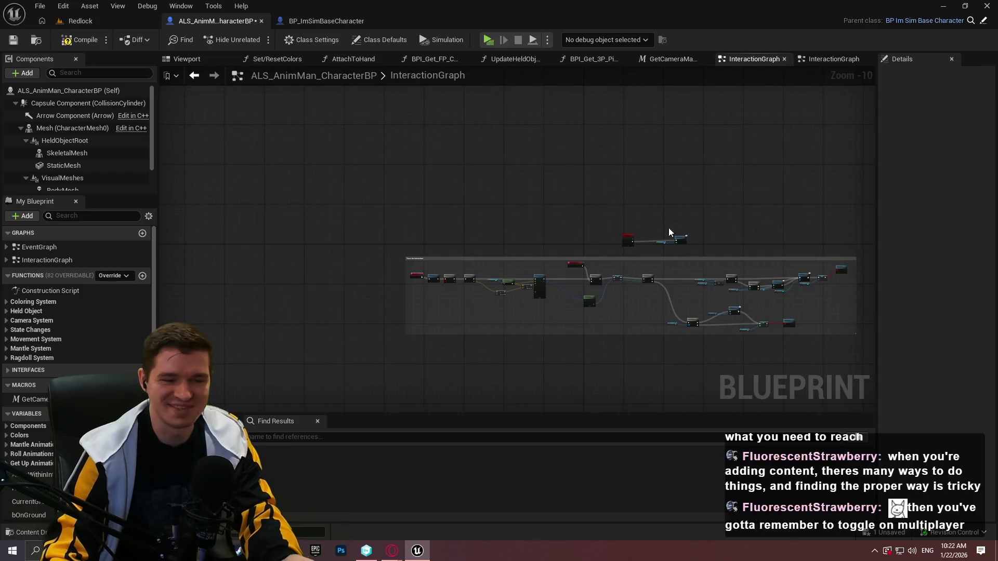
click(600, 267)
scroll(761, 313, up, 3)
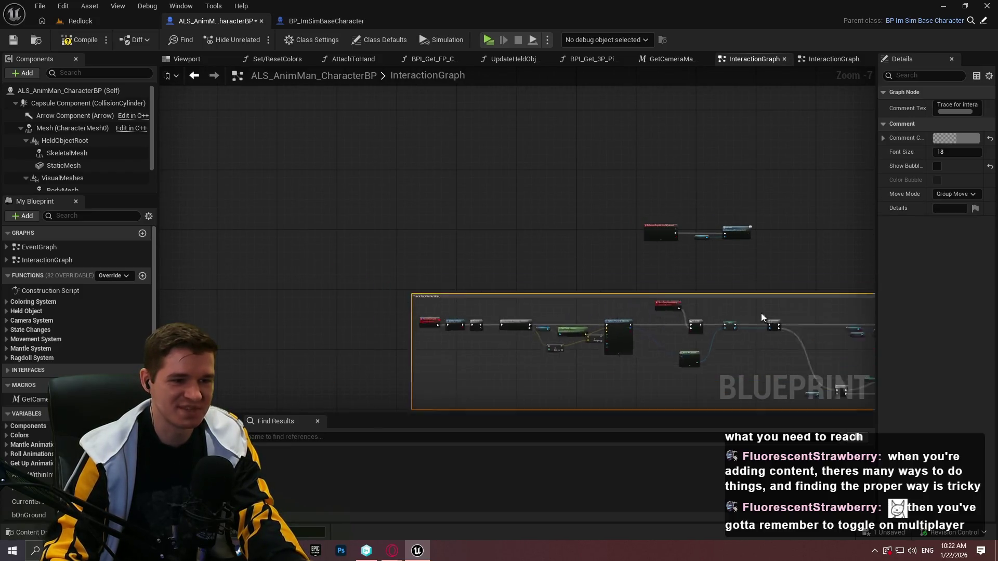
drag(761, 316, 851, 319)
drag(614, 318, 637, 317)
drag(761, 252, 595, 202)
Shift the upper interaction nodes and the Interact node with its getter left.
mouse_move(695, 239)
mouse_down()
mouse_move(619, 247)
mouse_move(624, 241)
mouse_up()
scroll(622, 244, up, 1)
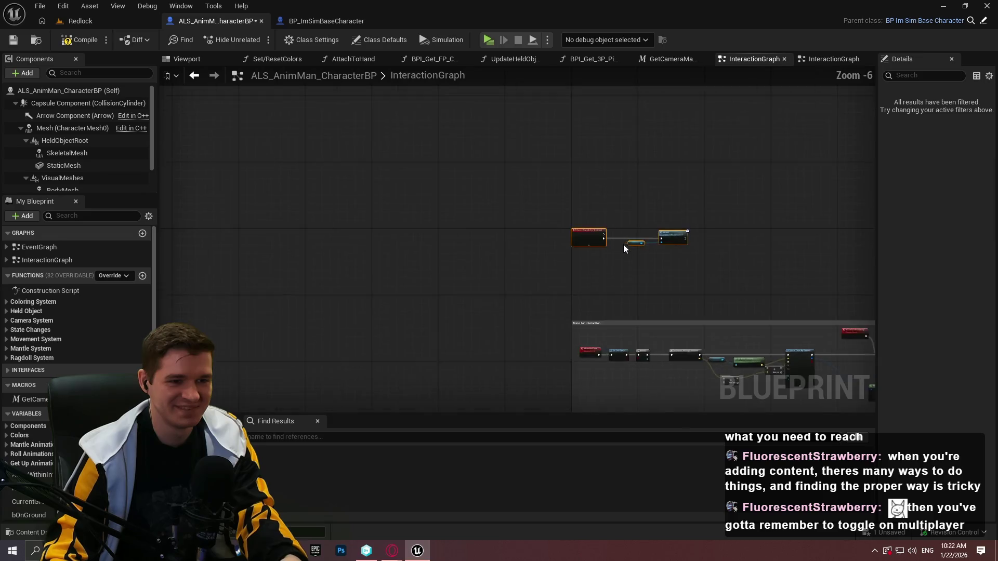
scroll(624, 249, up, 1)
click(736, 282)
scroll(775, 259, up, 3)
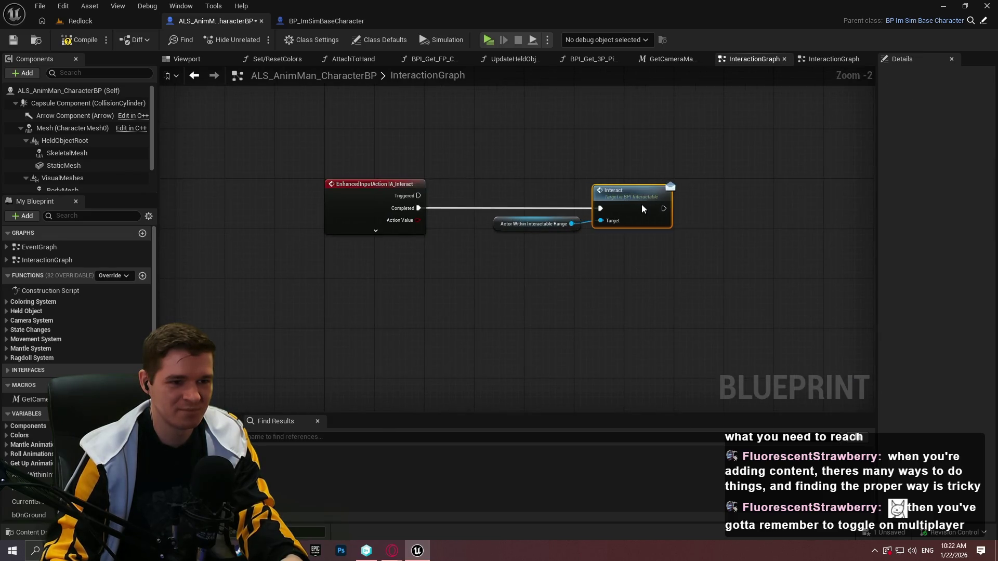
drag(635, 255, 510, 202)
drag(598, 197, 573, 198)
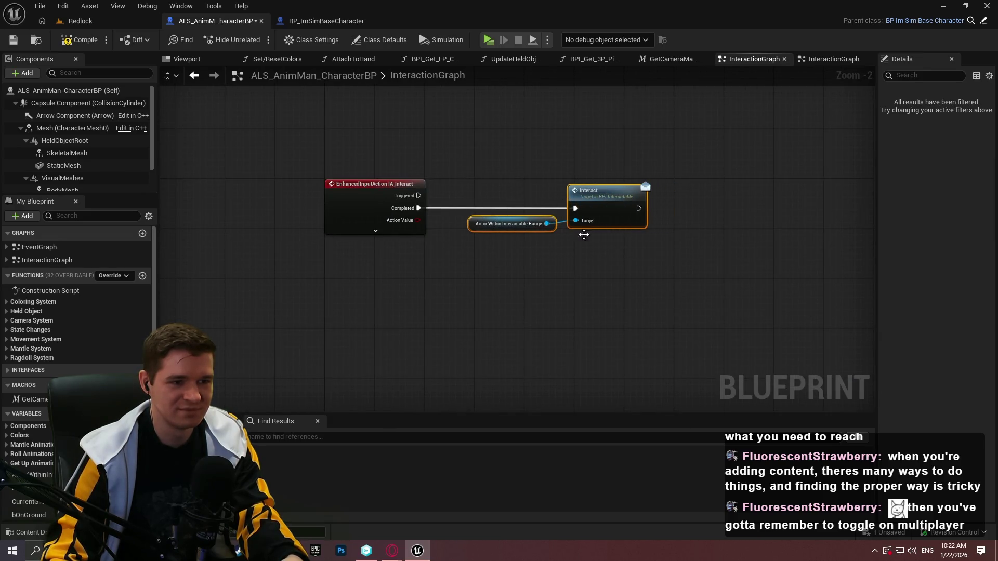
click(582, 266)
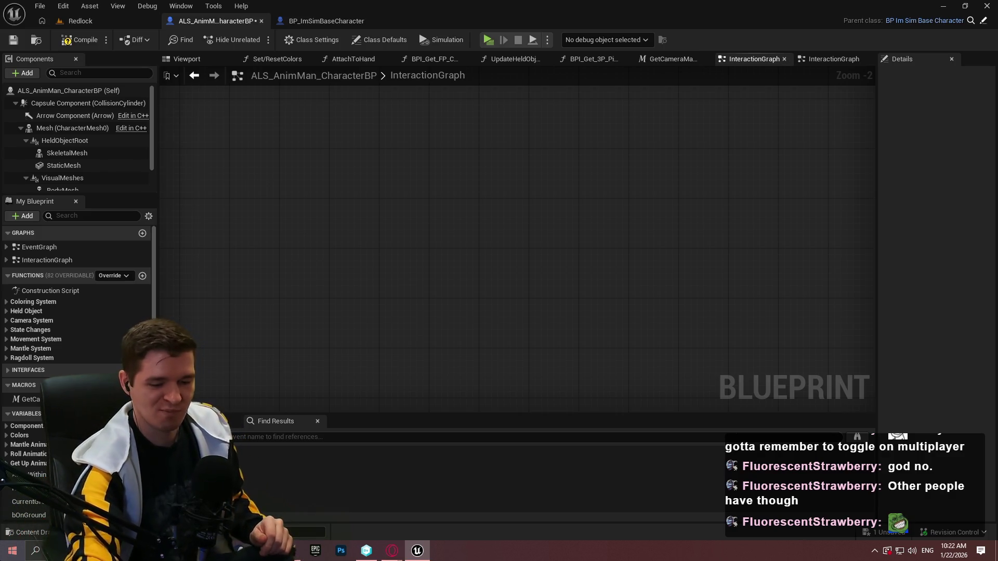
scroll(532, 230, down, 6)
mouse_move(533, 187)
mouse_down()
mouse_move(543, 233)
mouse_move(572, 243)
mouse_up()
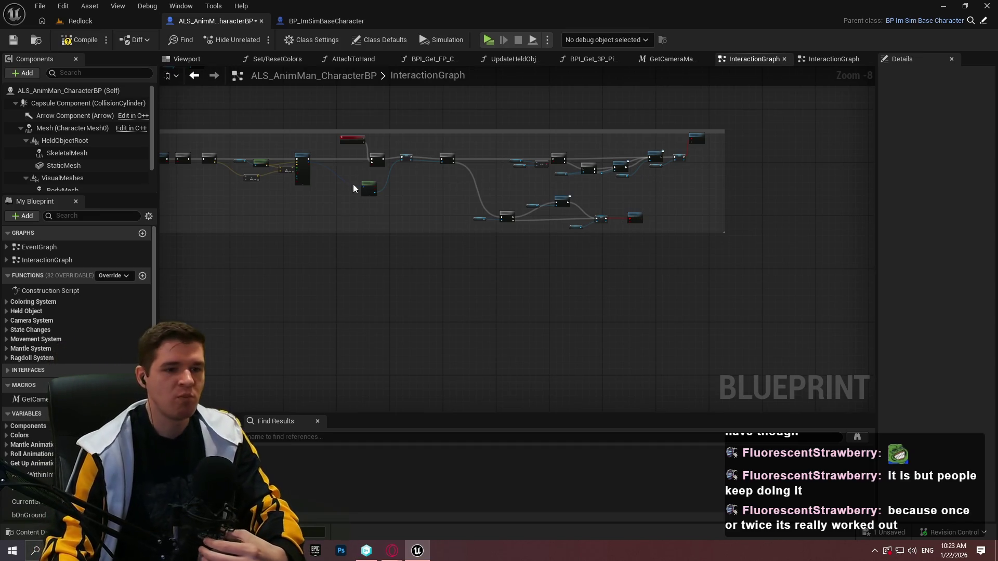
Open the EventGraph and pan around its comment groups.
scroll(729, 239, down, 4)
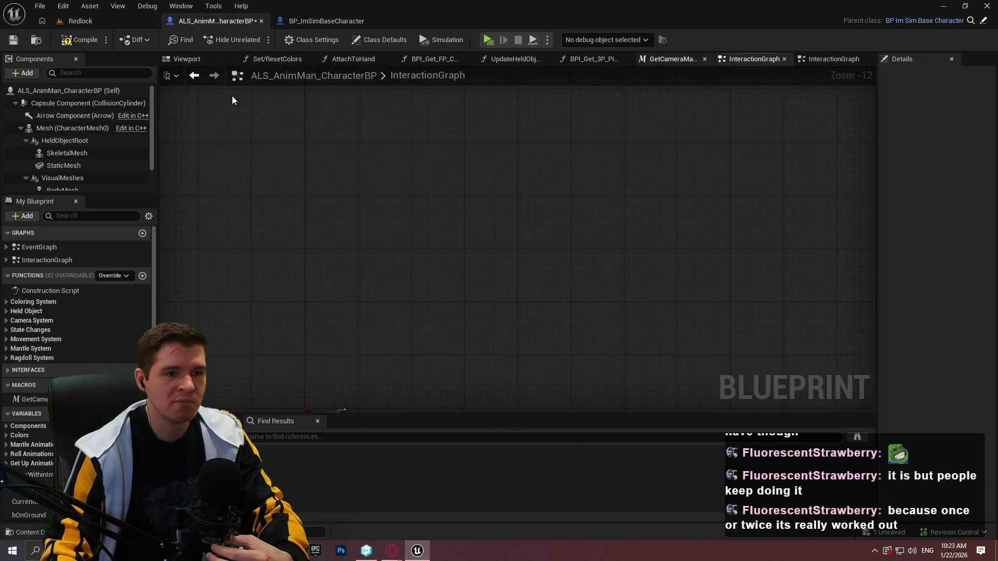
double_click(39, 246)
drag(701, 396, 575, 234)
drag(283, 285, 553, 327)
drag(529, 378, 318, 288)
scroll(445, 333, up, 5)
mouse_move(446, 332)
mouse_down()
mouse_move(486, 102)
mouse_move(469, 160)
mouse_move(442, 160)
mouse_move(441, 186)
mouse_up()
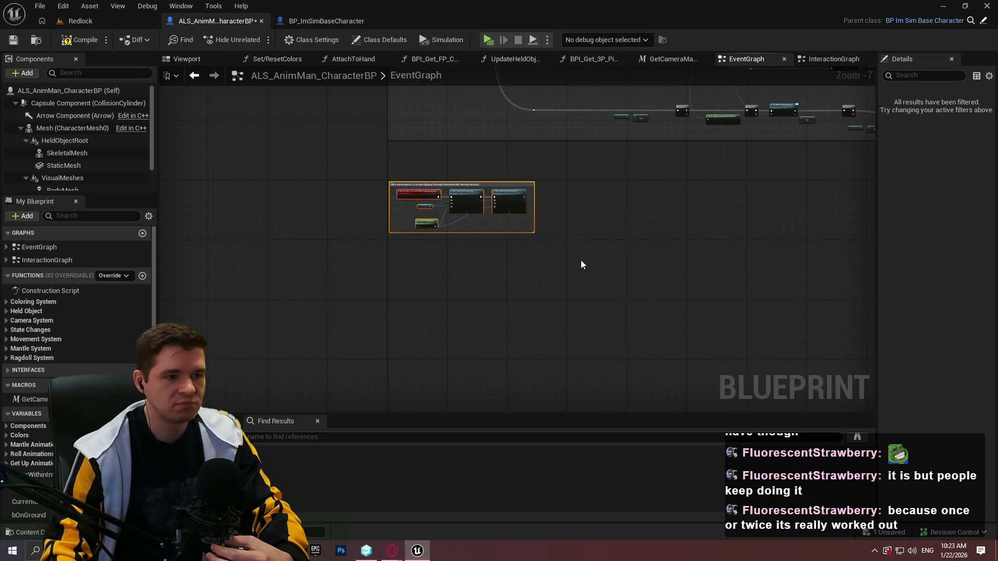
drag(704, 175, 595, 285)
Compile and save ALS_AnimMan_CharacterBP, then jump to the first ResetTraceAvailability error.
click(79, 39)
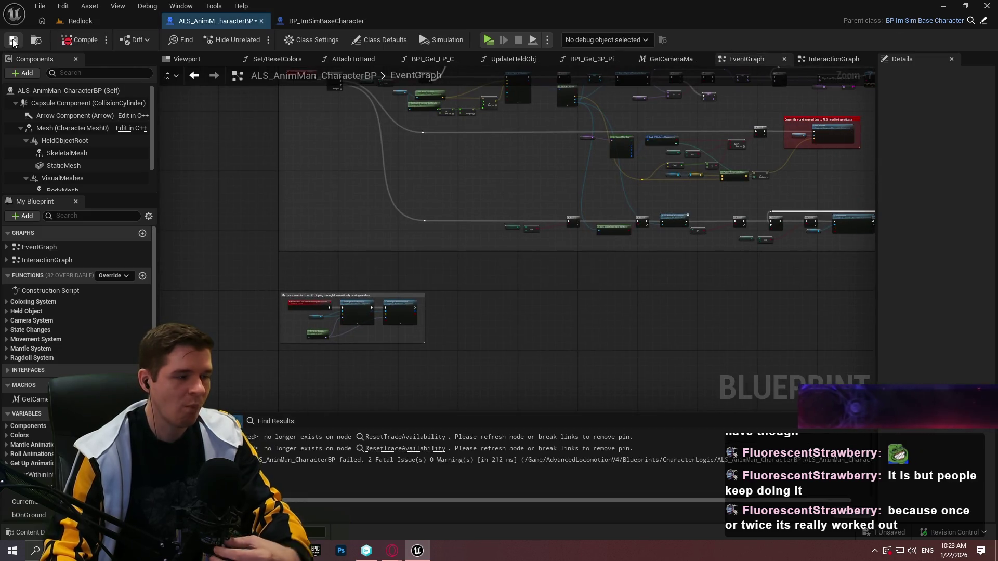
click(13, 40)
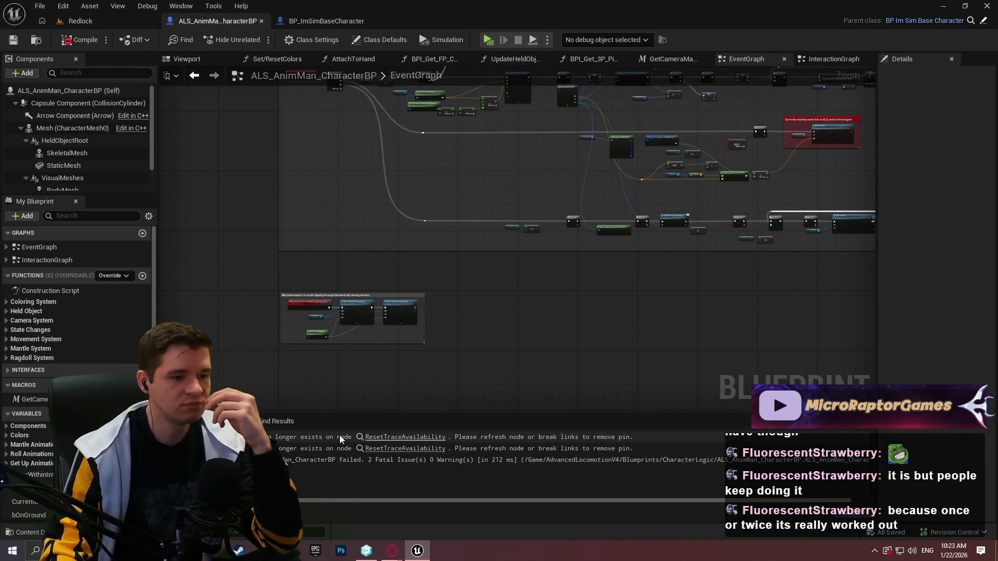
click(395, 438)
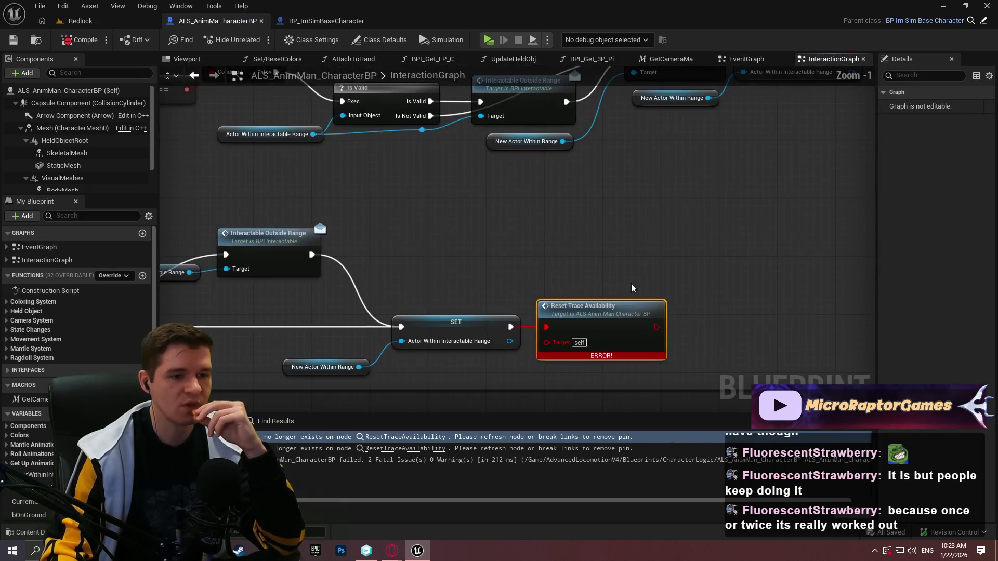
Refresh the broken Reset Trace Availability node, place it beside SET, and widen the comment.
right_click(569, 341)
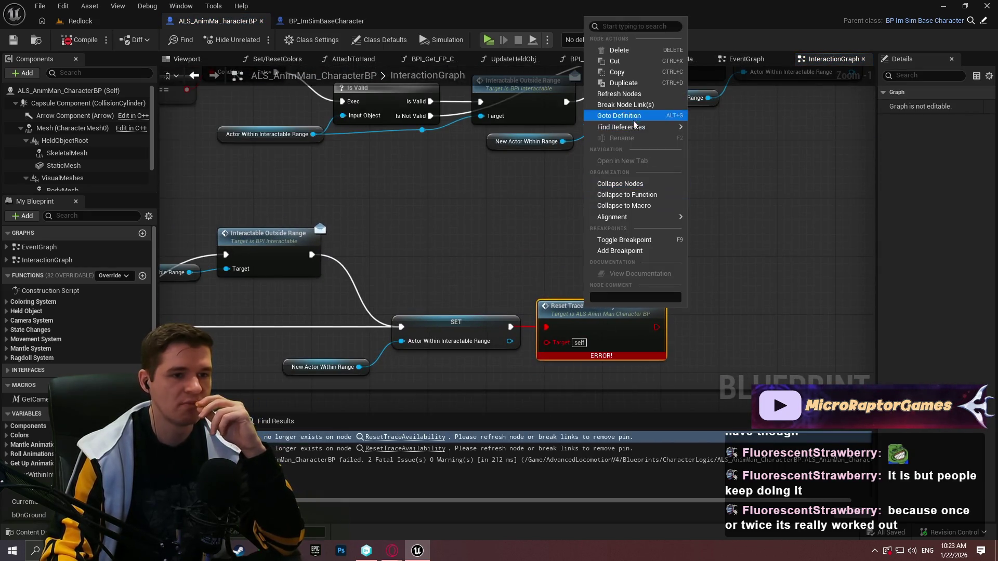
click(621, 94)
mouse_move(598, 271)
mouse_down()
mouse_move(713, 377)
mouse_move(256, 292)
mouse_move(550, 258)
mouse_up()
right_click(651, 145)
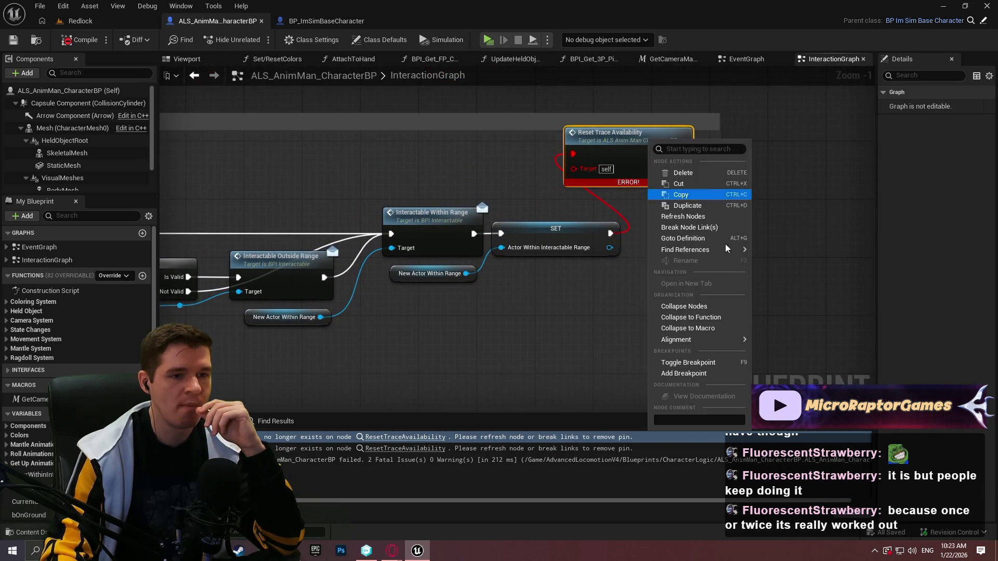
click(686, 217)
mouse_move(651, 141)
mouse_down()
mouse_move(732, 230)
mouse_move(727, 223)
mouse_up()
scroll(738, 322, down, 4)
drag(696, 323, 734, 316)
Review the Sphere Trace and Do Once logic and recompile without errors.
drag(287, 382, 484, 269)
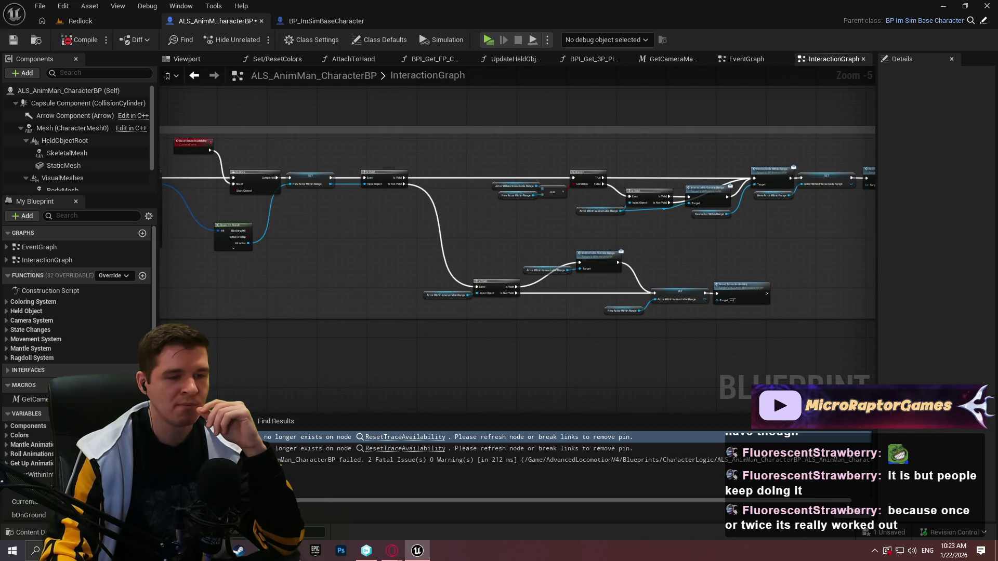
scroll(542, 220, up, 2)
mouse_move(687, 231)
mouse_down()
mouse_move(385, 208)
mouse_move(637, 216)
mouse_move(372, 275)
mouse_move(831, 280)
mouse_up()
drag(520, 284, 752, 286)
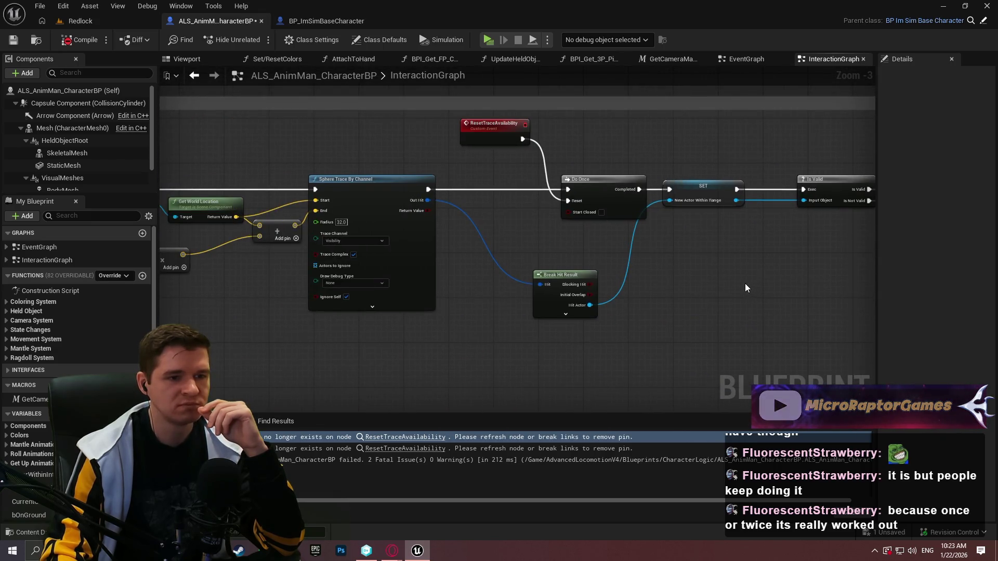
click(66, 40)
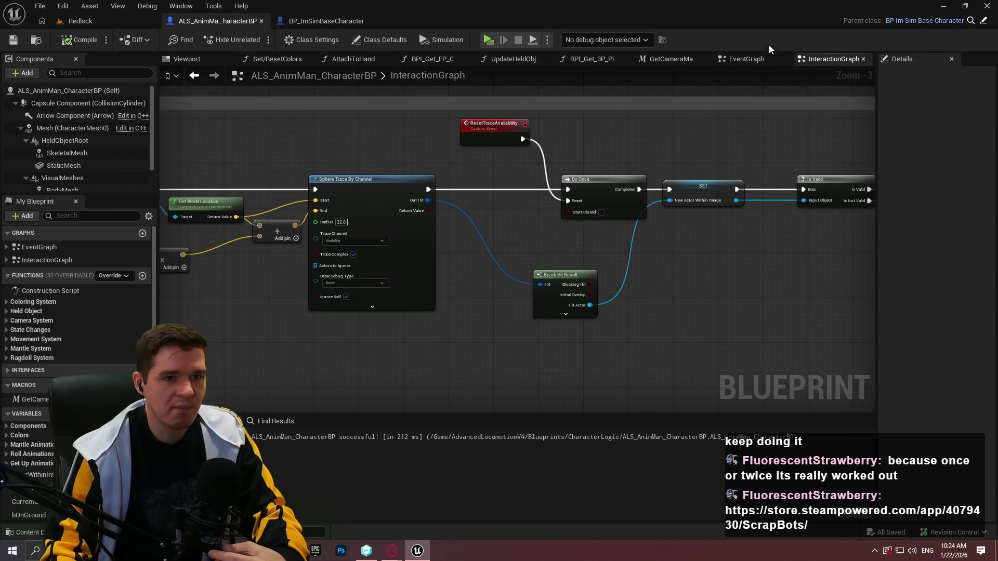
Look through the GetCameraManagerLocation, UpdateHeldObjectAnimations and AttachToHand graphs of the blueprint.
click(728, 60)
click(682, 62)
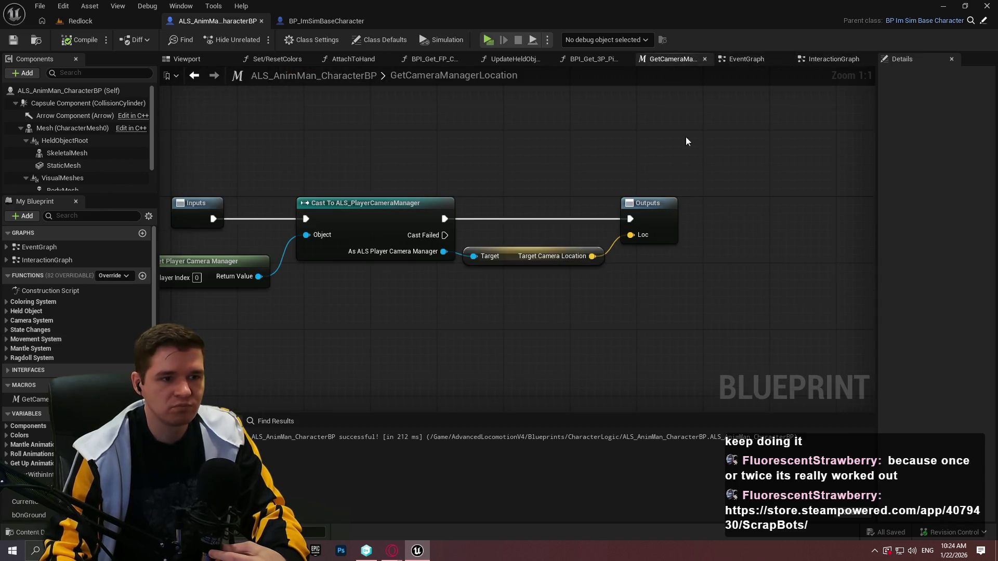
click(566, 57)
click(495, 58)
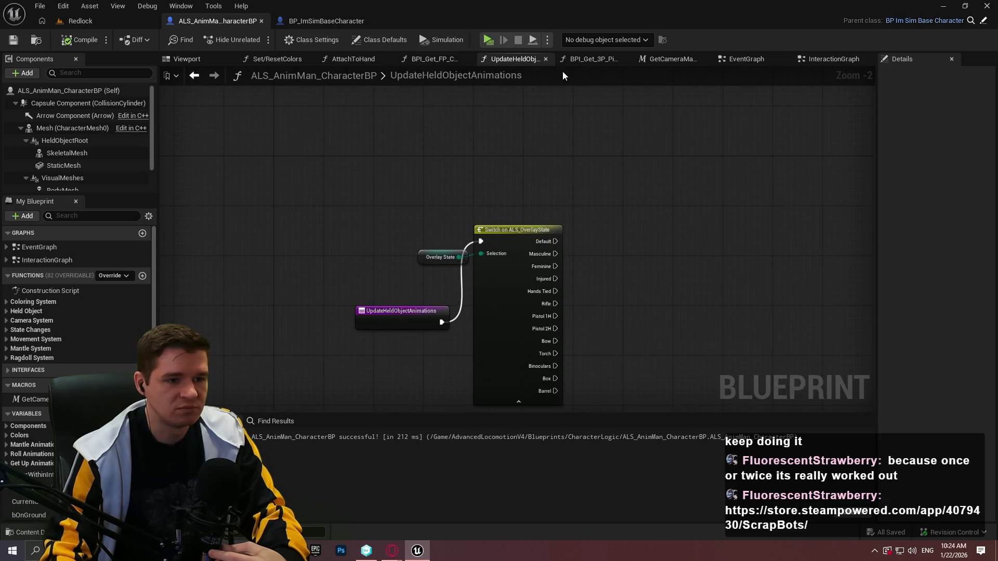
click(442, 62)
click(343, 59)
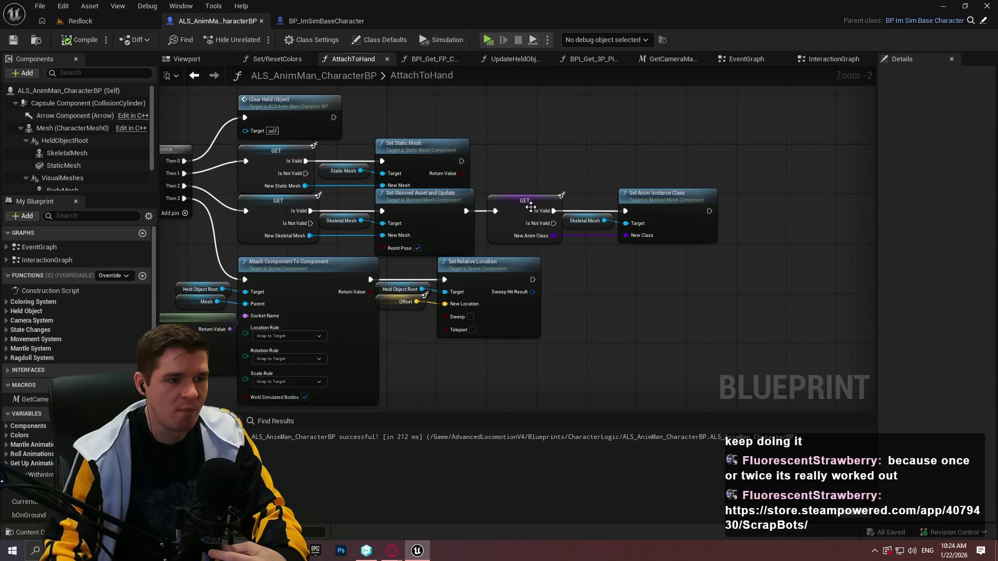
scroll(530, 207, down, 3)
Inspect the Set/ResetColors colour-setting and Switch on Int nodes, then show the mannequin in the Viewport.
click(285, 59)
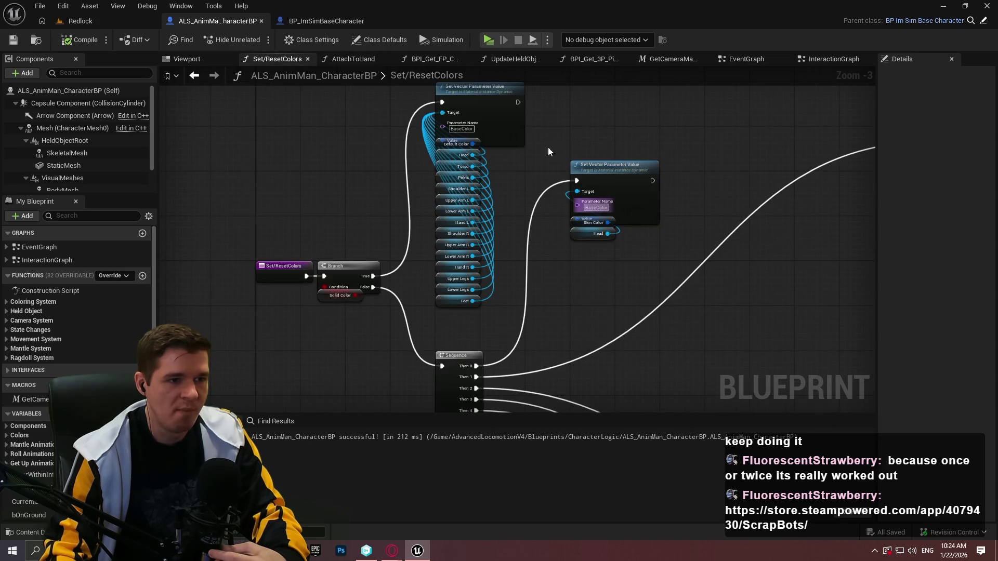
scroll(539, 151, up, 3)
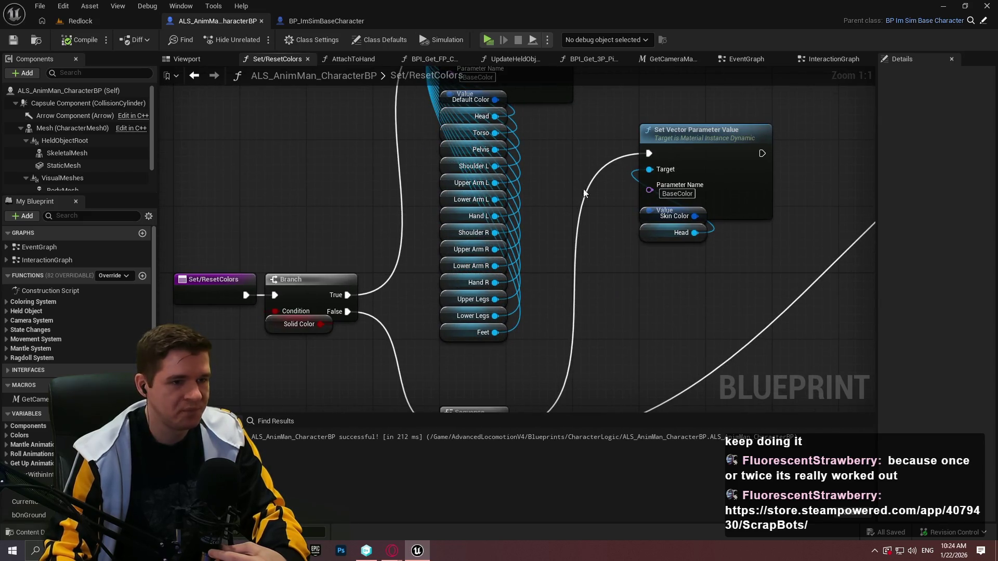
mouse_move(567, 223)
mouse_down()
mouse_move(546, 166)
mouse_move(526, 240)
mouse_move(564, 338)
mouse_move(604, 238)
mouse_move(520, 307)
mouse_move(571, 234)
mouse_move(475, 175)
mouse_up()
scroll(475, 175, down, 4)
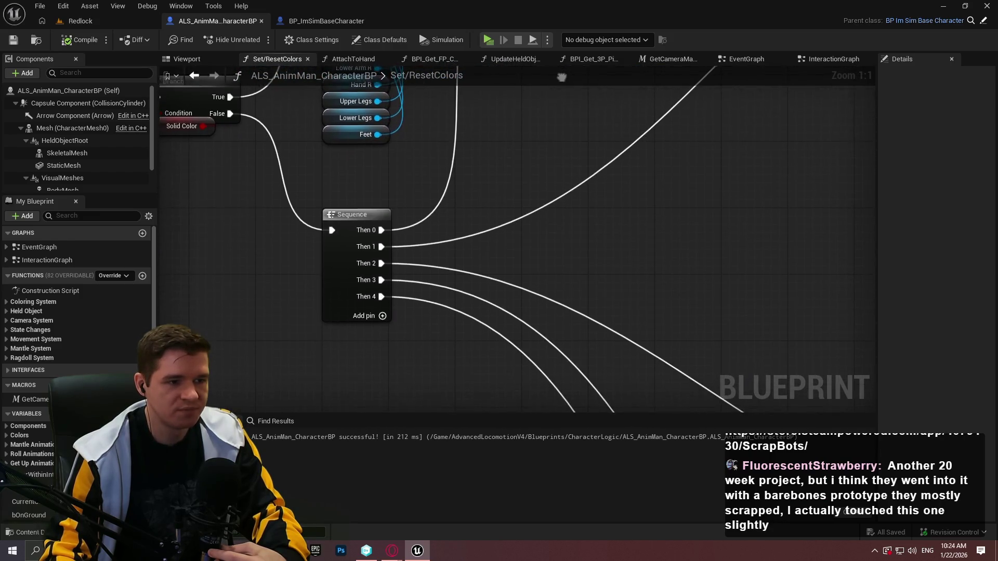
scroll(608, 242, up, 3)
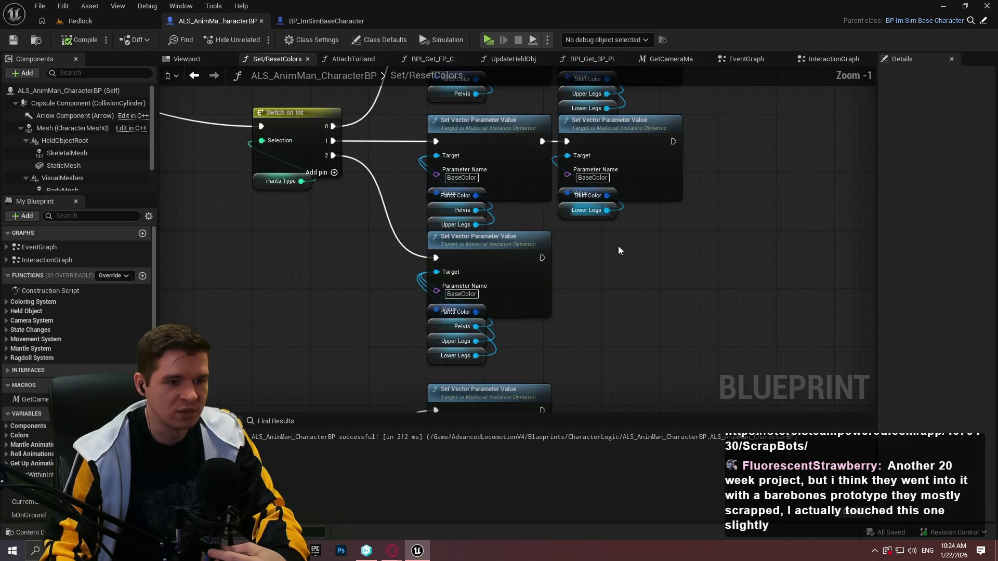
scroll(464, 226, down, 2)
mouse_move(525, 335)
mouse_down()
mouse_move(479, 127)
mouse_move(489, 239)
mouse_move(440, 194)
mouse_move(545, 335)
mouse_move(492, 532)
mouse_up()
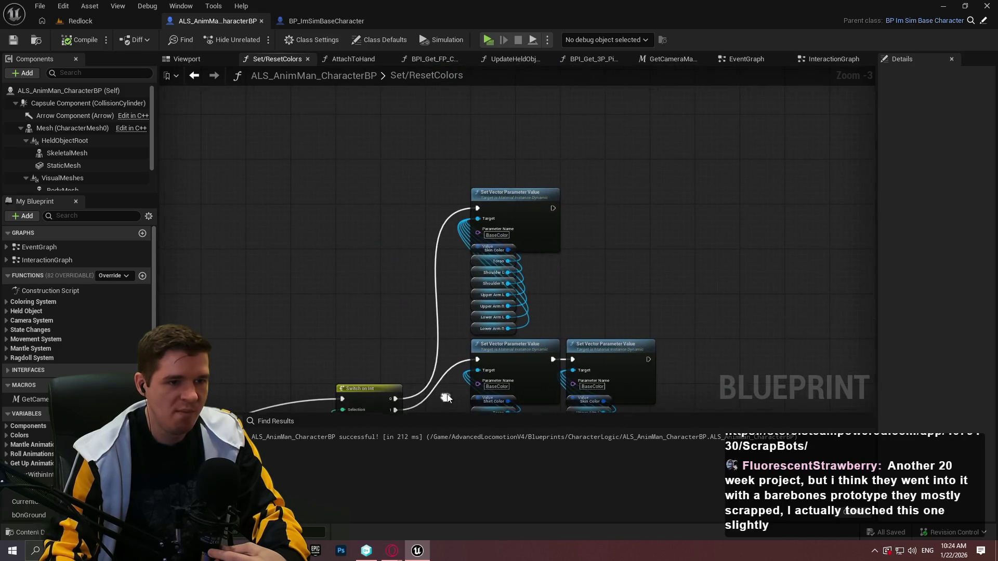
scroll(402, 260, up, 2)
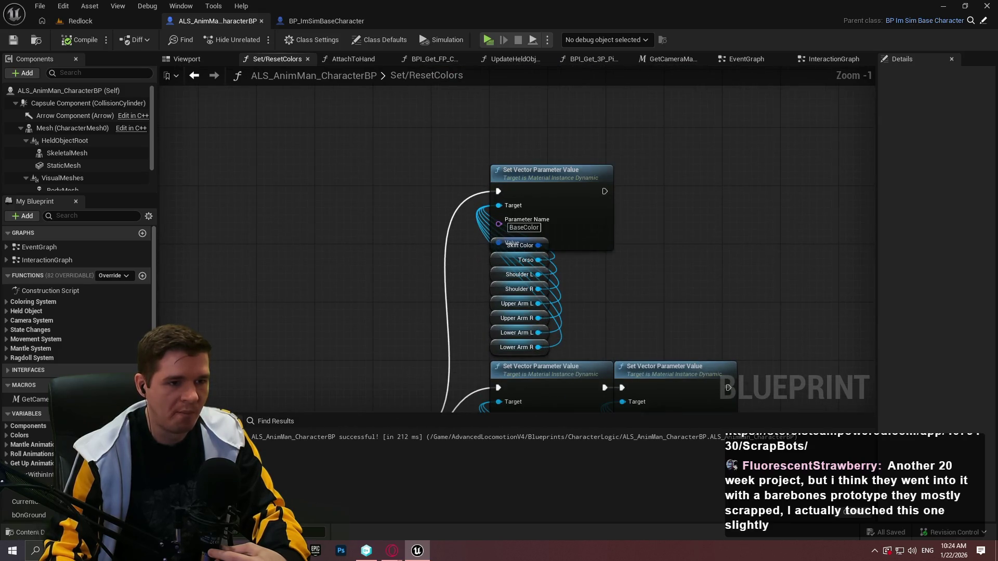
click(192, 62)
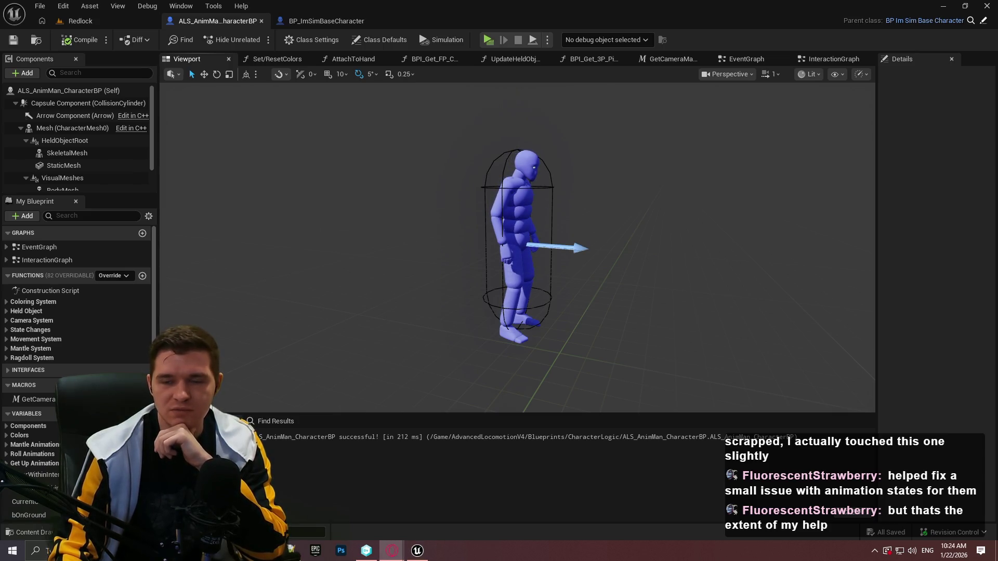
Bring up the ScrapBots Steam store page and view its fourth and fifth screenshots.
click(392, 550)
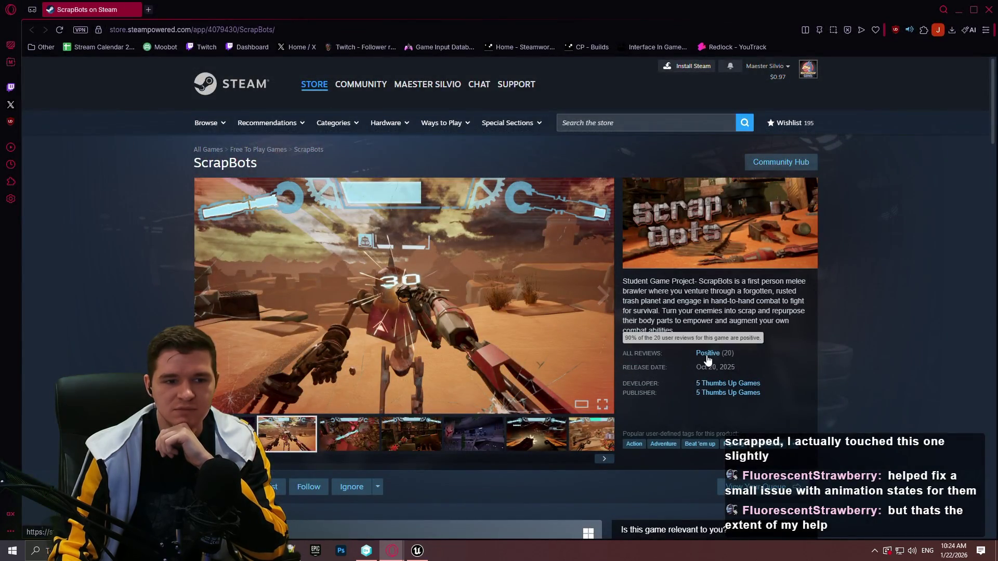
scroll(832, 344, down, 1)
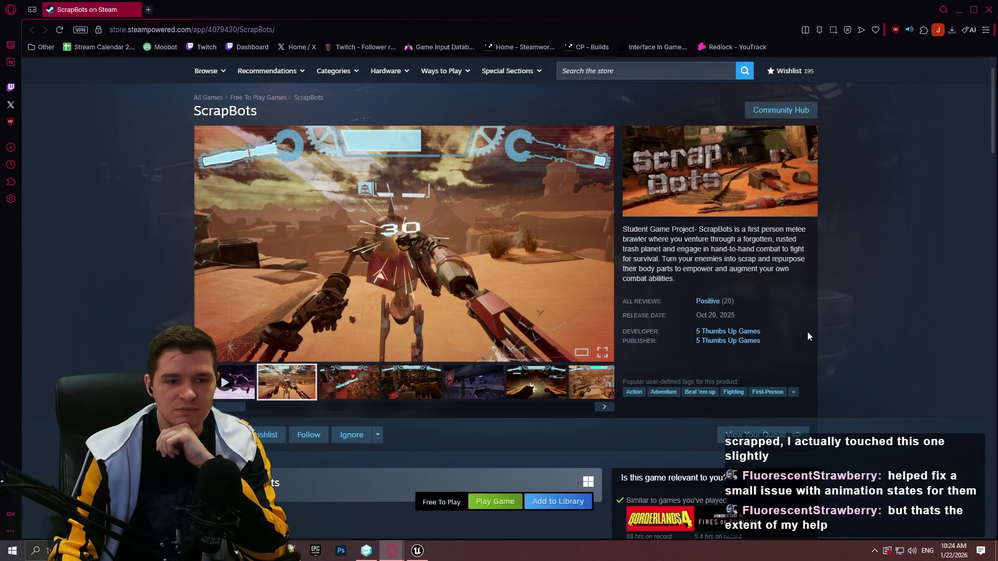
scroll(808, 335, down, 1)
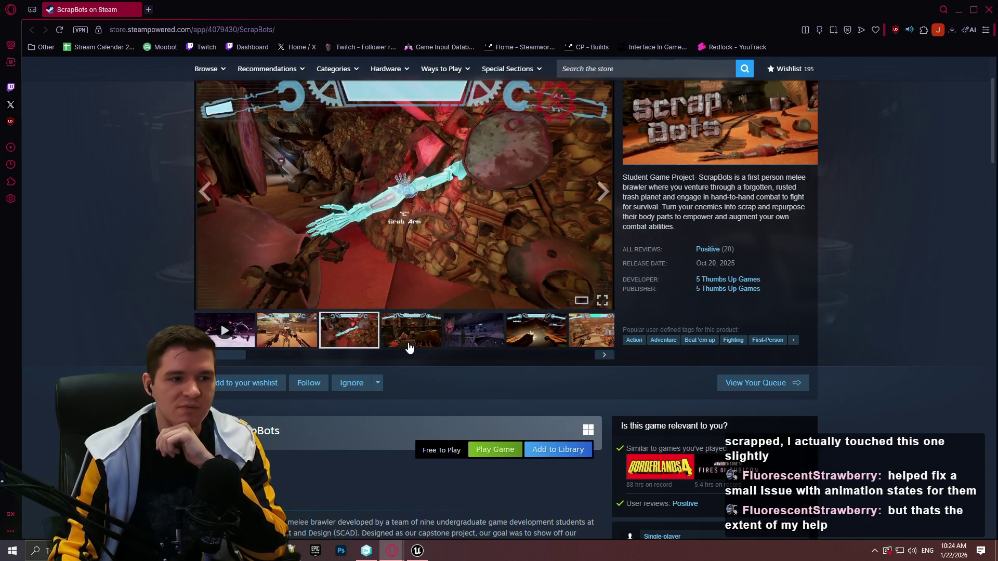
click(409, 349)
click(473, 346)
scroll(752, 316, up, 2)
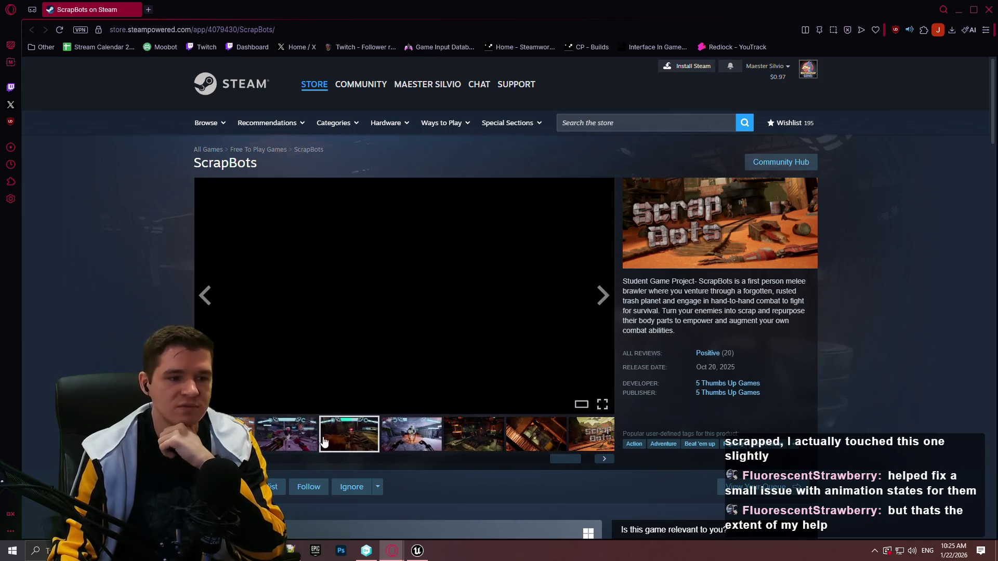
Open the full-size gallery and step forward and back through the ScrapBots screenshots.
click(422, 374)
click(867, 295)
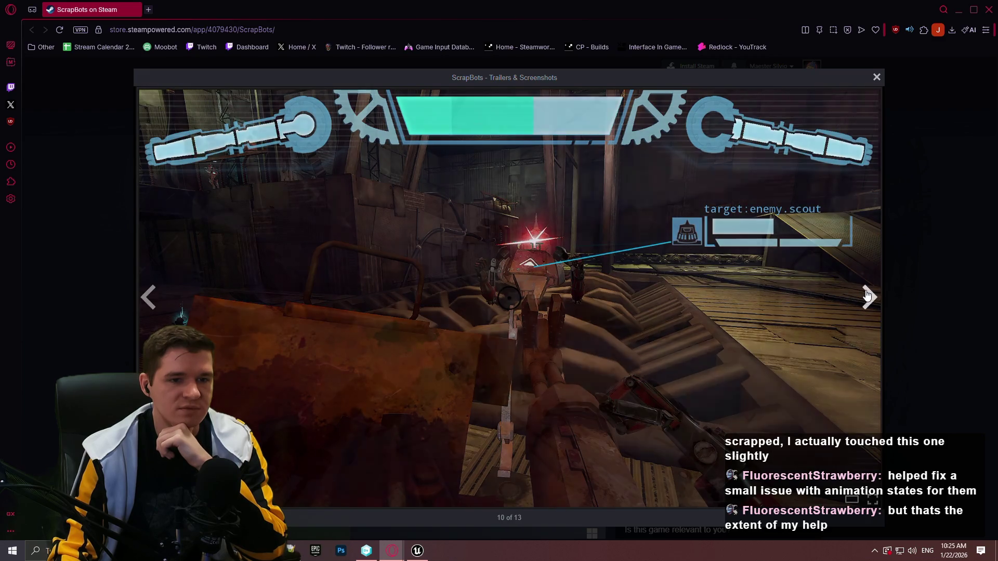
click(867, 296)
click(867, 295)
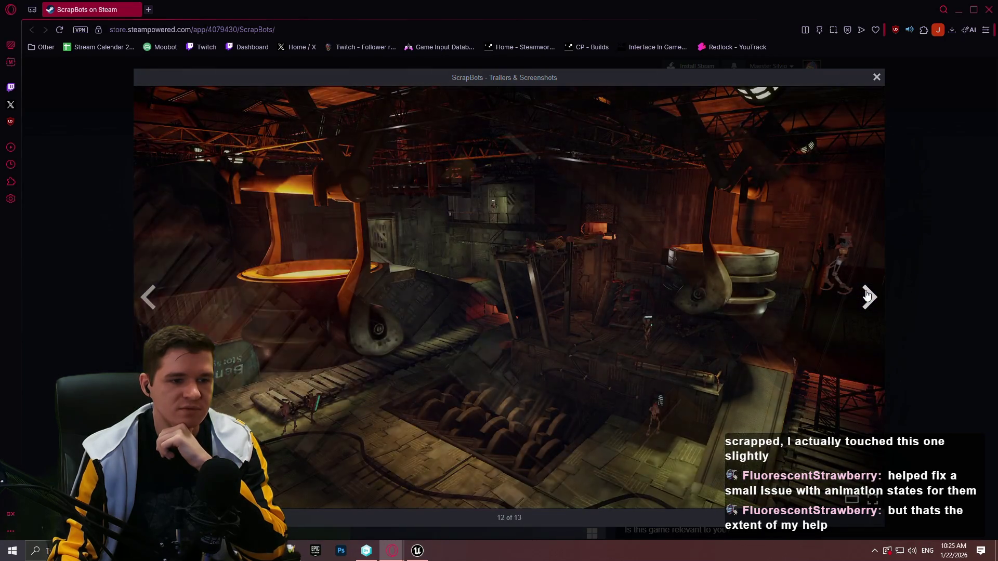
click(867, 295)
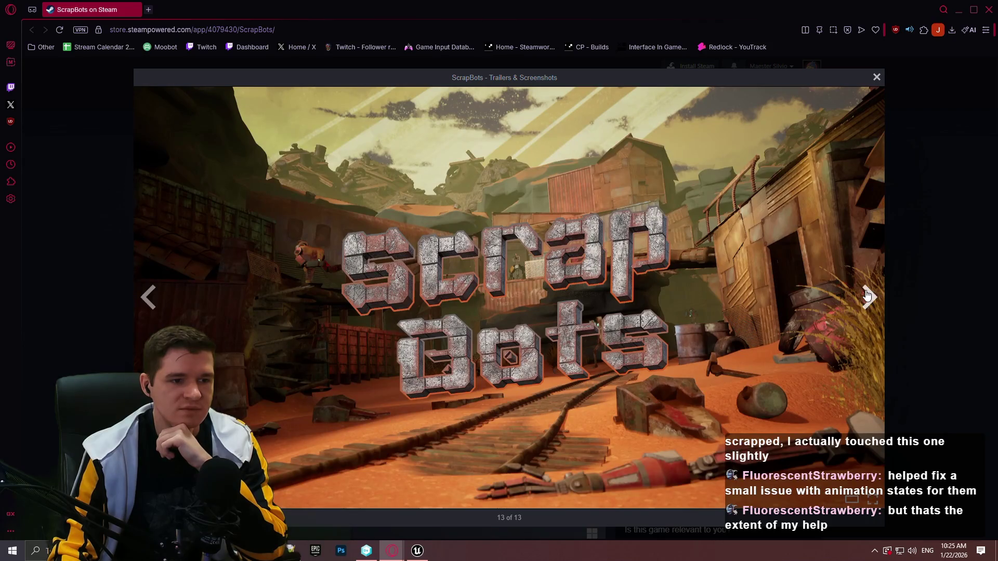
click(867, 295)
click(867, 296)
click(867, 295)
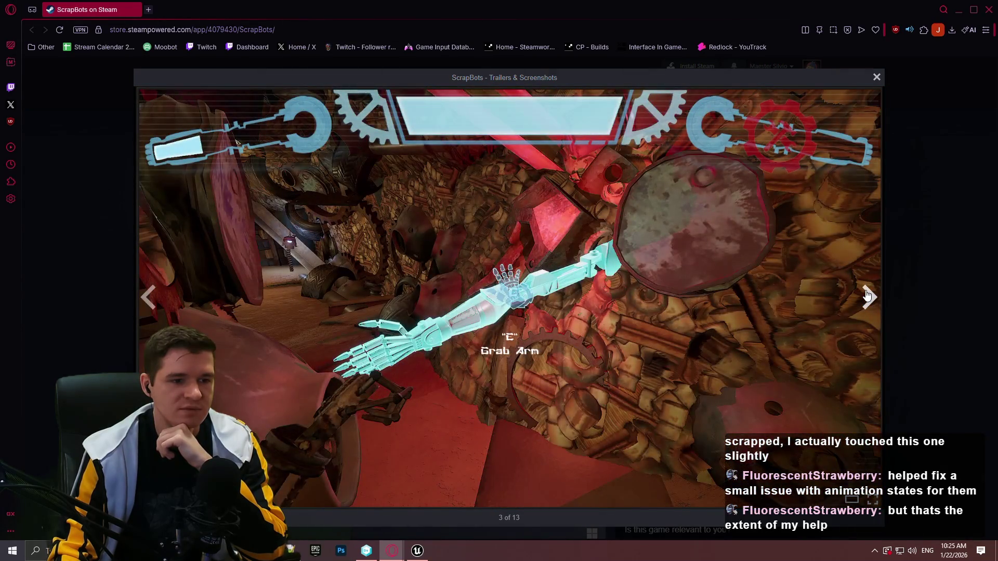
click(867, 295)
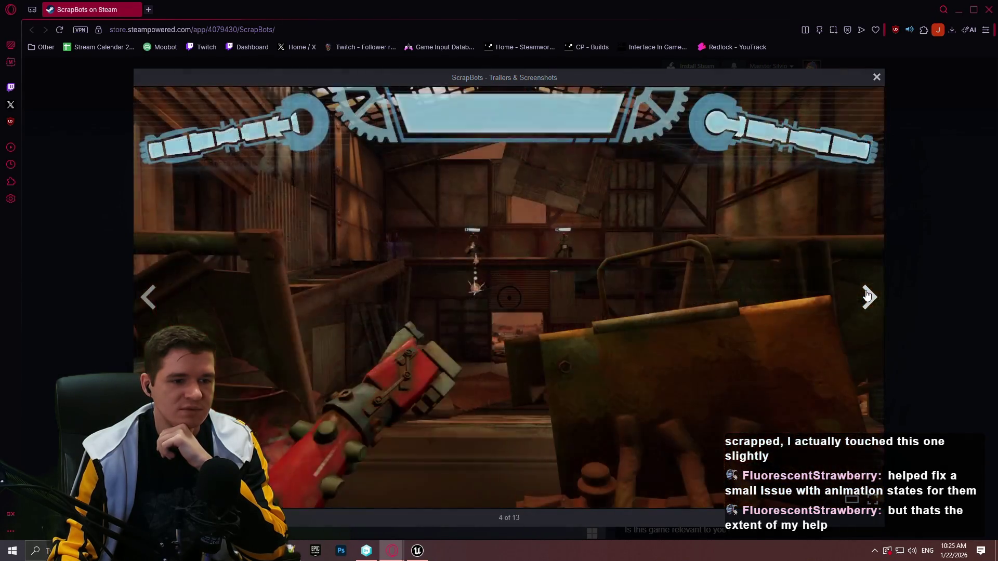
click(150, 299)
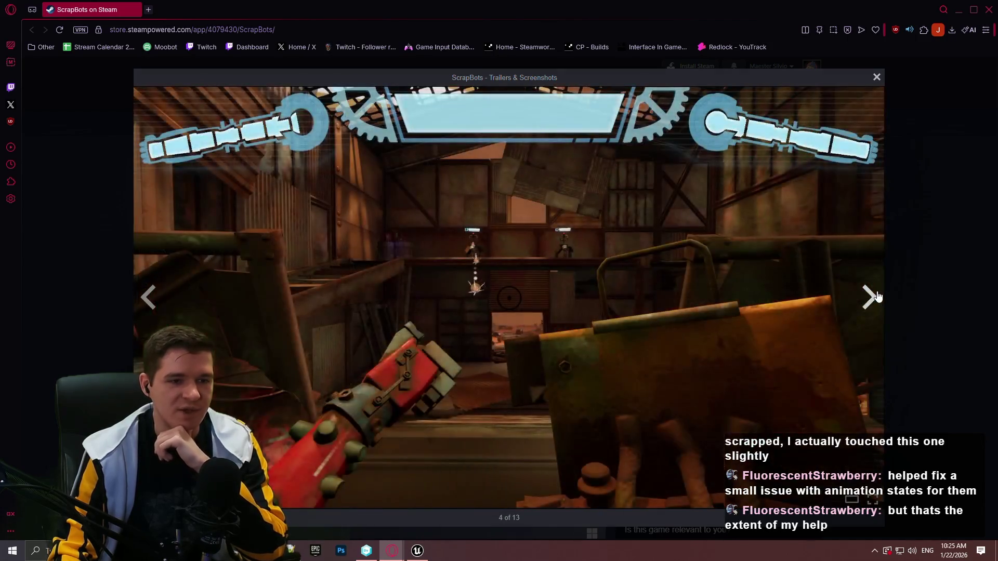
click(868, 297)
click(876, 296)
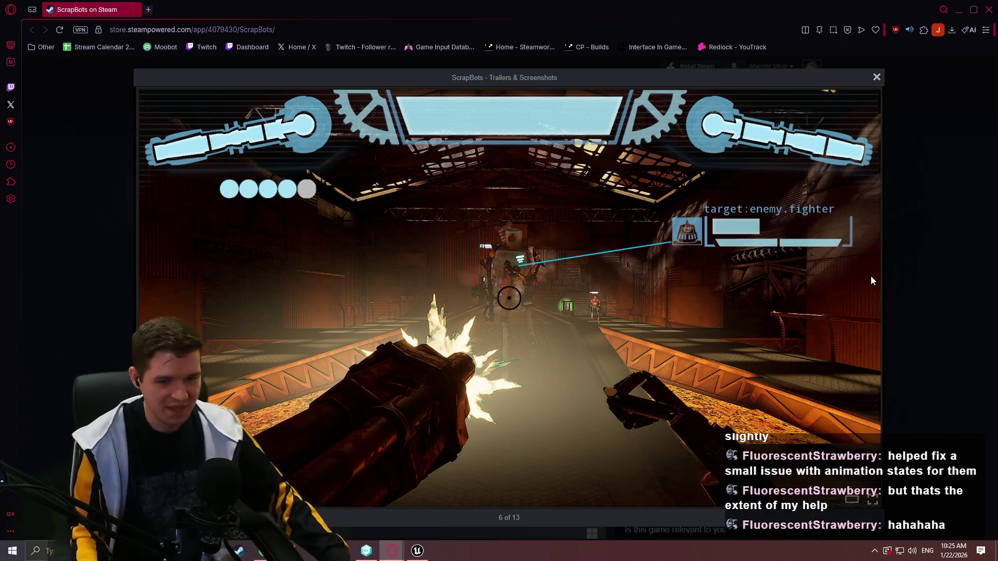
Advance through the remaining ScrapBots screenshots and close the gallery viewer.
mouse_move(872, 281)
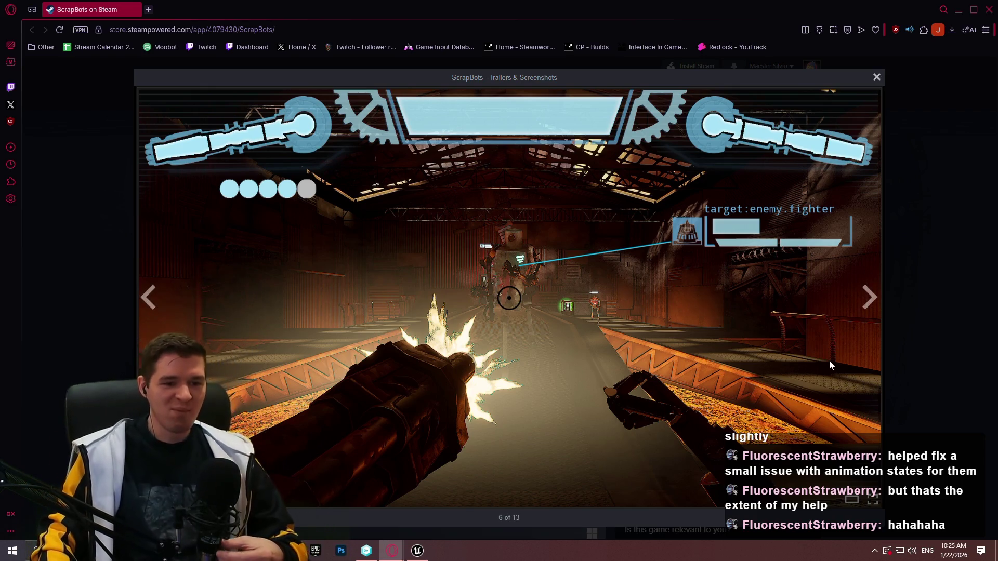
click(869, 295)
click(870, 299)
click(870, 297)
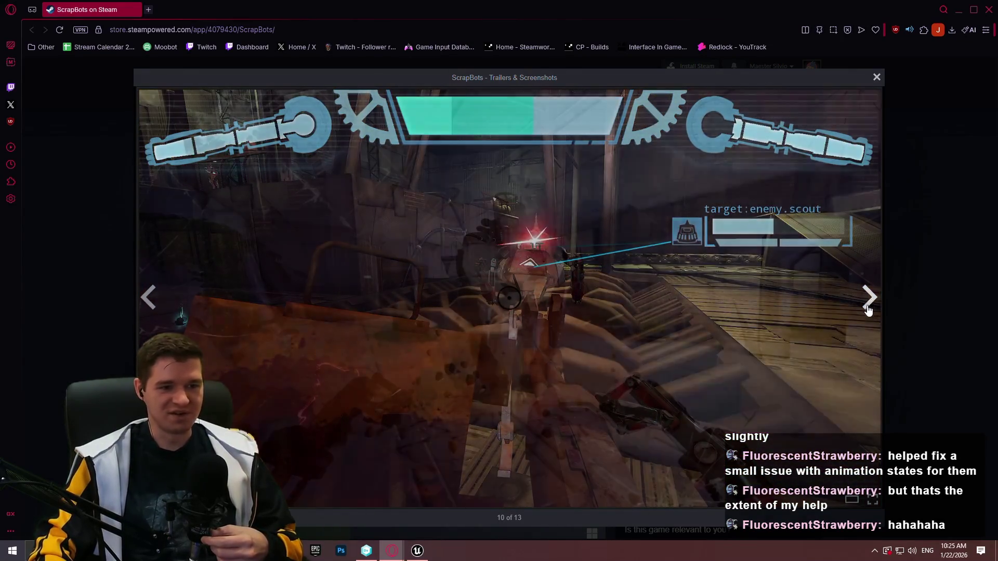
click(868, 296)
click(868, 296)
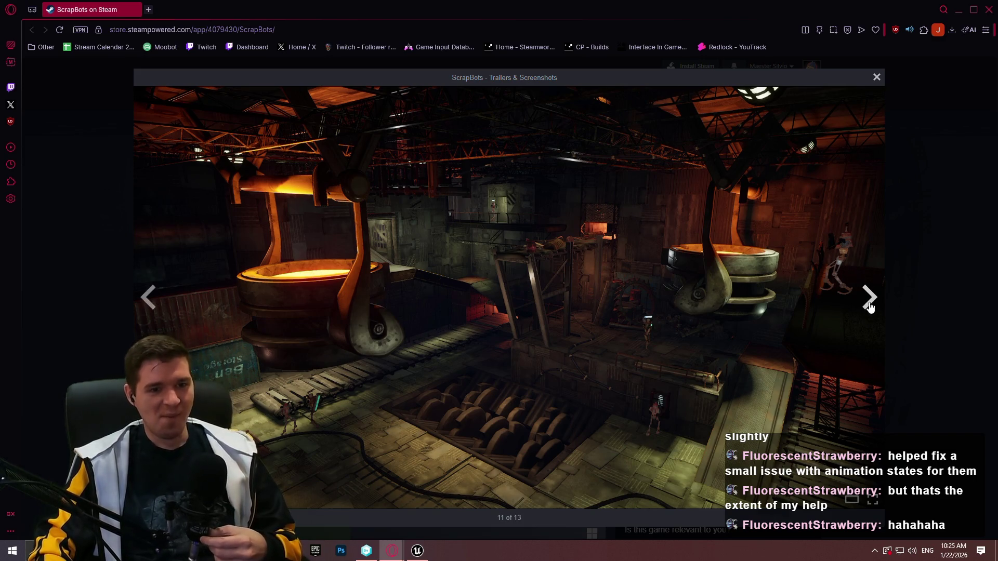
click(869, 296)
click(913, 254)
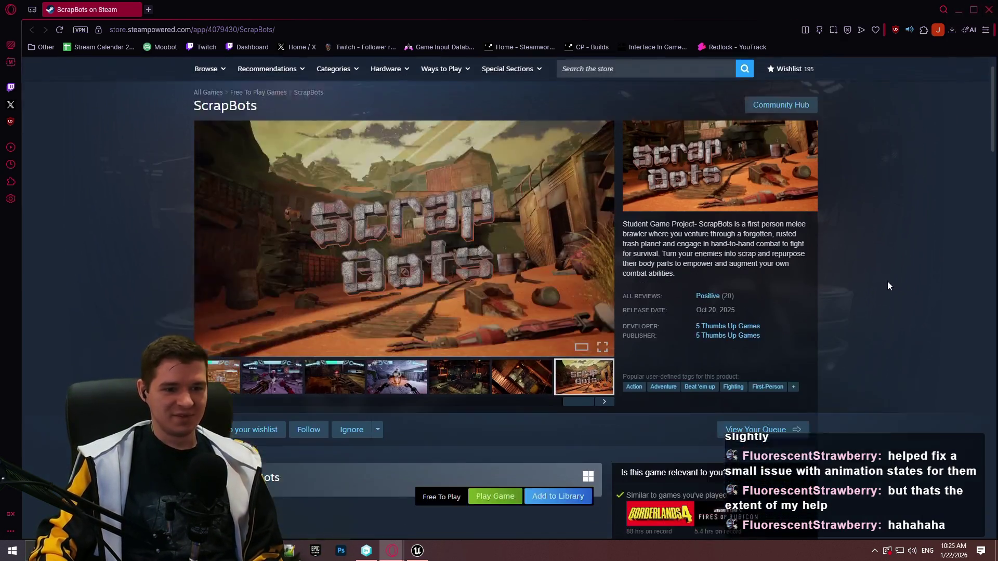
Scroll down and back up the store page, then close the Steam store window.
scroll(888, 282, down, 5)
scroll(874, 305, down, 3)
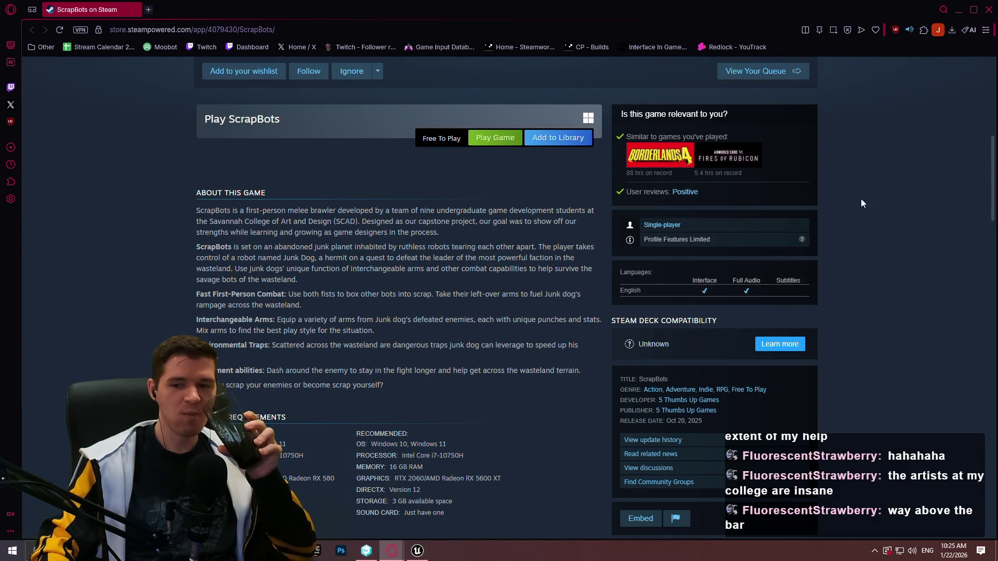
scroll(897, 169, up, 4)
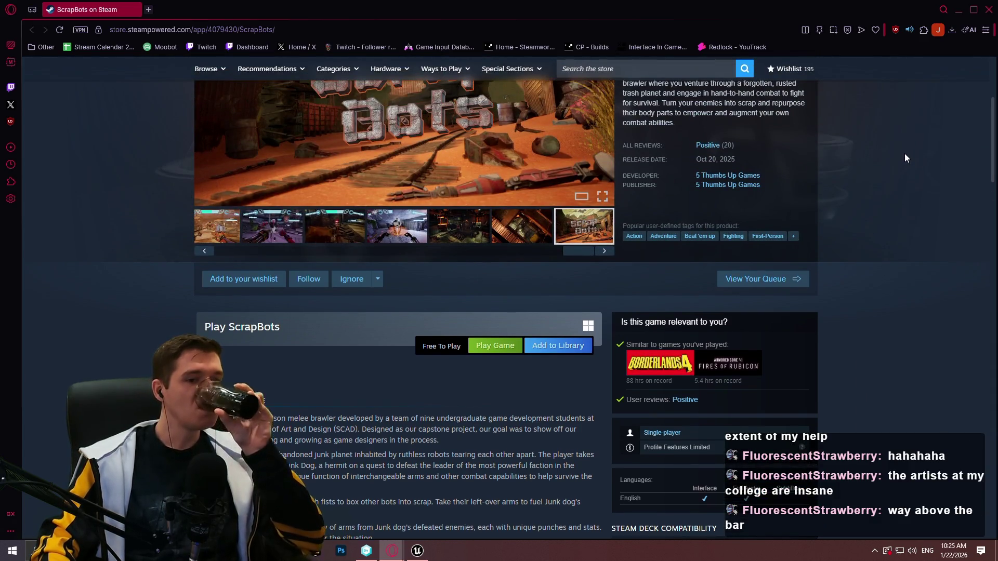
scroll(910, 198, up, 4)
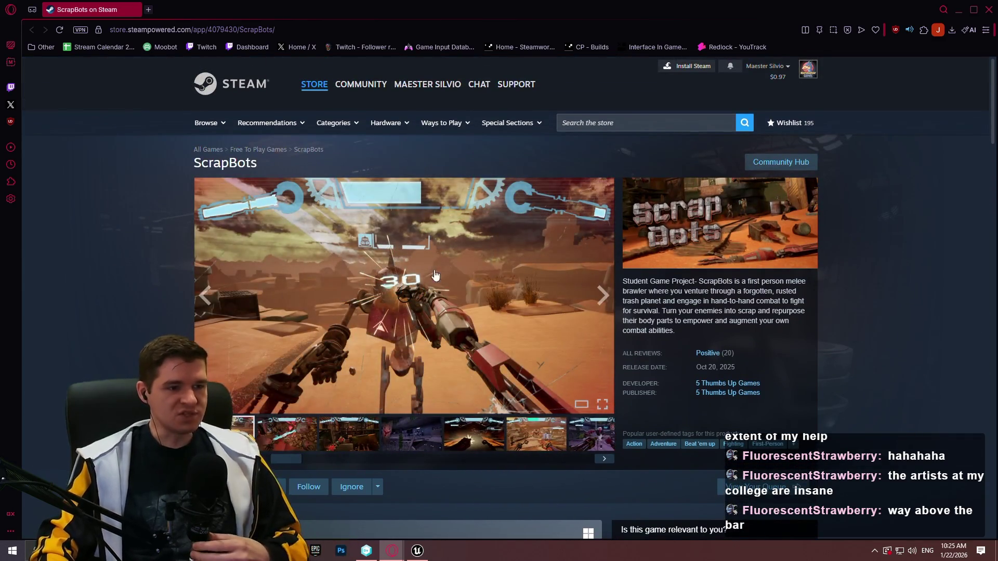
click(990, 11)
Skim the YouTrack checkpoints article's resave section, then return to the BP_ImSimBaseCharacter blueprint.
click(418, 551)
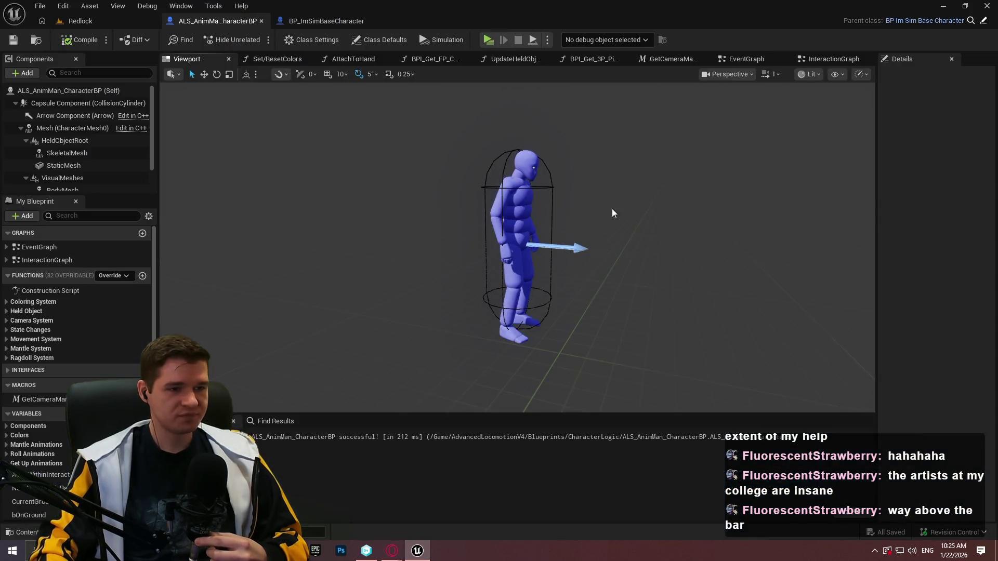
mouse_move(392, 551)
click(468, 512)
scroll(499, 312, up, 3)
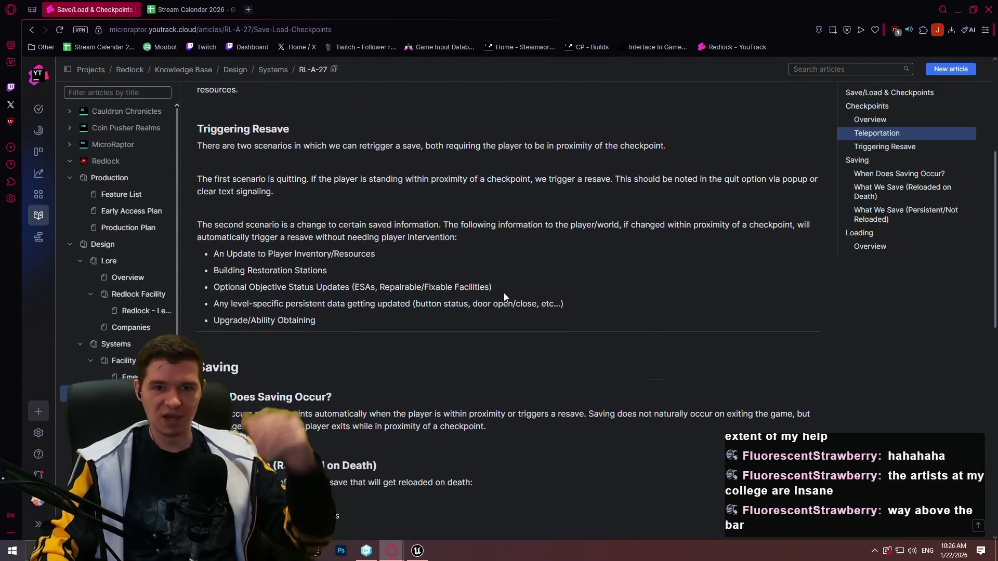
scroll(525, 366, down, 2)
scroll(526, 366, up, 2)
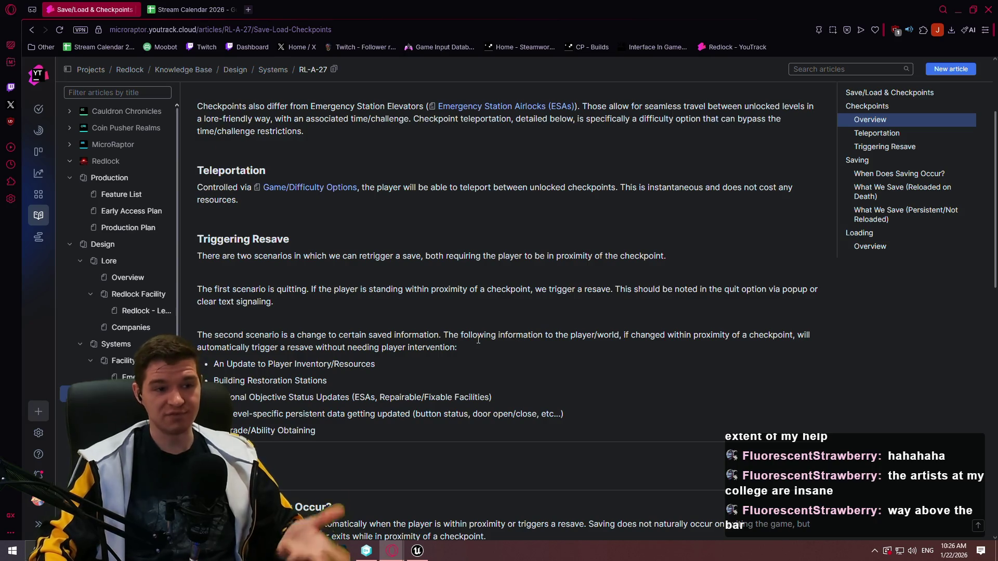
click(418, 551)
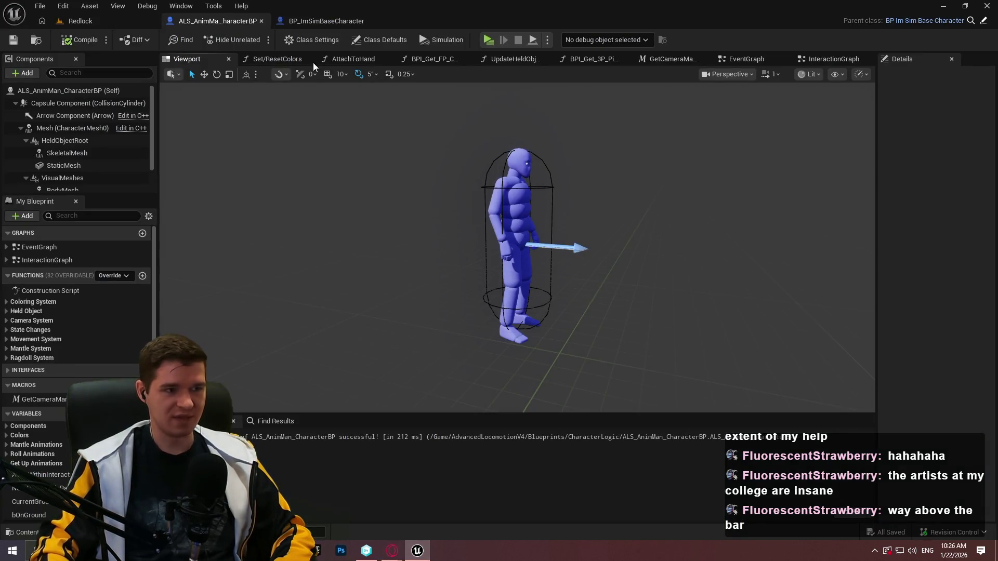
click(304, 21)
Pan the CheckAboveHeadWhileCrouching graph past the Switch, SET and Return nodes to the line trace nodes.
scroll(446, 179, down, 4)
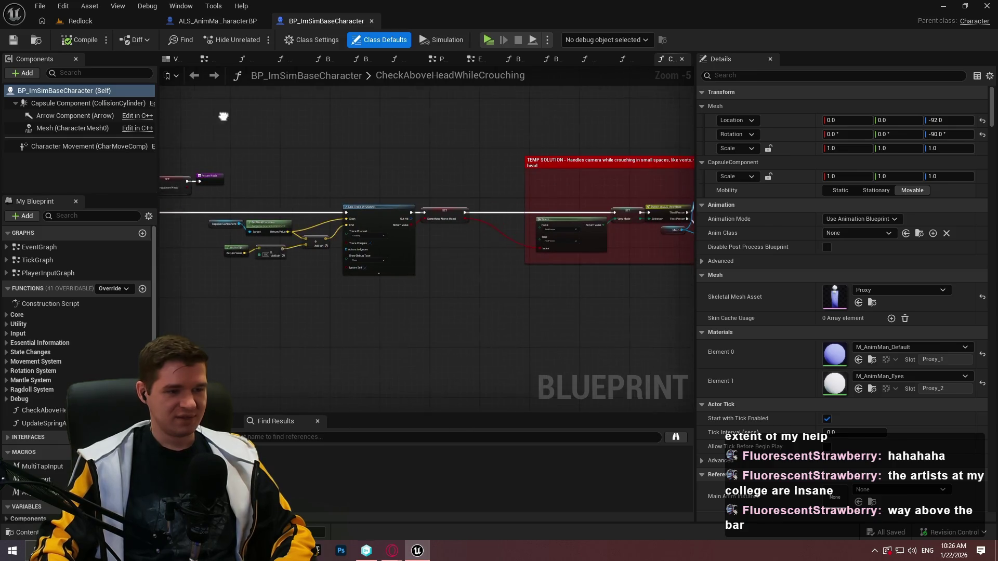
scroll(417, 178, up, 5)
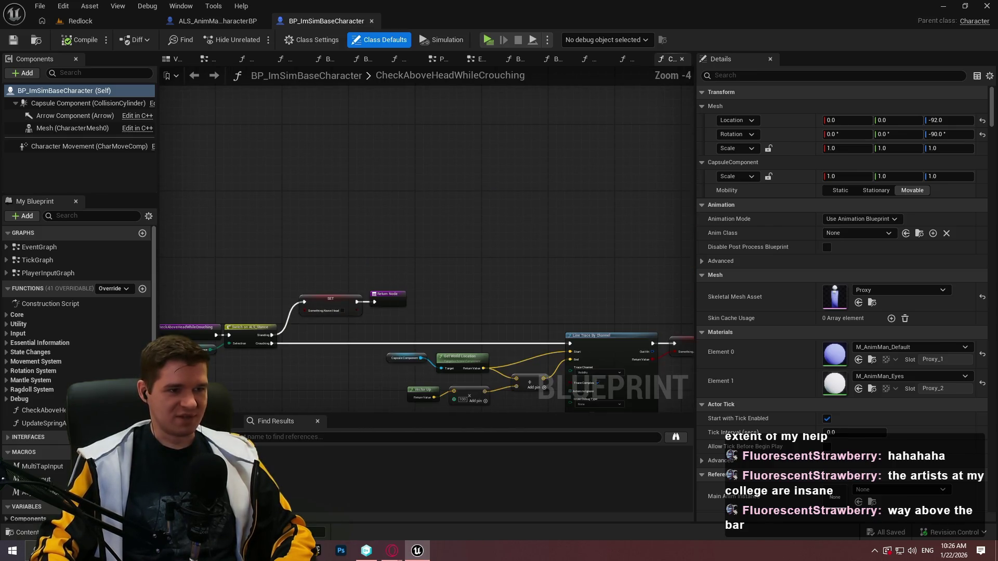
drag(561, 151, 591, 208)
scroll(592, 209, up, 3)
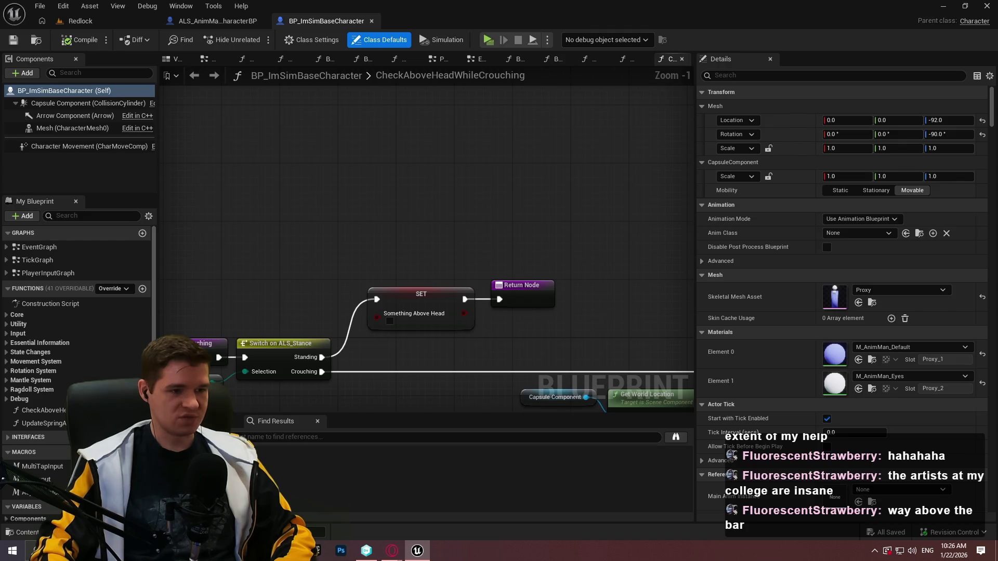
drag(588, 260, 541, 117)
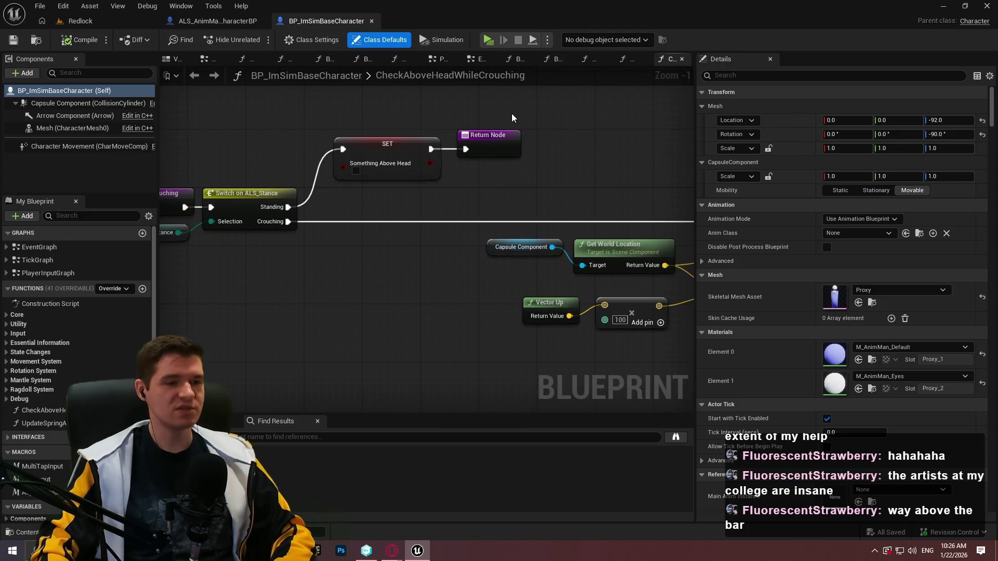
scroll(512, 118, down, 3)
scroll(489, 204, up, 1)
scroll(421, 176, up, 1)
scroll(421, 176, down, 1)
drag(421, 176, 388, 183)
Wrap the line trace nodes in a comment titled 'Small trace above head for complex geometry'.
drag(647, 275, 193, 123)
text(cSmall trace above head)
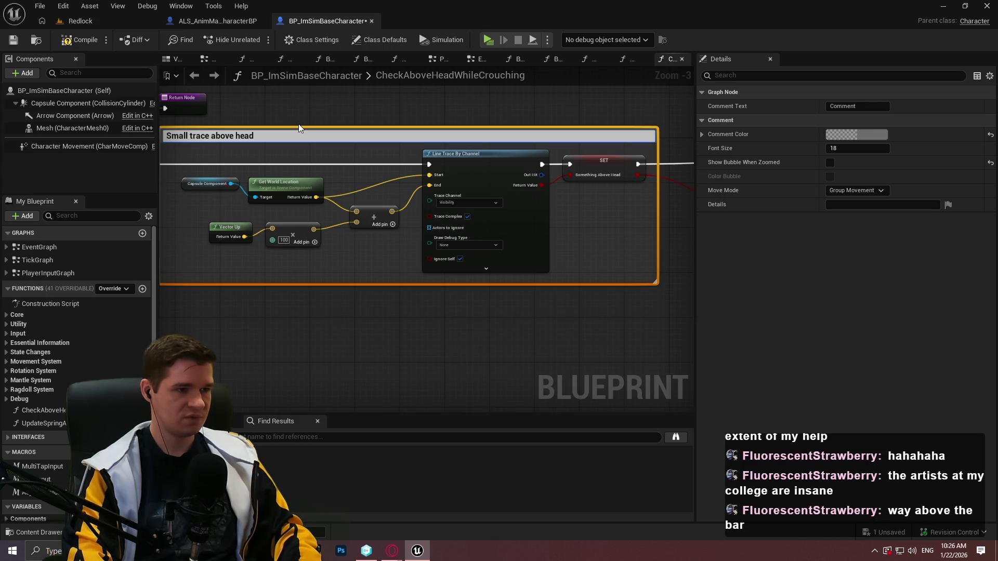
text( fo)
key(BackSpace)
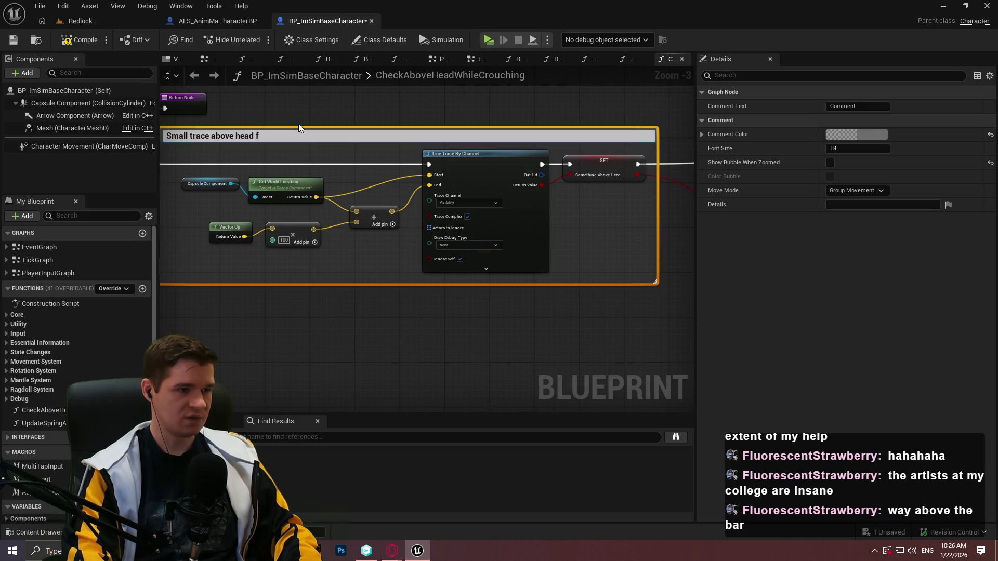
key(BackSpace)
text(for comple)
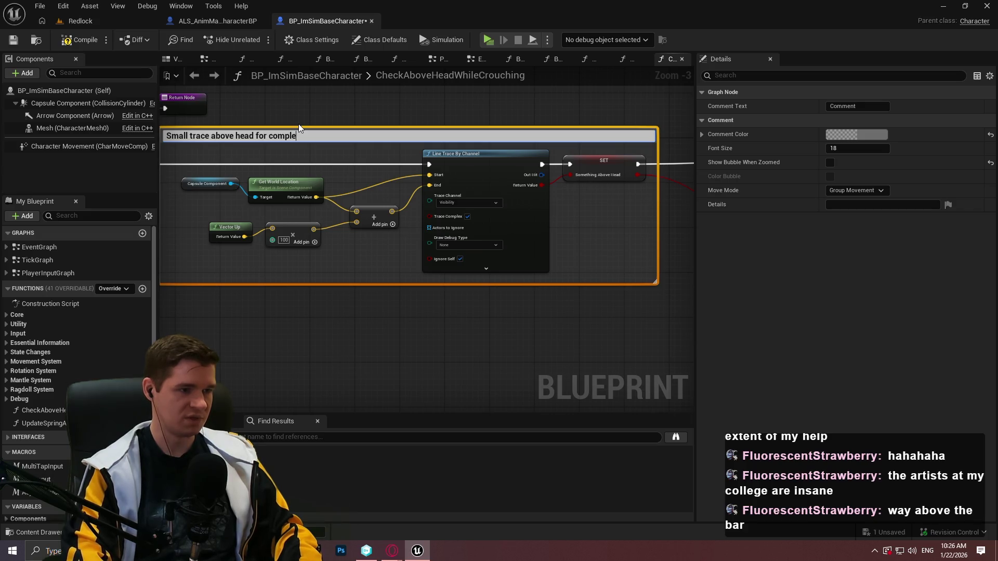
text(x geometry)
key(Return)
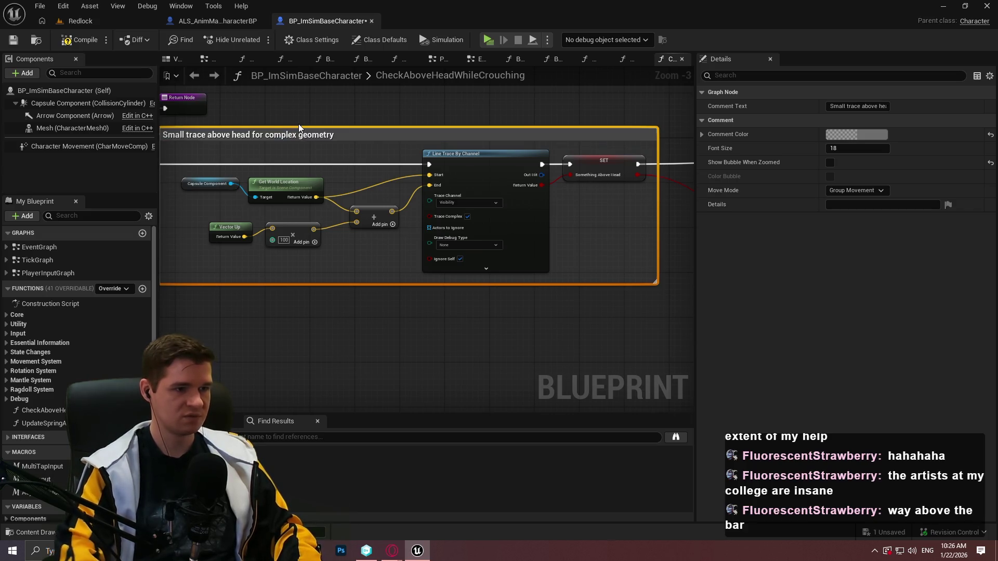
Select the entry, Stance, Switch, SET and Return nodes and begin a 'Redundant boolean' comment.
mouse_move(328, 116)
mouse_down()
mouse_move(633, 258)
mouse_move(710, 272)
mouse_up()
drag(214, 204, 494, 391)
mouse_move(566, 266)
mouse_down()
mouse_move(324, 261)
mouse_move(501, 198)
mouse_up()
drag(154, 239, 289, 229)
text(c)
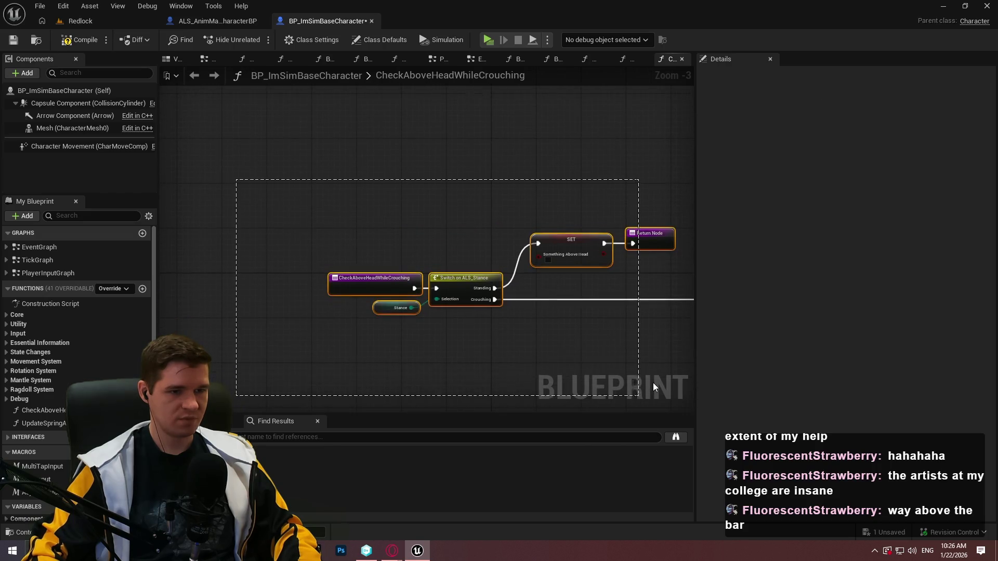
text(Redundant)
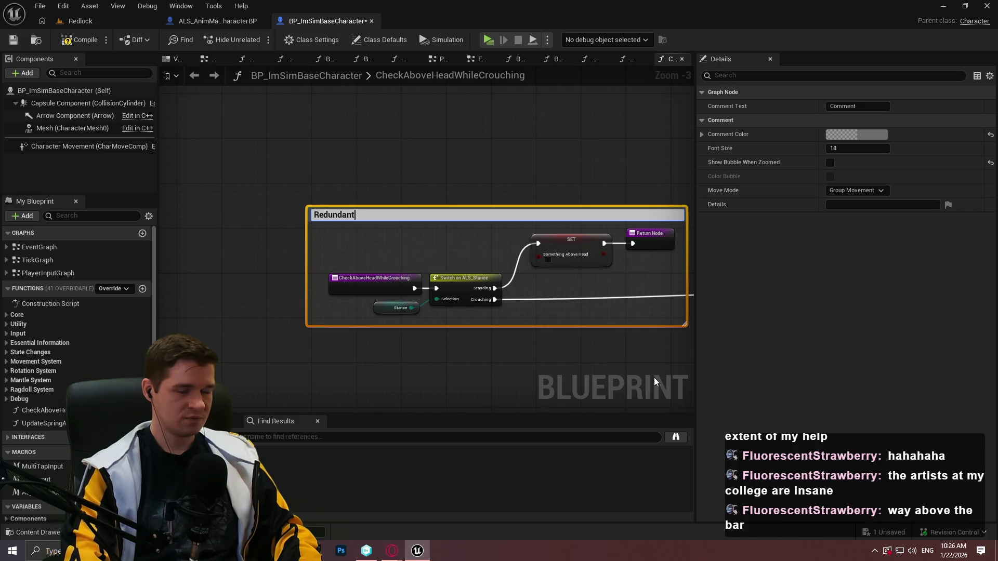
text( boolean)
text( set to ensure )
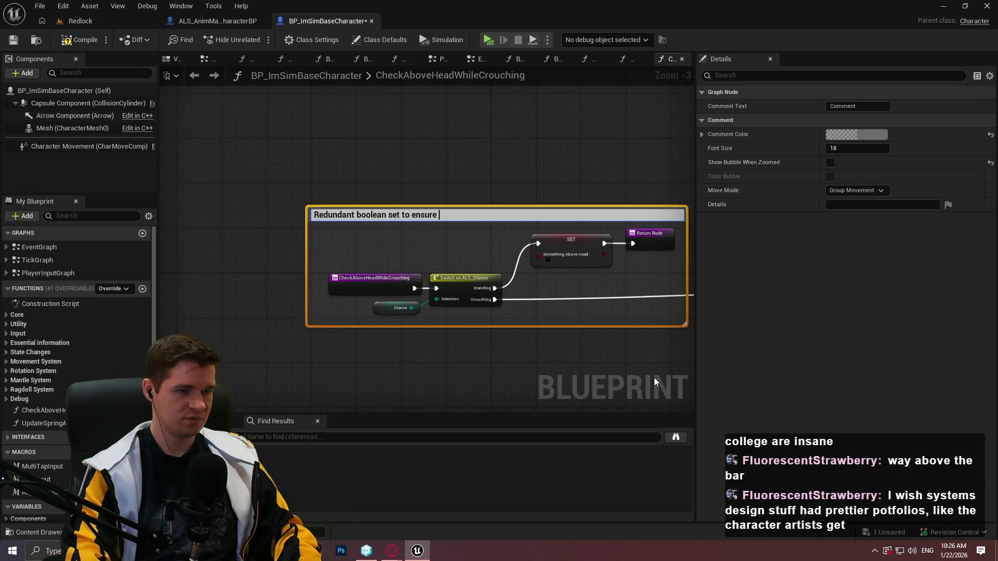
text(we always have the right)
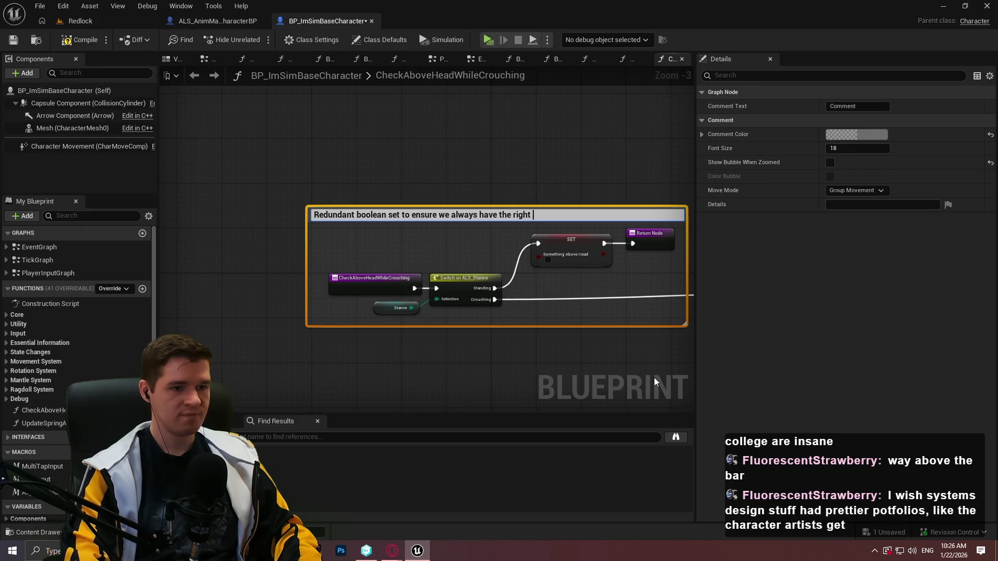
Finish the 'Redundant boolean set to ensure we always have the right value' comment, shrunk to SET and Return.
text(alue)
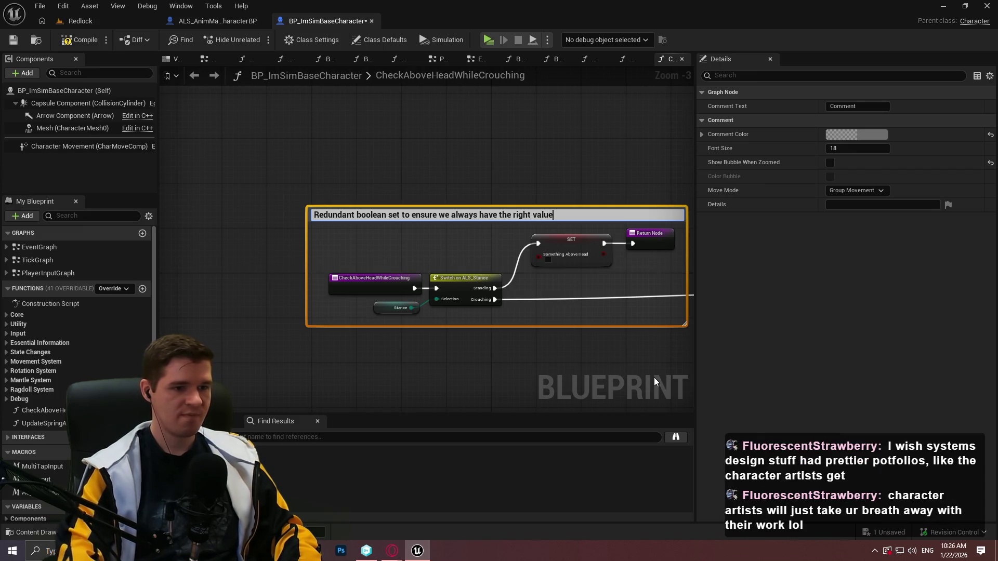
key(Return)
click(310, 333)
mouse_move(307, 330)
mouse_down()
mouse_move(589, 280)
mouse_move(503, 278)
mouse_up()
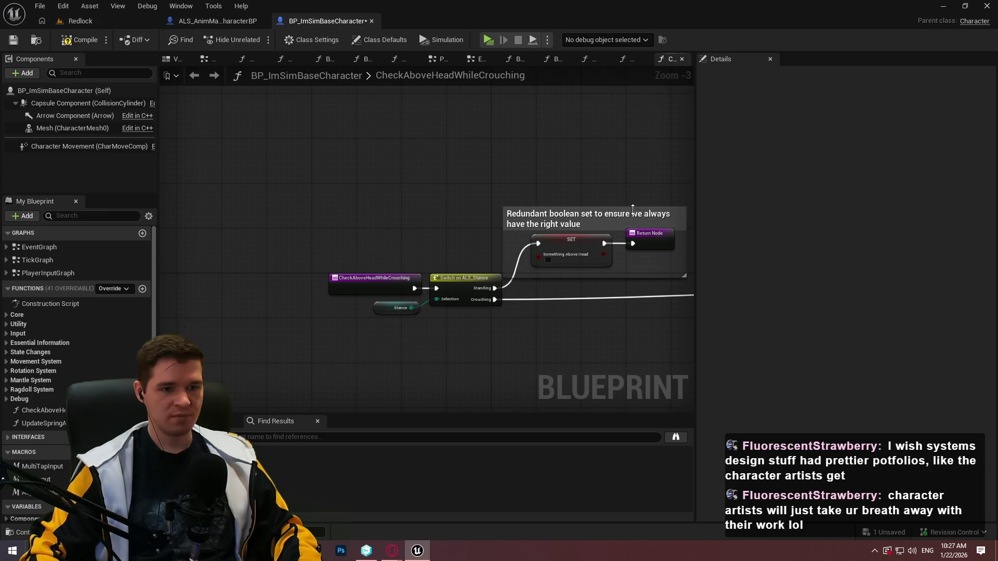
drag(636, 205, 446, 135)
mouse_move(610, 184)
mouse_down()
mouse_move(200, 204)
mouse_move(420, 213)
mouse_move(646, 178)
mouse_move(424, 179)
mouse_move(497, 106)
mouse_up()
scroll(410, 223, down, 1)
Drag the redundant-boolean comment up and right, clear of the Switch node.
click(364, 278)
mouse_move(364, 279)
mouse_down()
mouse_move(469, 338)
mouse_move(419, 341)
mouse_up()
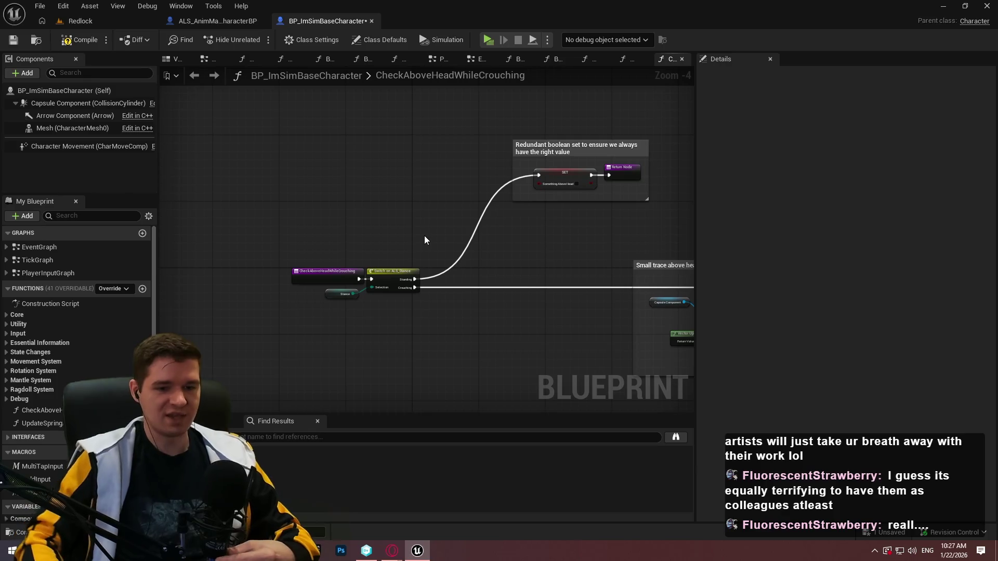
mouse_move(546, 250)
mouse_down()
mouse_move(491, 199)
mouse_move(510, 242)
mouse_move(525, 233)
mouse_move(409, 243)
mouse_up()
Reposition the Stance node below the CheckAboveHeadWhileCrouching entry node and save the blueprint.
scroll(410, 244, up, 2)
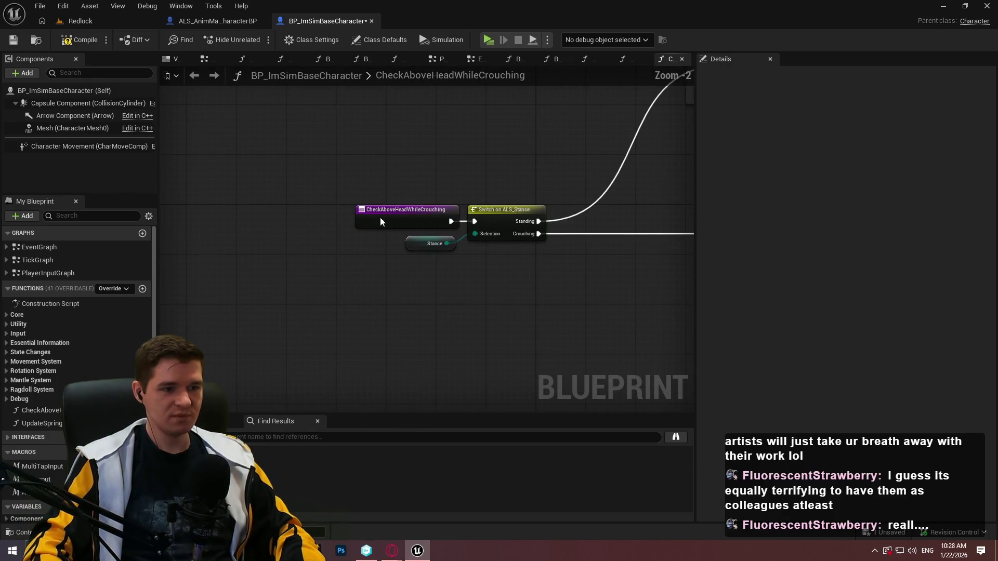
click(364, 216)
click(453, 326)
scroll(437, 248, up, 2)
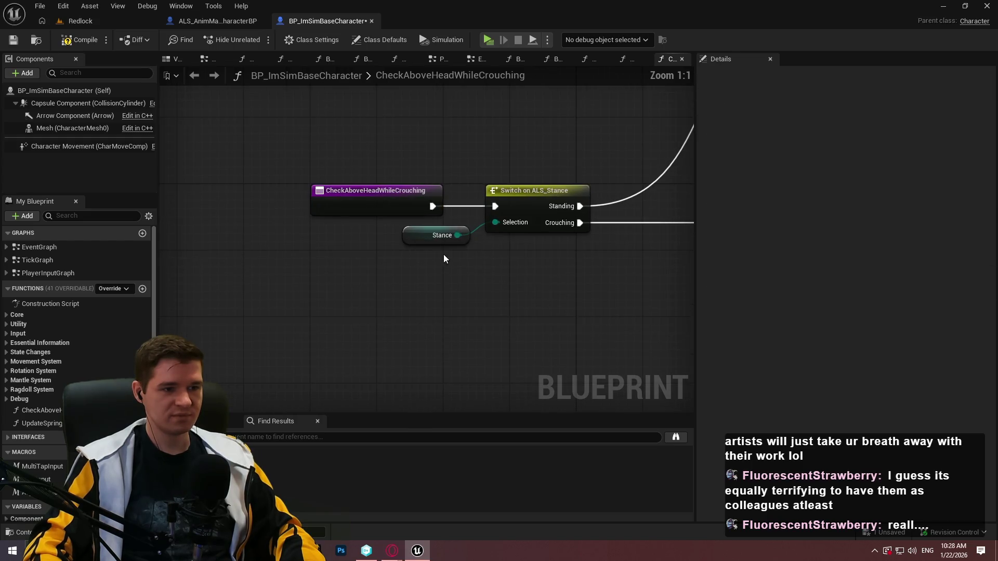
click(400, 249)
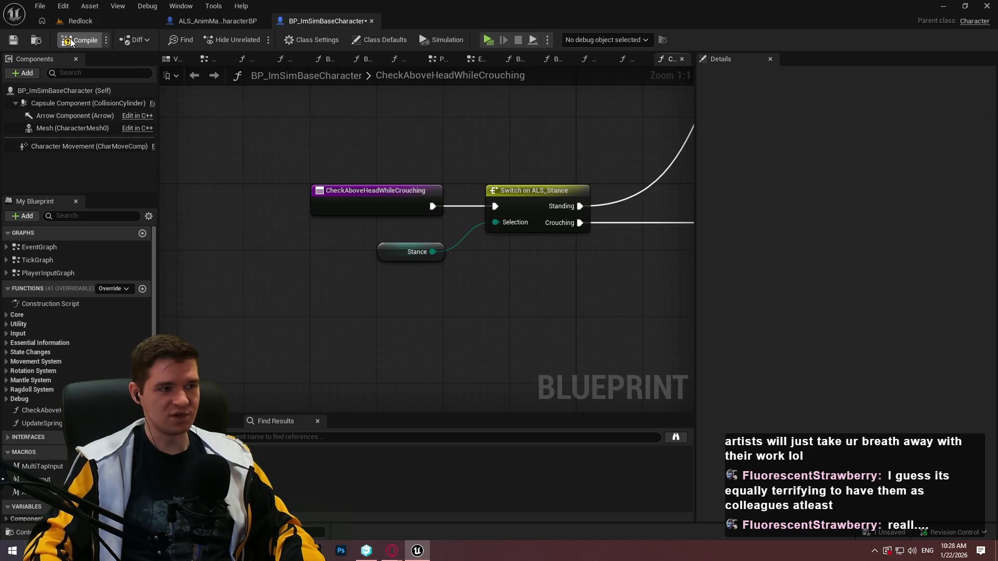
key(ctrl+s)
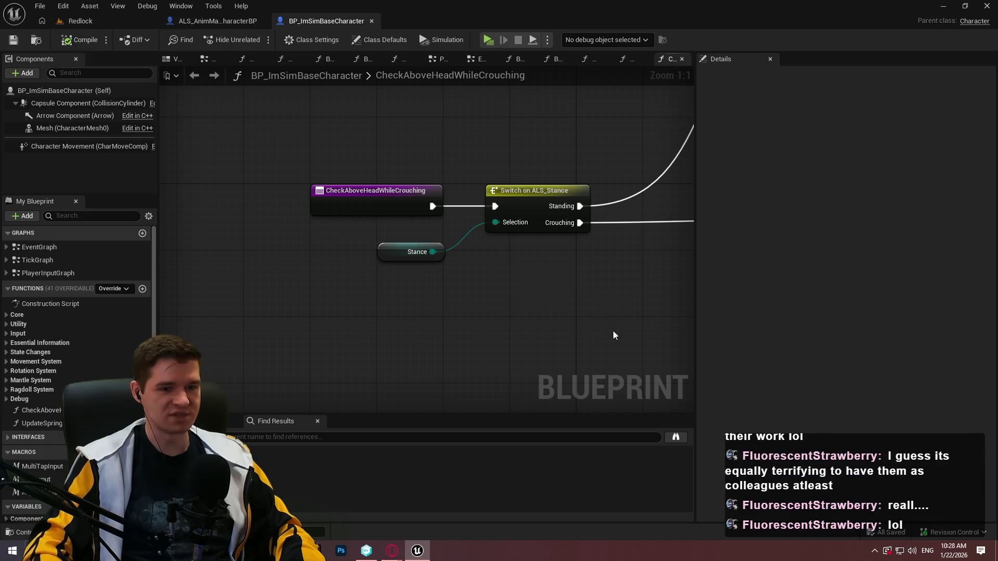
Wrap the entry, Switch on ALS_Stance and Stance nodes in a 'Switch on stance' comment.
scroll(566, 309, down, 2)
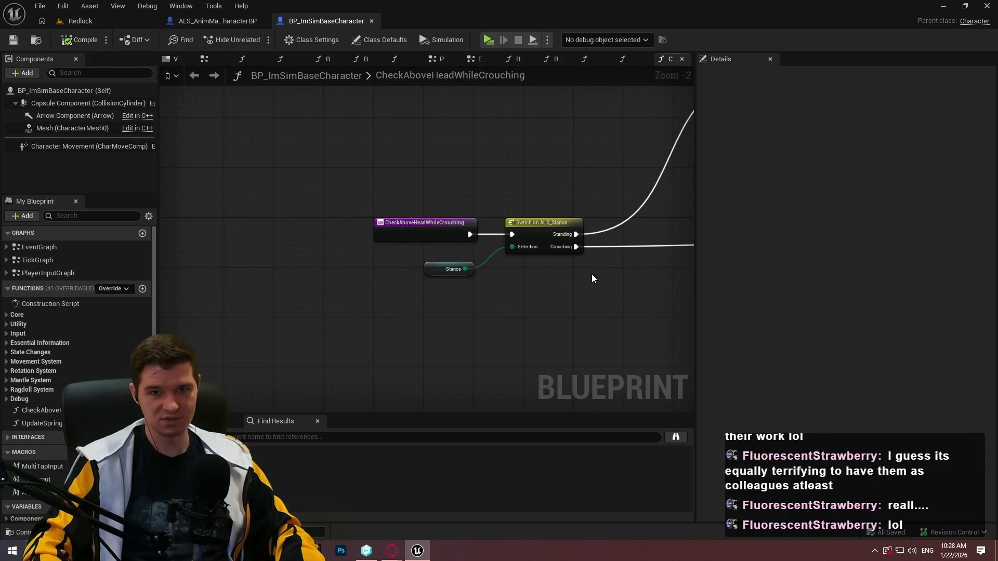
scroll(525, 313, down, 3)
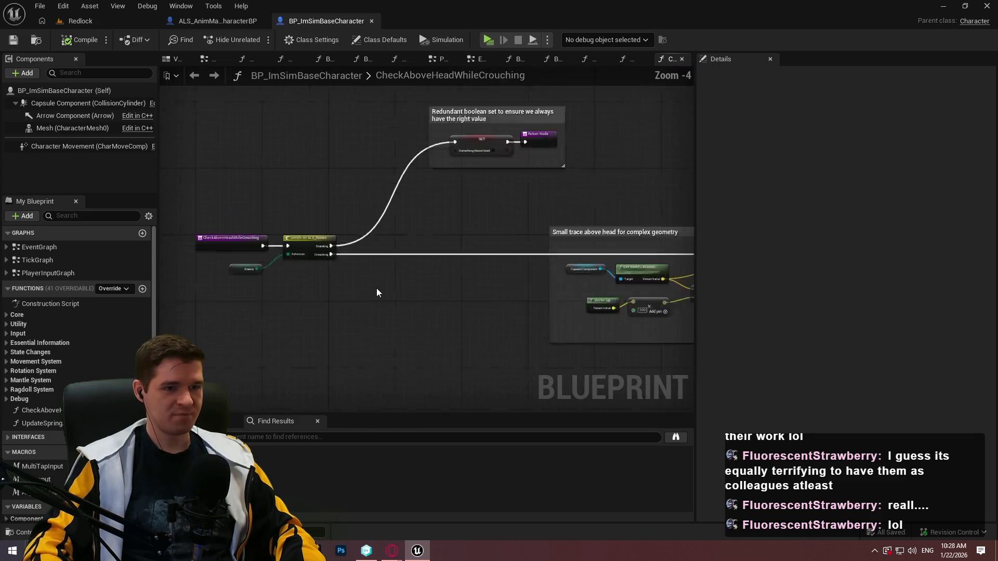
scroll(400, 296, up, 2)
drag(452, 278, 545, 285)
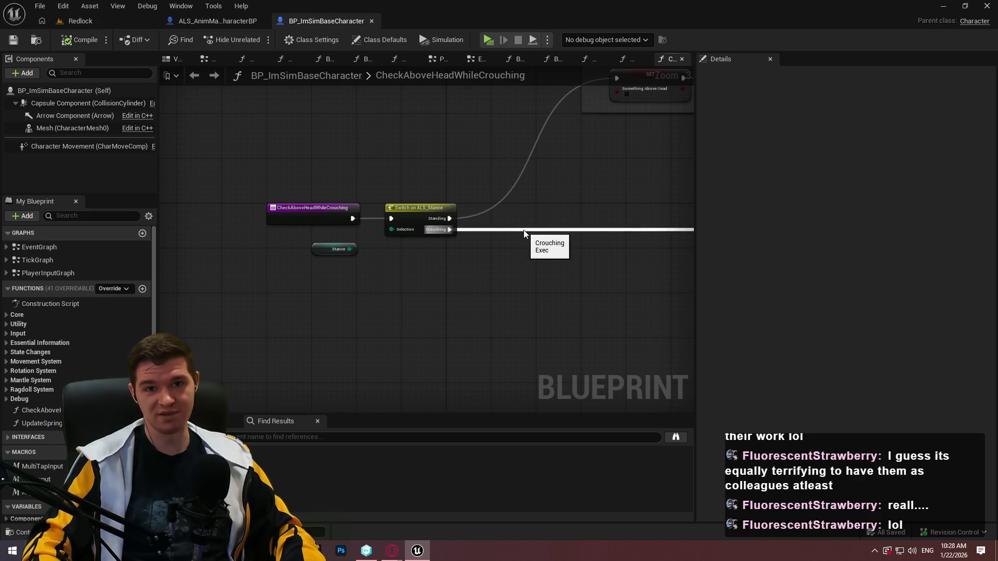
mouse_move(619, 277)
mouse_down()
mouse_move(508, 255)
mouse_move(169, 249)
mouse_up()
drag(645, 250, 332, 244)
drag(167, 244, 692, 270)
mouse_move(623, 337)
mouse_down()
mouse_move(646, 333)
mouse_move(539, 361)
mouse_up()
drag(184, 205, 540, 426)
text(c)
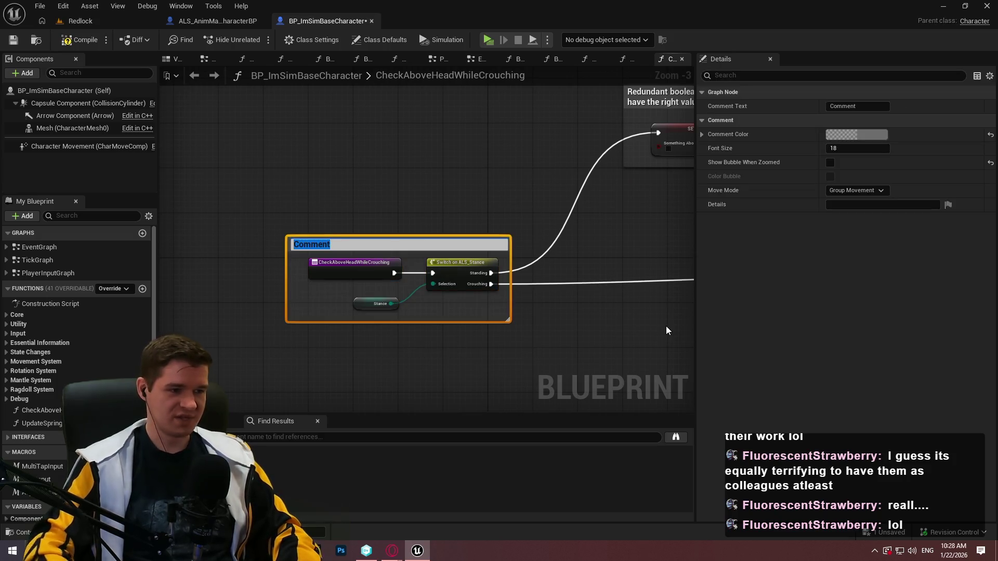
text(Switch on stan)
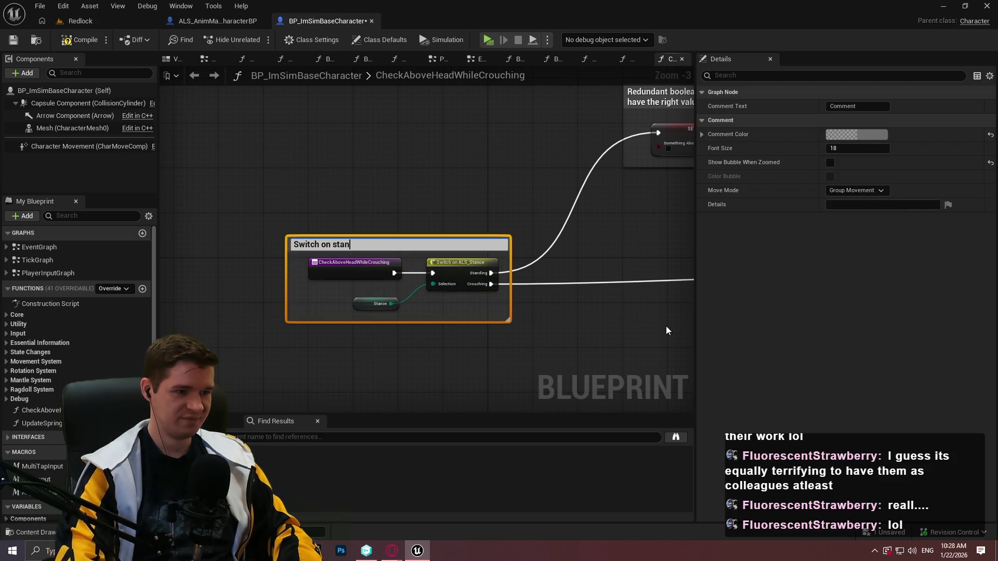
text(ce)
key(Return)
click(504, 218)
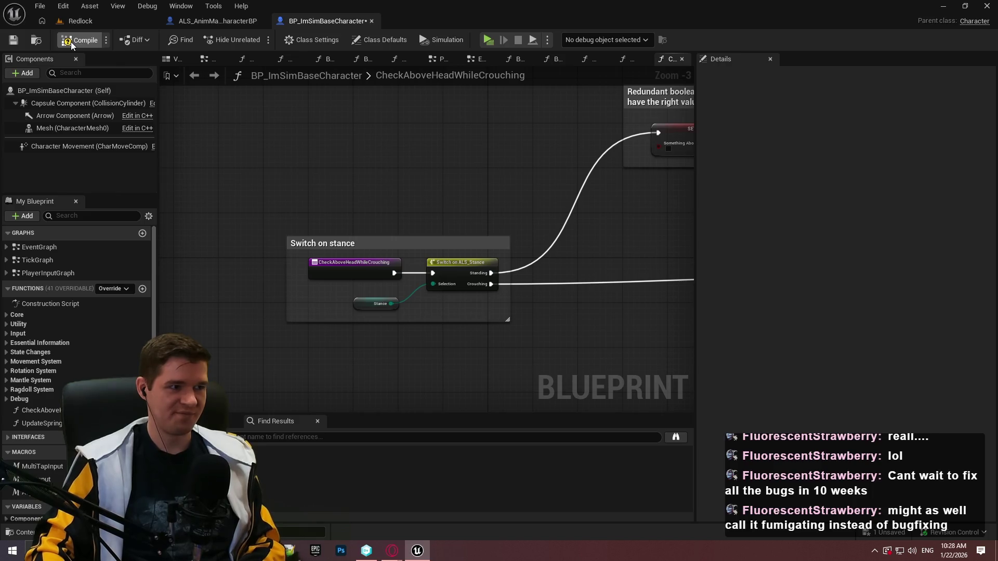
Save the blueprint and close the CheckAboveHeadWhileCrouching graph.
click(13, 40)
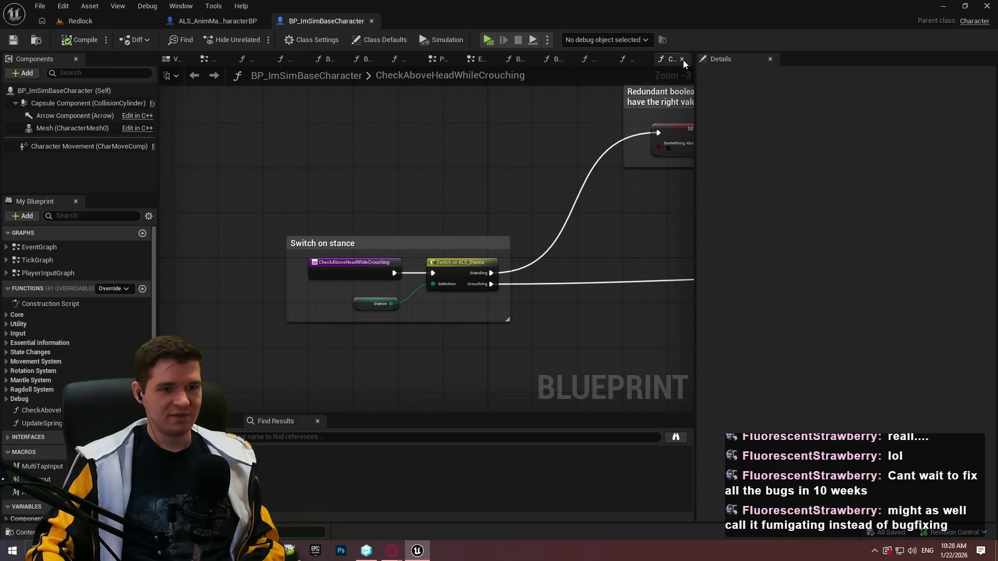
click(682, 59)
scroll(595, 239, down, 6)
scroll(376, 251, up, 6)
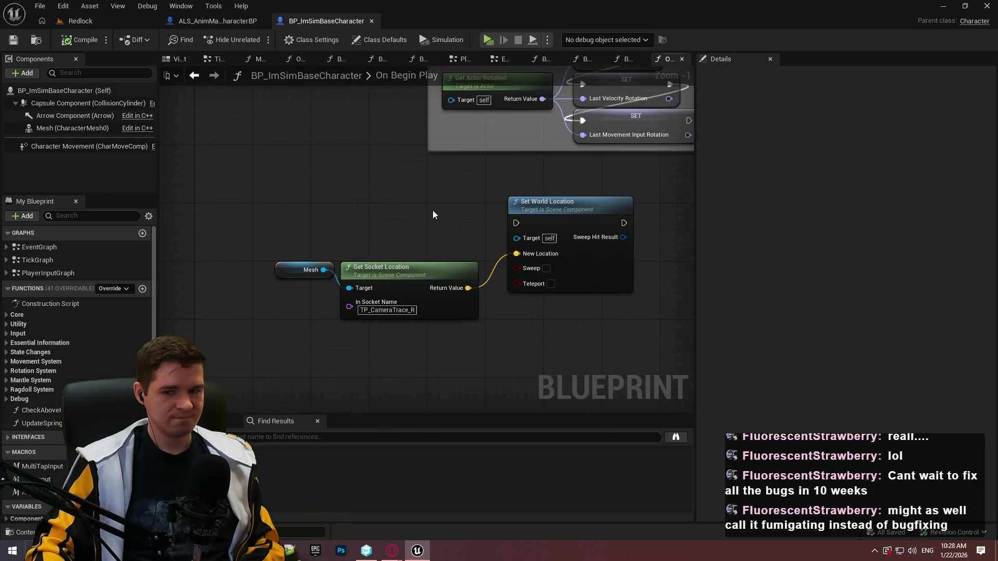
scroll(433, 210, down, 4)
scroll(323, 266, up, 3)
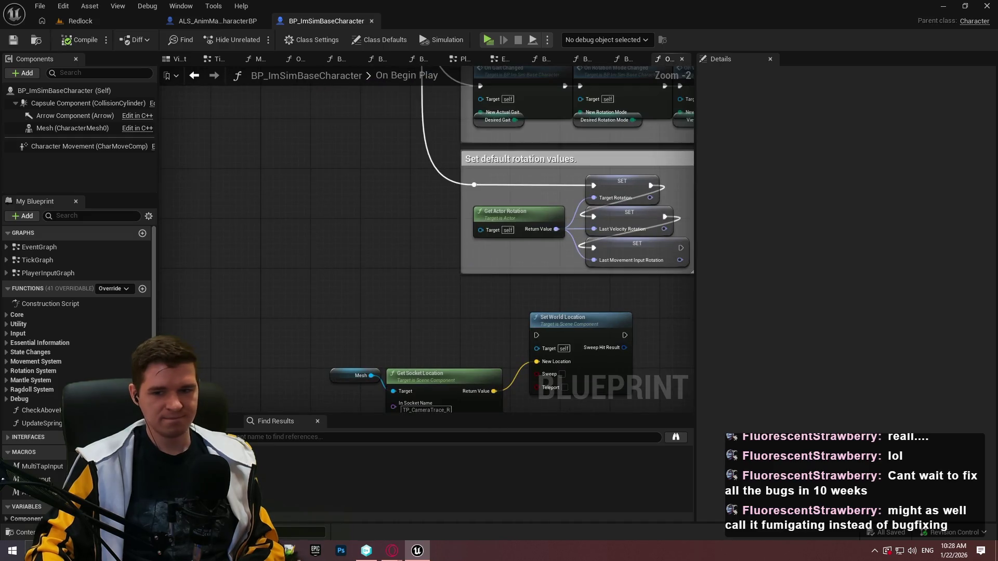
Delete the Mesh, Get Socket Location and Set World Location nodes, compile, and close On Begin Play.
mouse_move(261, 170)
mouse_down()
mouse_move(324, 281)
mouse_move(578, 356)
mouse_up()
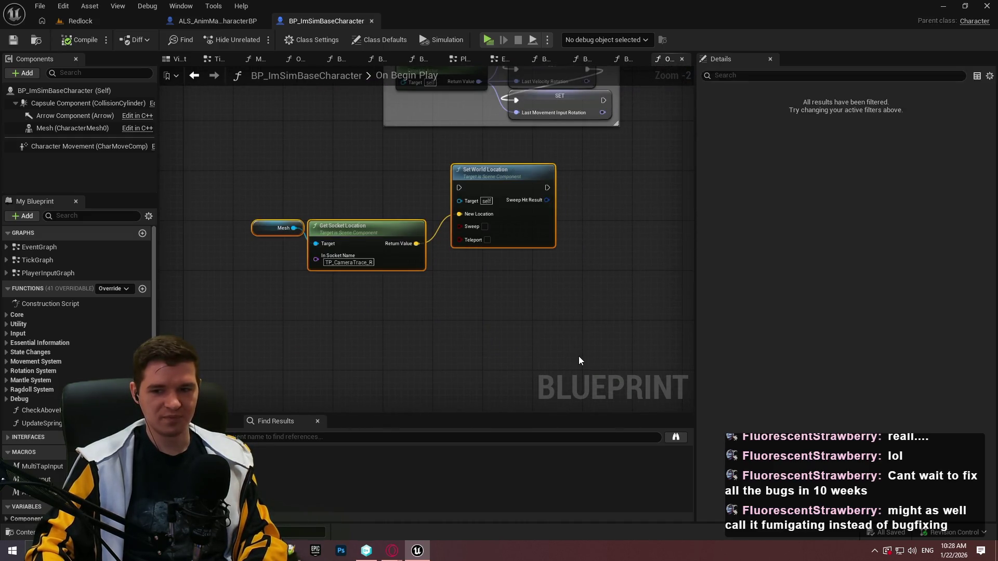
key(Delete)
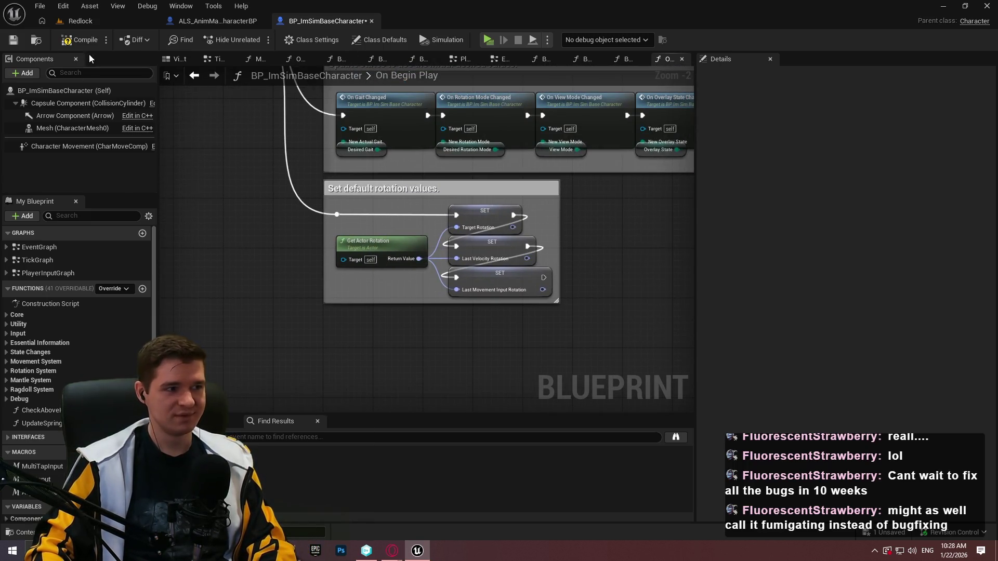
click(18, 41)
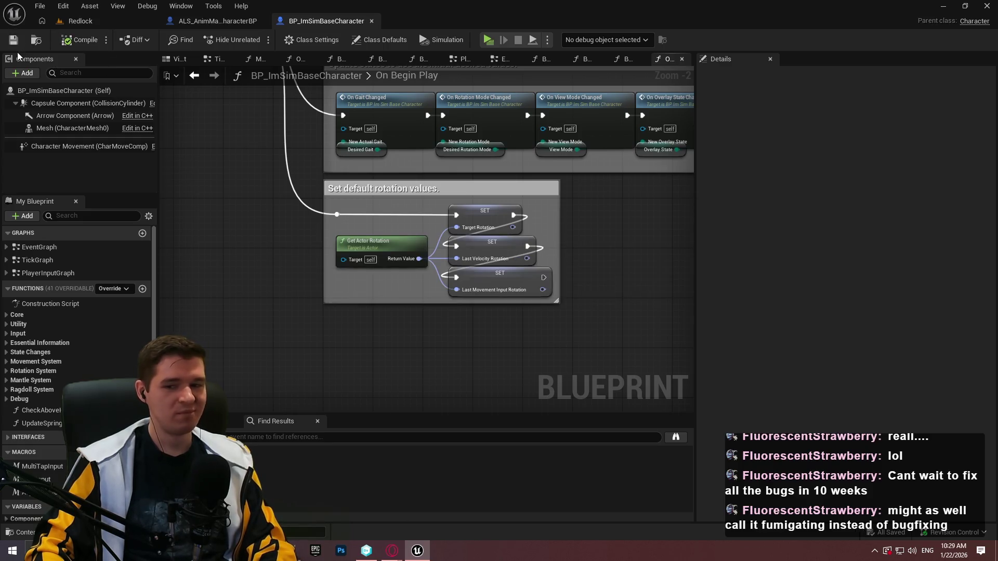
click(682, 58)
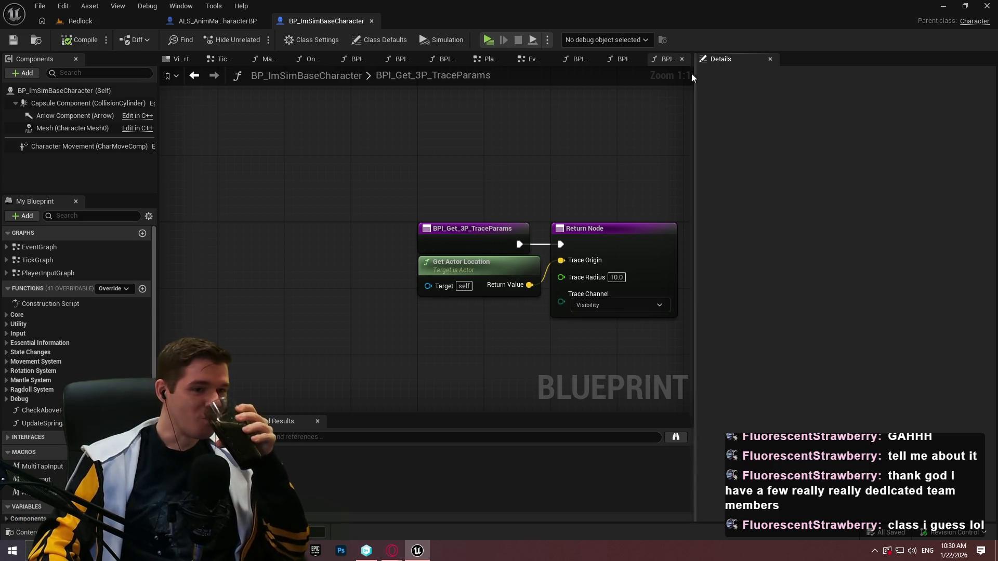
Close the BPI_Get_3P_TraceParams, BPI_Get_CameraParameters and BPI_Get_FP_CameraTarget graph tabs.
click(682, 59)
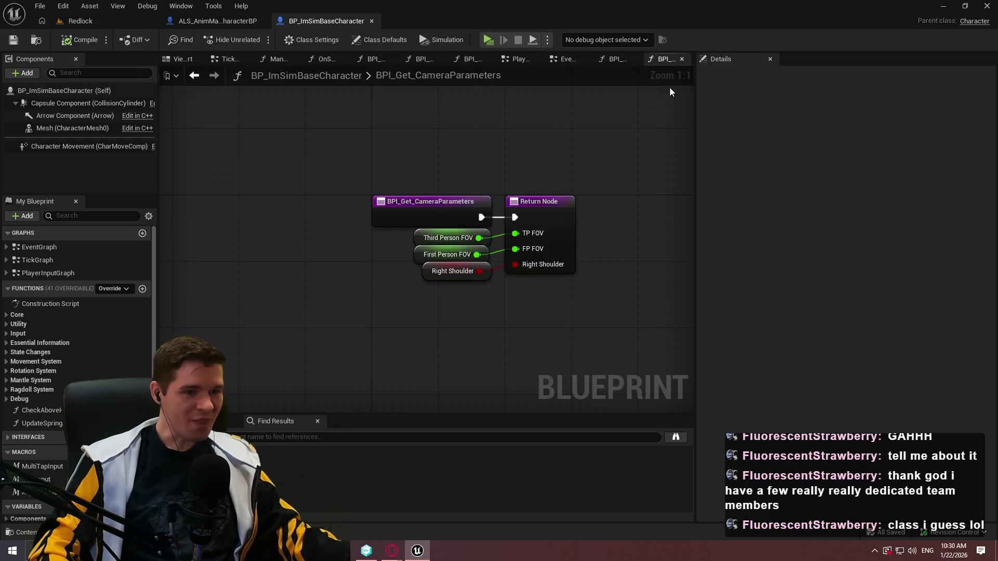
click(681, 59)
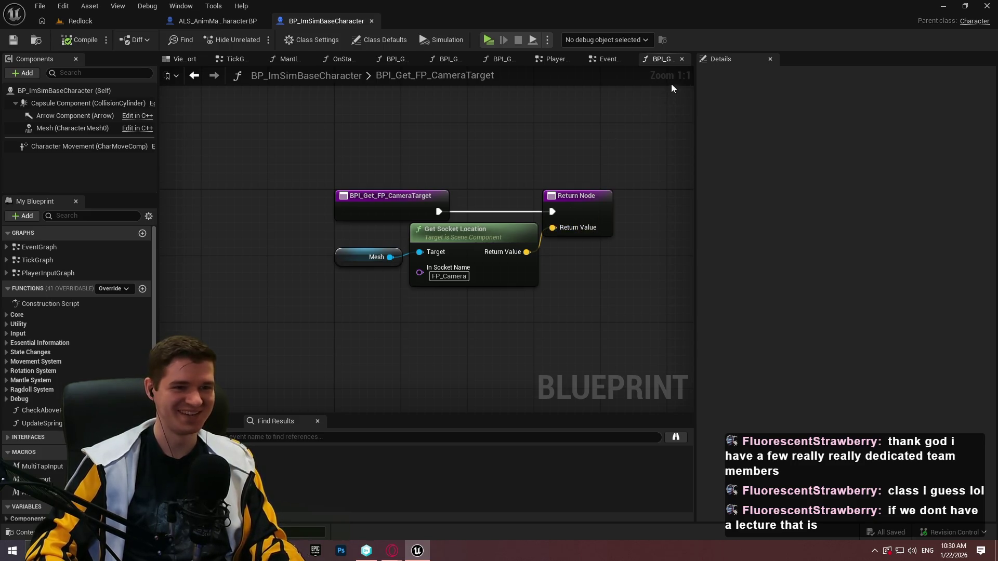
click(682, 60)
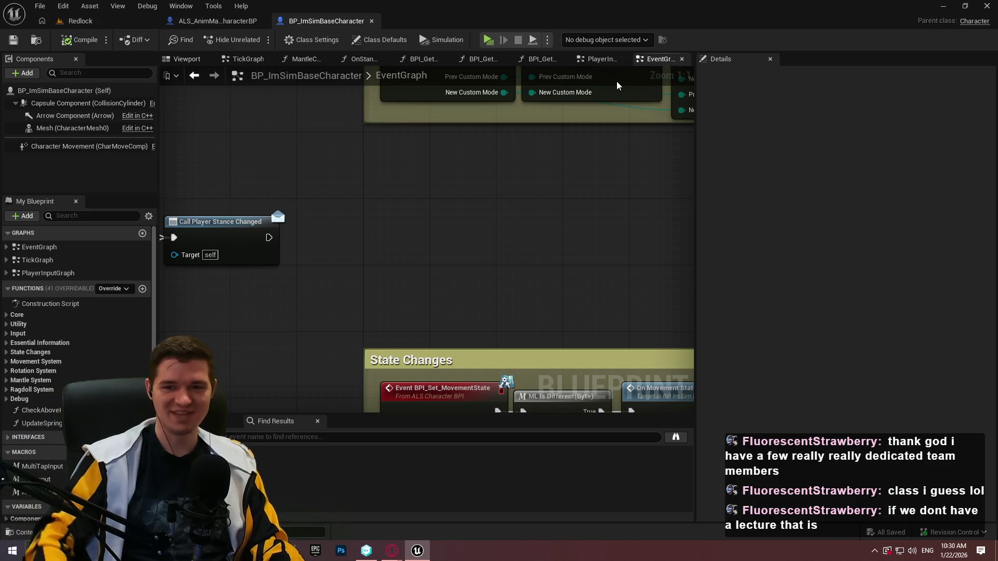
Widen the Crouch / UnCrouch comment box by dragging its right edge outward.
scroll(516, 304, down, 6)
scroll(364, 234, up, 2)
scroll(371, 220, up, 2)
drag(379, 223, 533, 208)
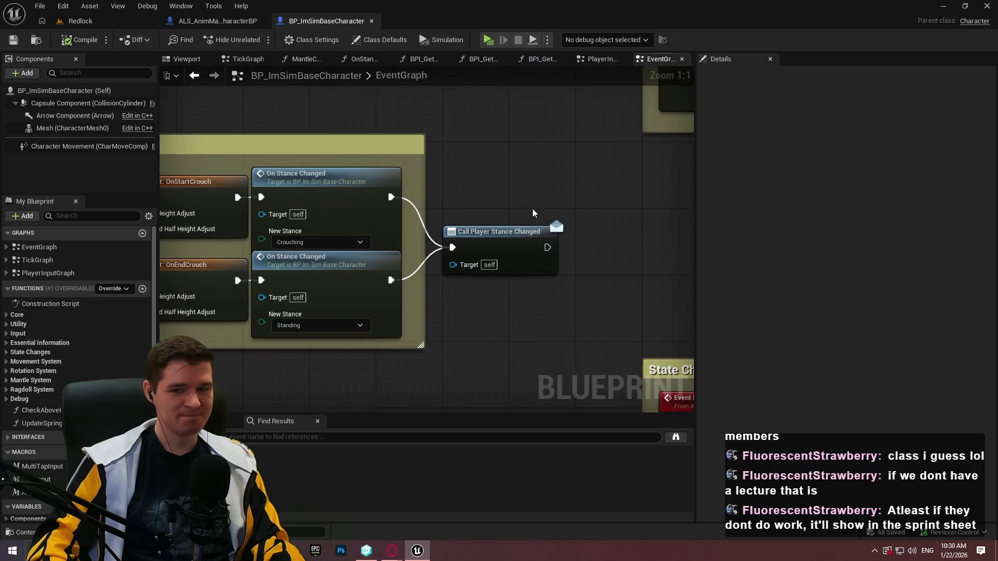
scroll(534, 211, down, 1)
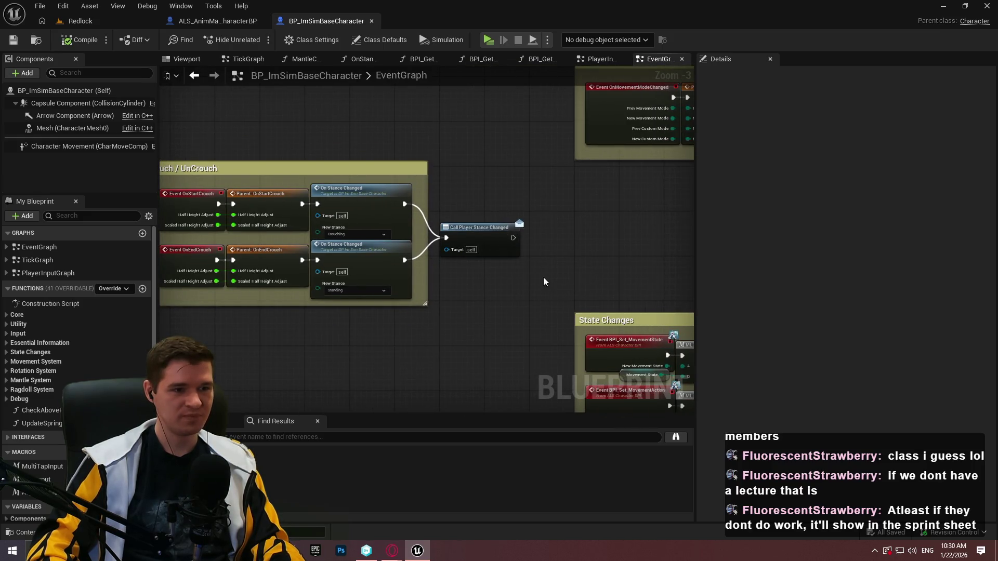
scroll(503, 206, down, 4)
scroll(404, 201, up, 2)
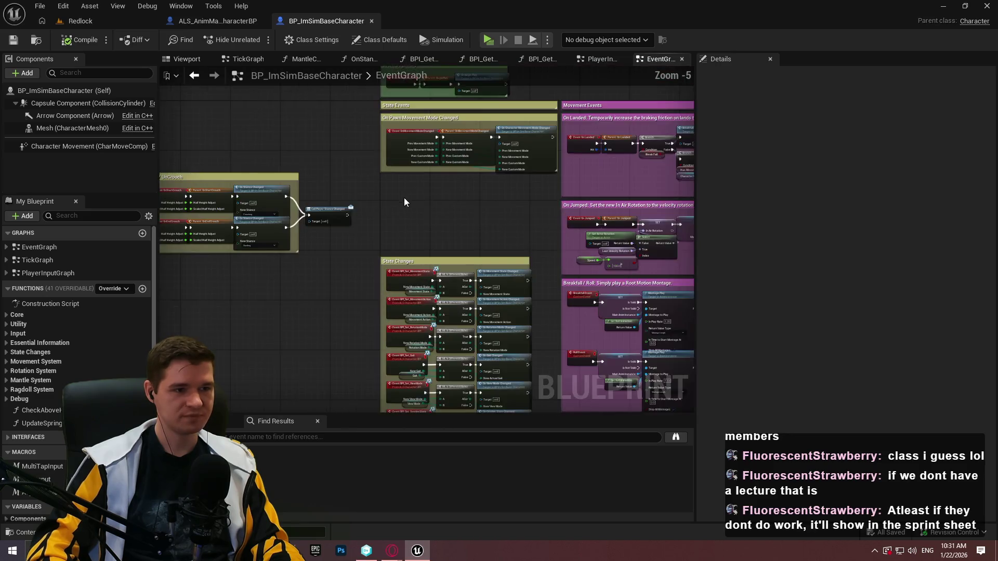
drag(391, 208, 627, 201)
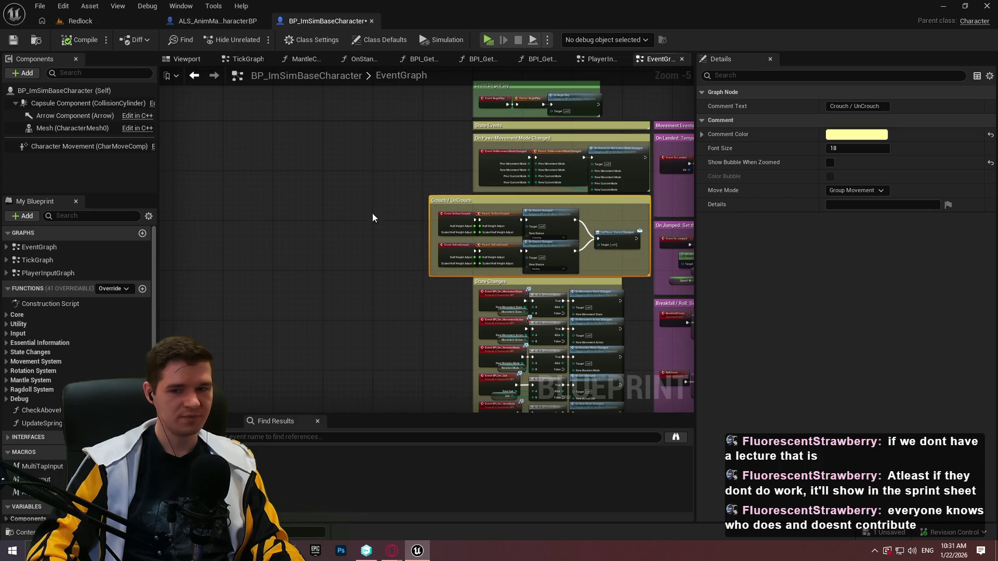
click(354, 264)
Select the cross-shaped comment with its reroute nodes and move it further down.
drag(354, 264, 260, 93)
drag(544, 400, 504, 237)
drag(505, 278, 408, 135)
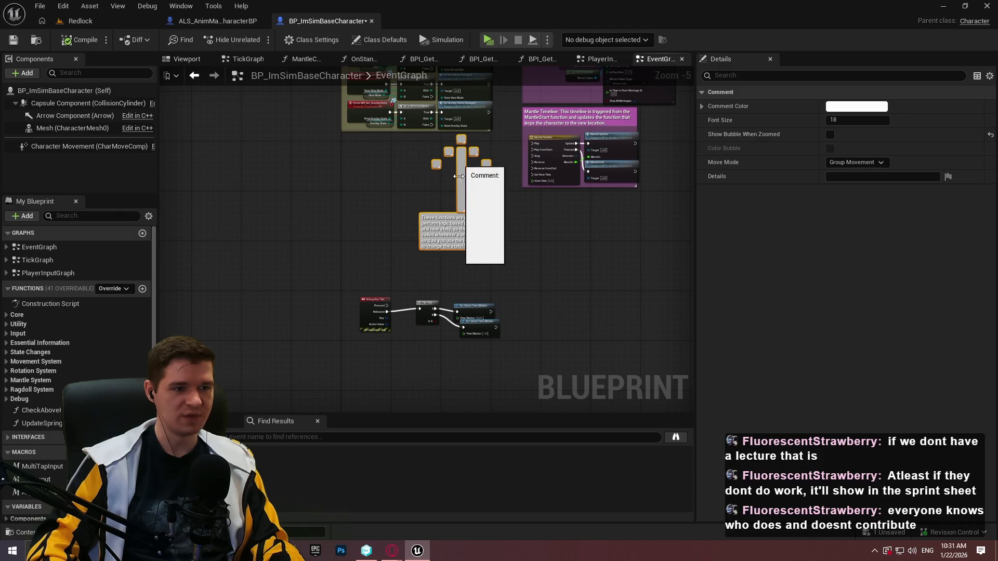
mouse_move(452, 239)
mouse_down()
mouse_move(449, 268)
mouse_move(441, 266)
mouse_move(474, 197)
mouse_up()
click(403, 240)
Move the Debug Key Tab group down-left and reposition the Flip Flop and time-dilation nodes.
mouse_move(403, 240)
mouse_down()
mouse_move(390, 301)
mouse_move(417, 305)
mouse_up()
scroll(447, 294, up, 3)
click(444, 307)
mouse_move(563, 338)
mouse_down()
mouse_move(550, 357)
mouse_move(474, 305)
mouse_up()
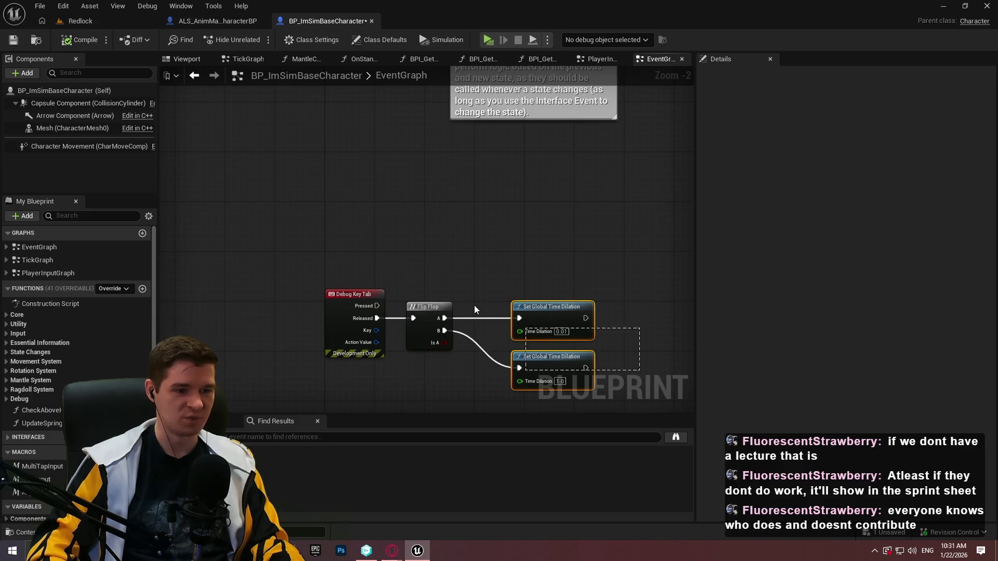
Align the two Set Global Time Dilation nodes vertically under each other.
drag(543, 317, 507, 311)
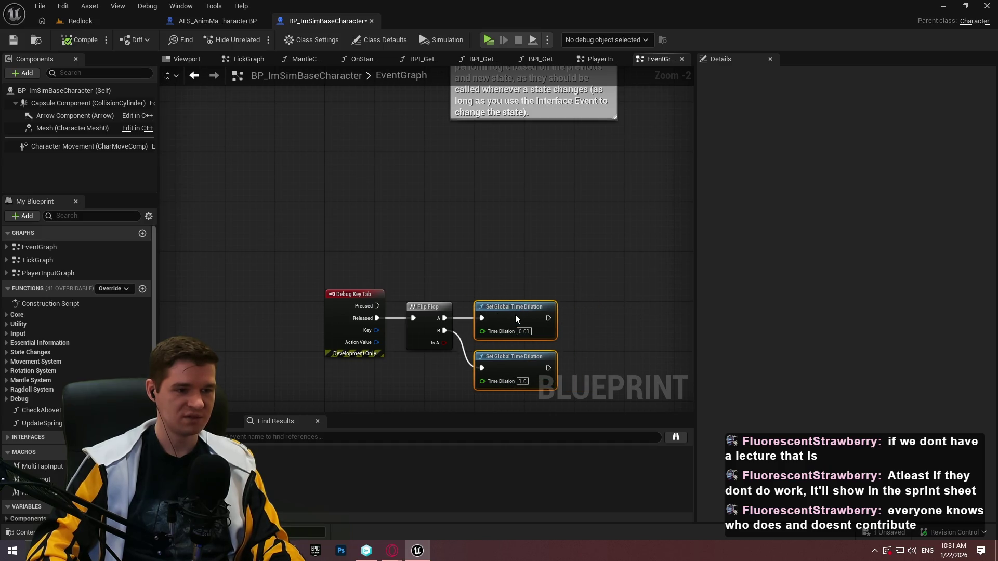
click(484, 218)
scroll(432, 183, down, 3)
drag(432, 183, 432, 270)
scroll(432, 269, up, 3)
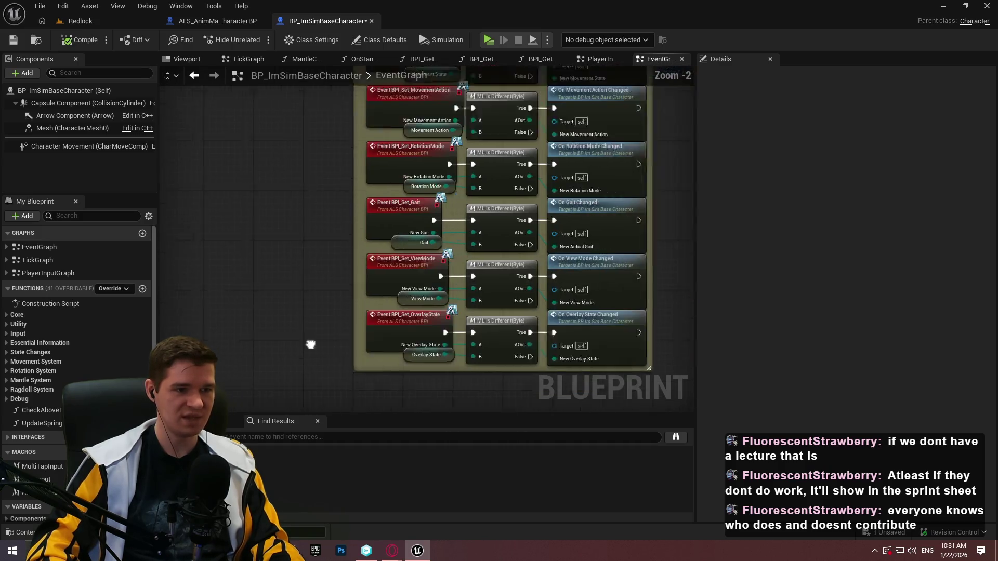
Move the State Changes comment group right and down, then save the blueprint.
drag(675, 317, 479, 298)
scroll(479, 298, down, 3)
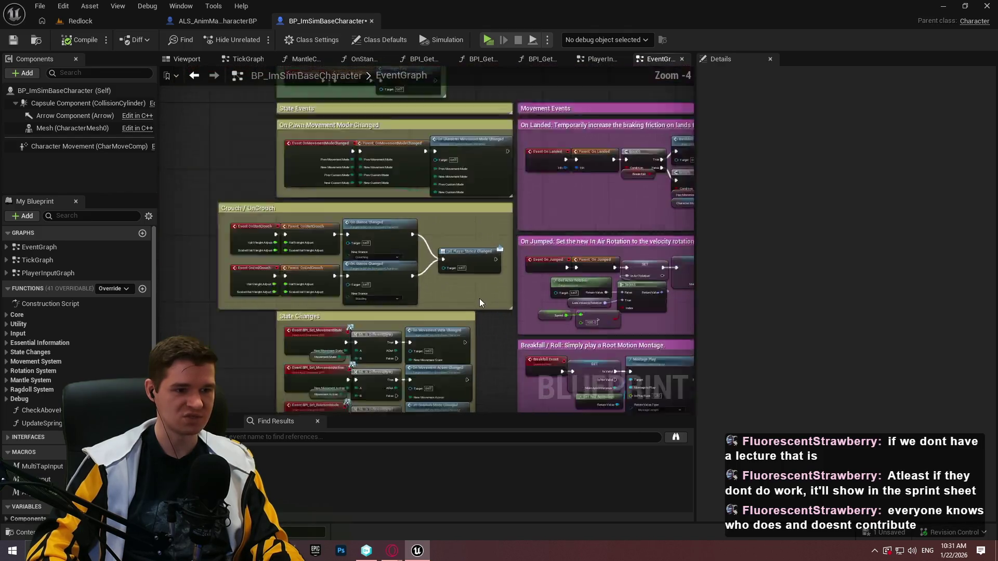
scroll(516, 145, up, 6)
scroll(526, 129, down, 2)
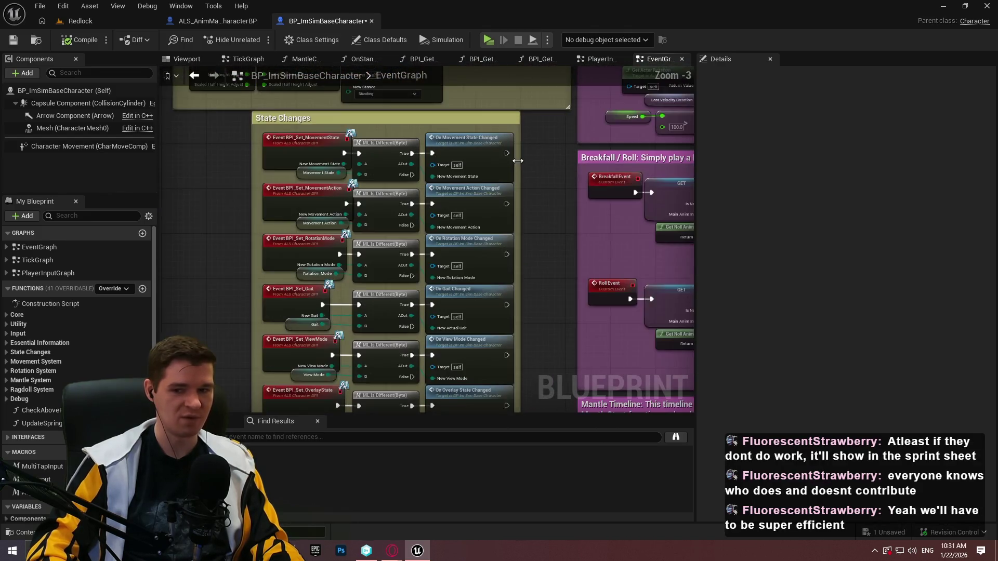
scroll(504, 160, up, 2)
drag(504, 190, 568, 199)
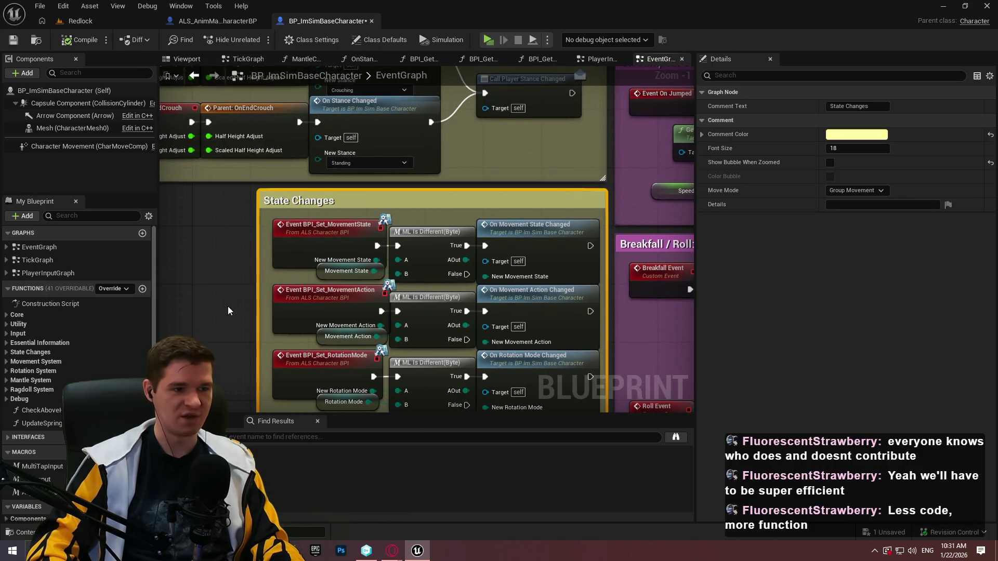
drag(228, 310, 336, 146)
mouse_move(236, 292)
mouse_down()
mouse_move(382, 126)
mouse_move(299, 151)
mouse_up()
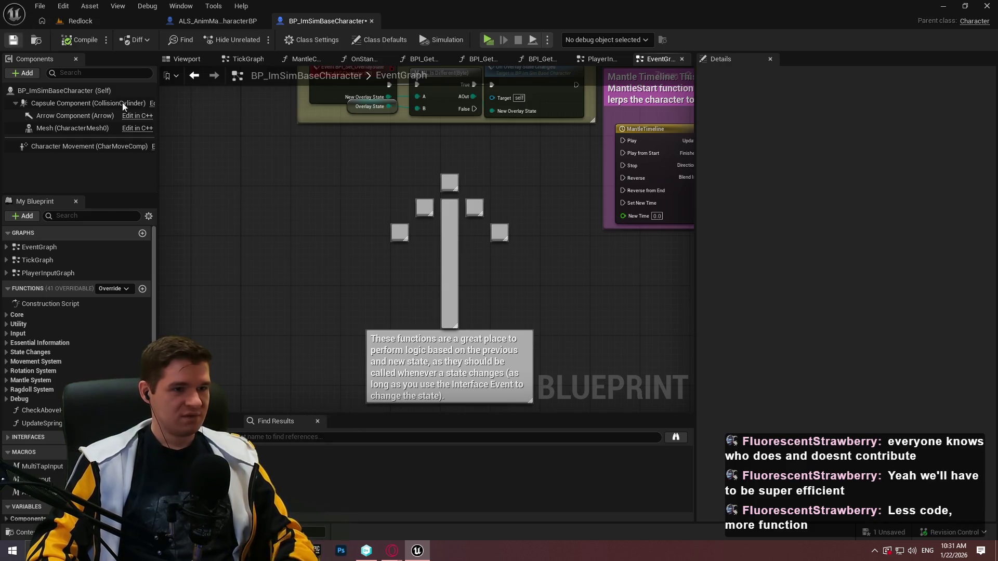
scroll(503, 177, down, 6)
scroll(451, 180, up, 5)
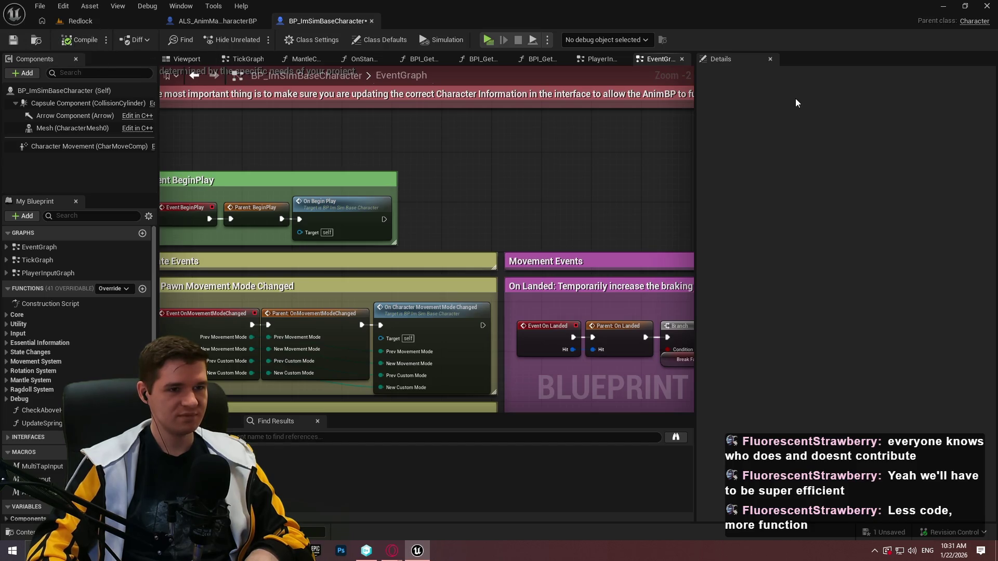
click(13, 41)
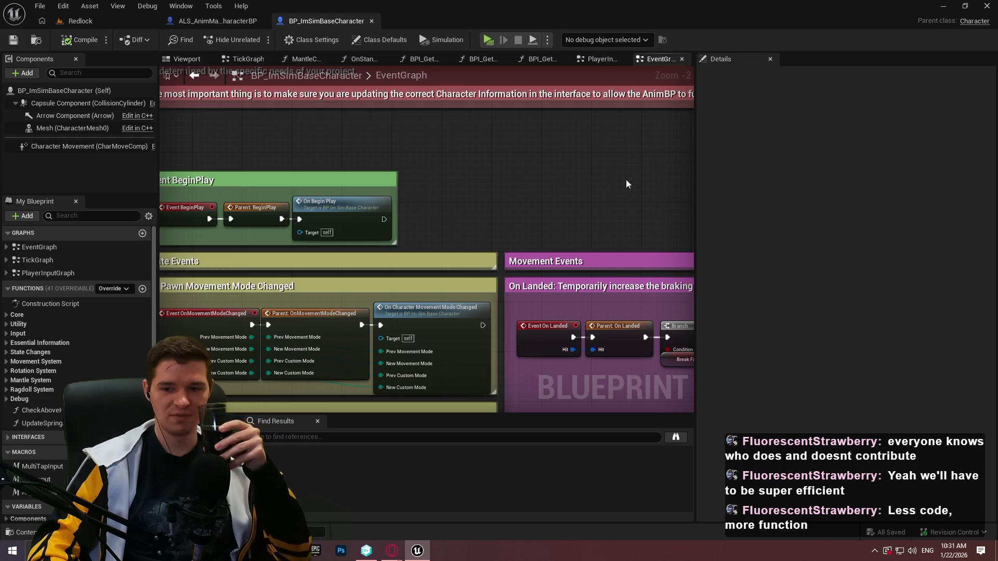
Dock the EventGraph tab beside Viewport and check PlayerInputGraph before returning to EventGraph.
mouse_move(684, 60)
mouse_down()
mouse_move(235, 61)
mouse_move(255, 61)
mouse_up()
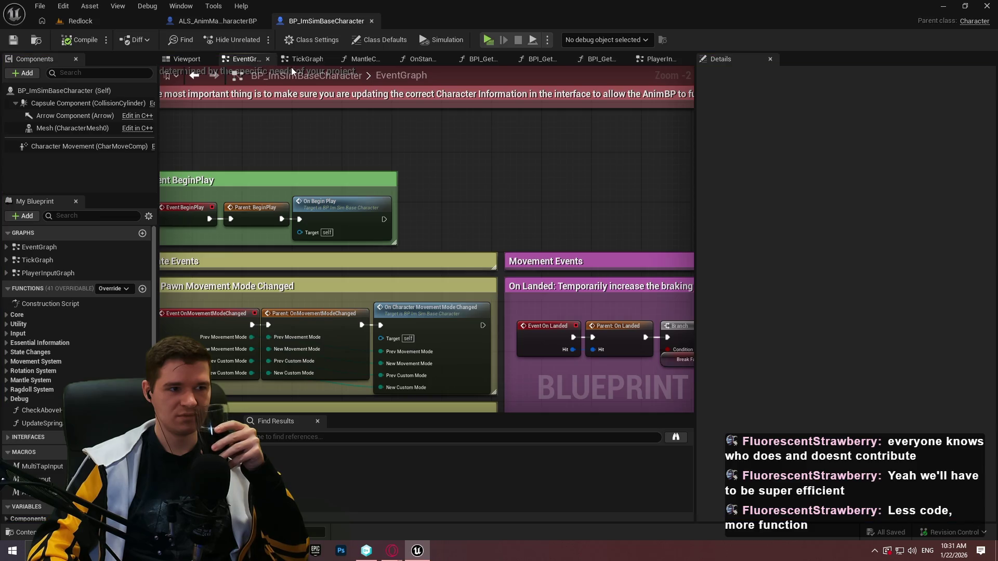
click(664, 59)
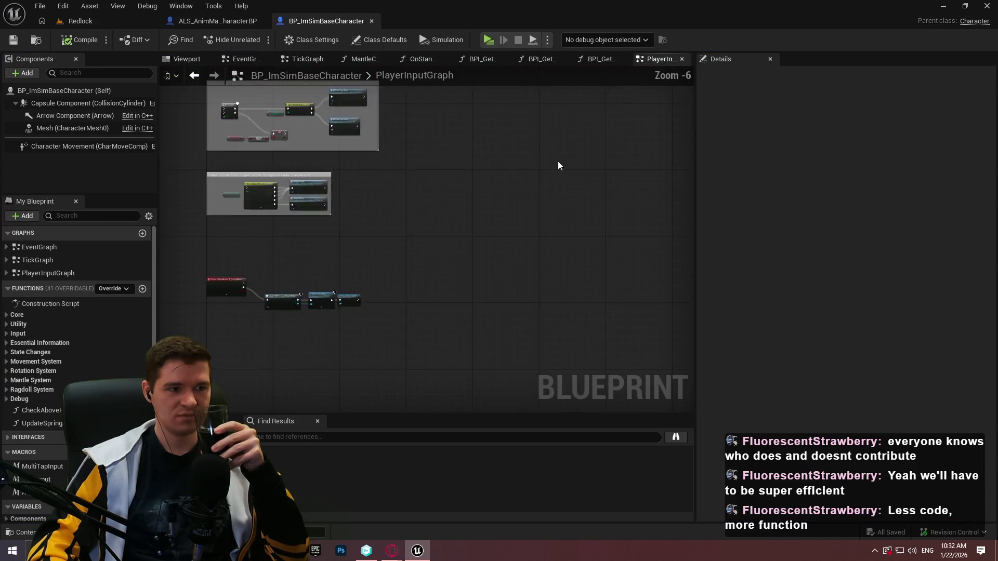
click(243, 60)
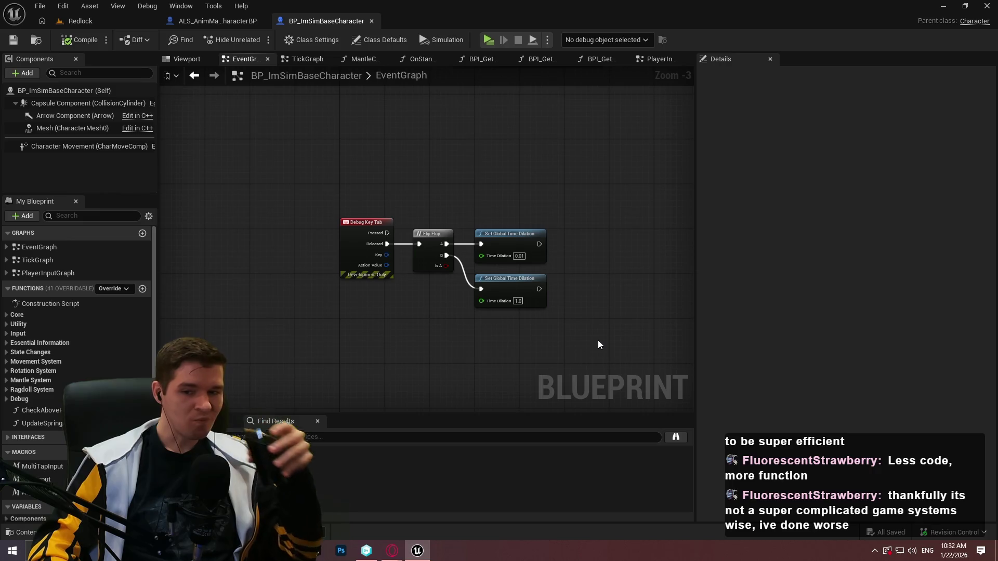
Wrap the debug key time-dilation nodes in a comment titled 'Debug Time Dilation'.
drag(595, 345, 303, 180)
text(cDebug Time Dilatio)
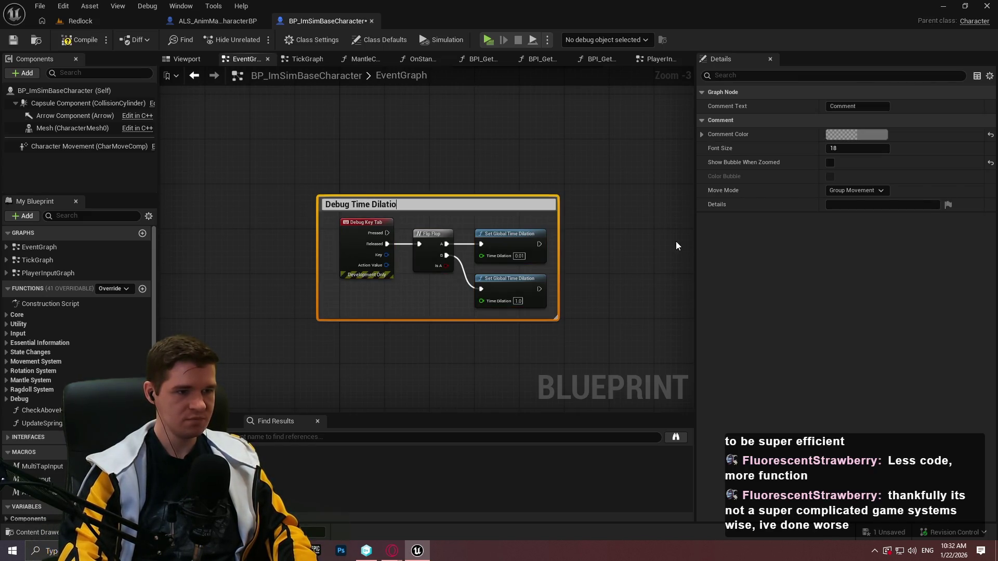
text( n)
click(569, 160)
drag(468, 205, 491, 226)
Tint the Debug Time Dilation comment yellow-orange and save the blueprint.
click(849, 133)
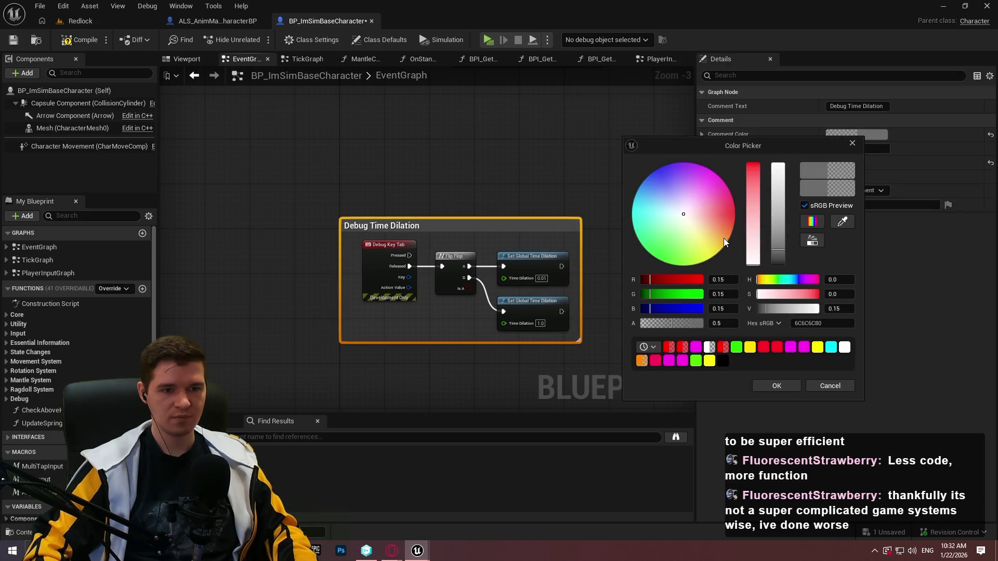
mouse_move(712, 229)
mouse_down()
mouse_move(727, 243)
mouse_move(763, 125)
mouse_up()
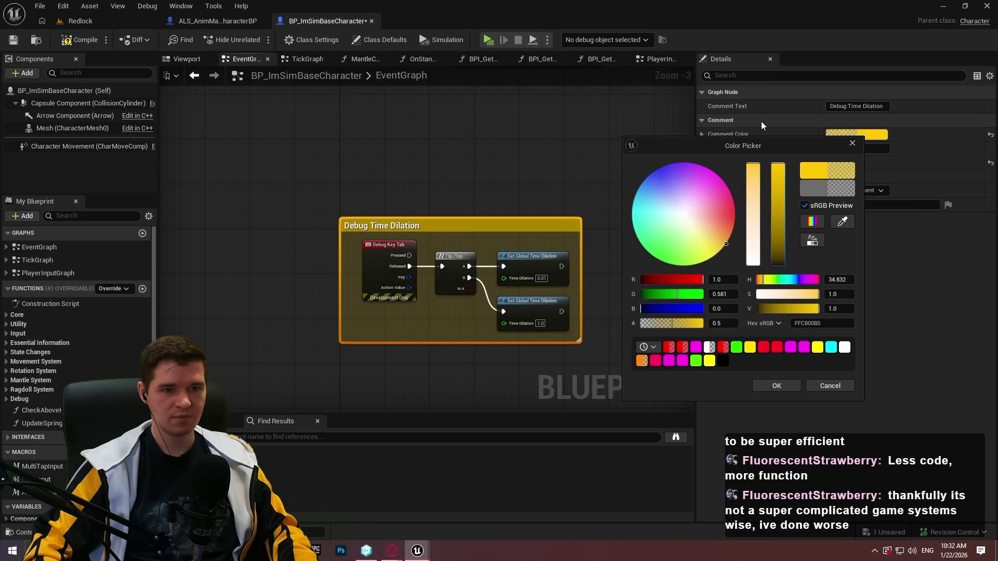
click(775, 388)
scroll(554, 186, down, 3)
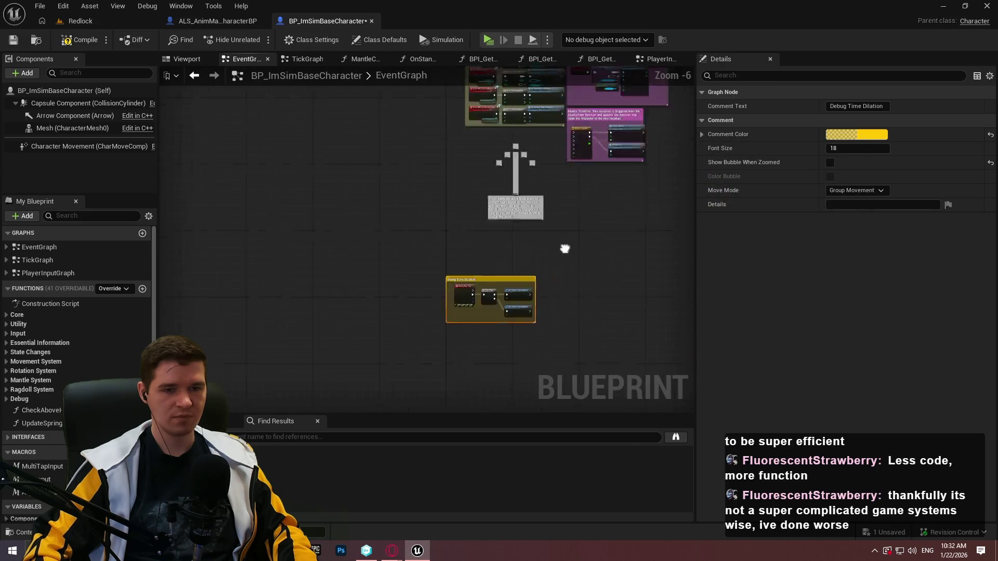
drag(625, 328, 589, 397)
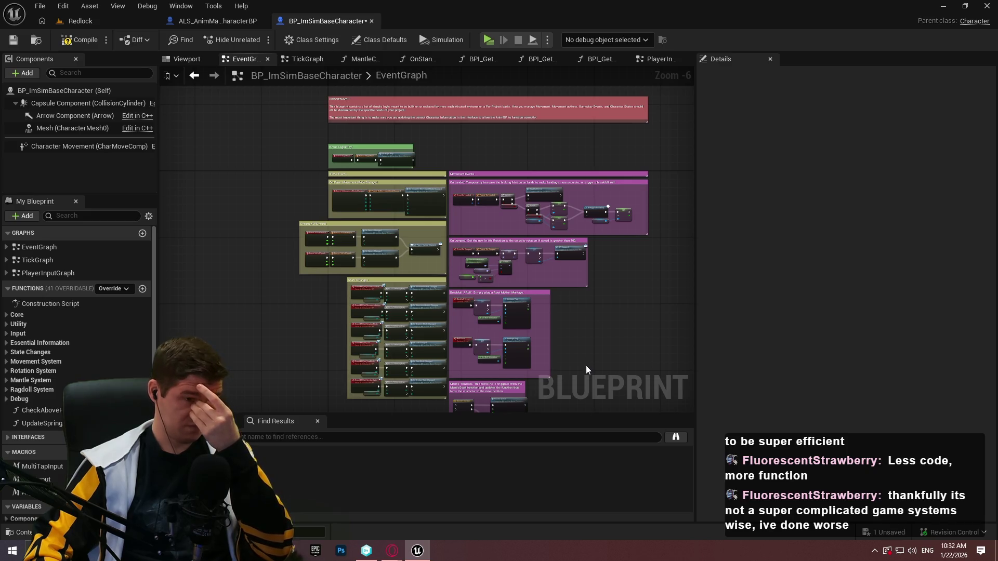
click(14, 44)
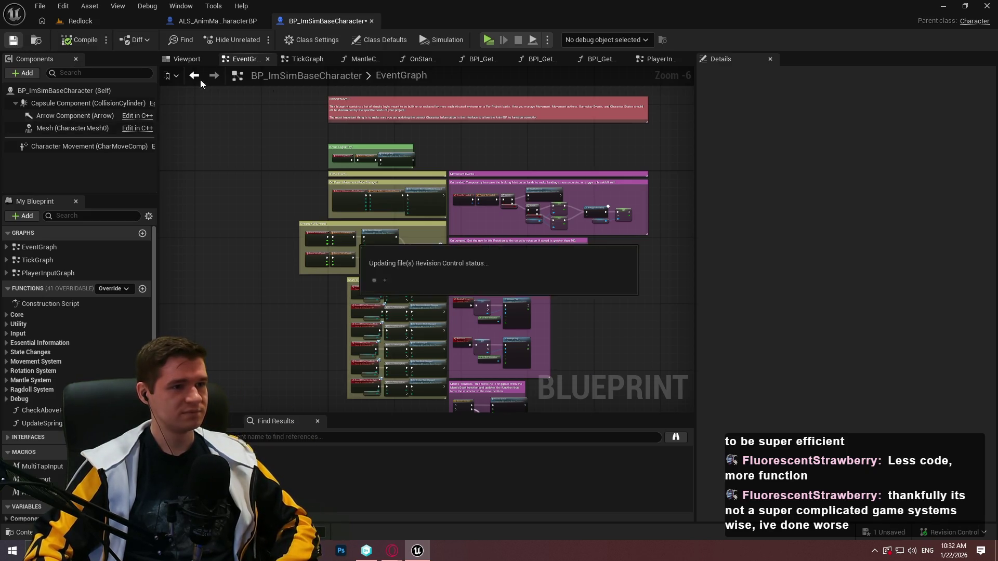
In TickGraph, lower the Tick Mantling Check node a few pixels and save the blueprint.
click(297, 59)
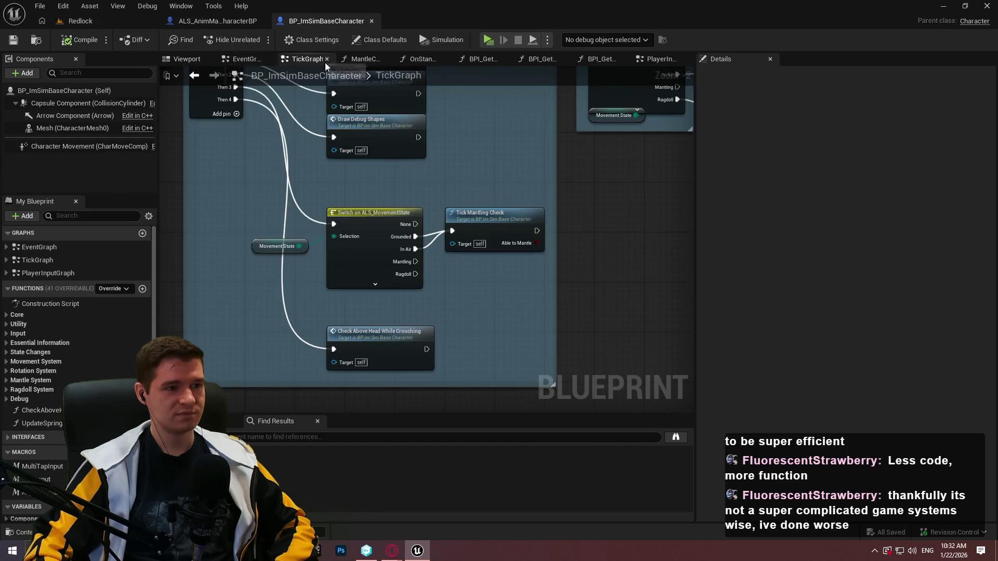
scroll(571, 156, down, 5)
scroll(442, 224, up, 5)
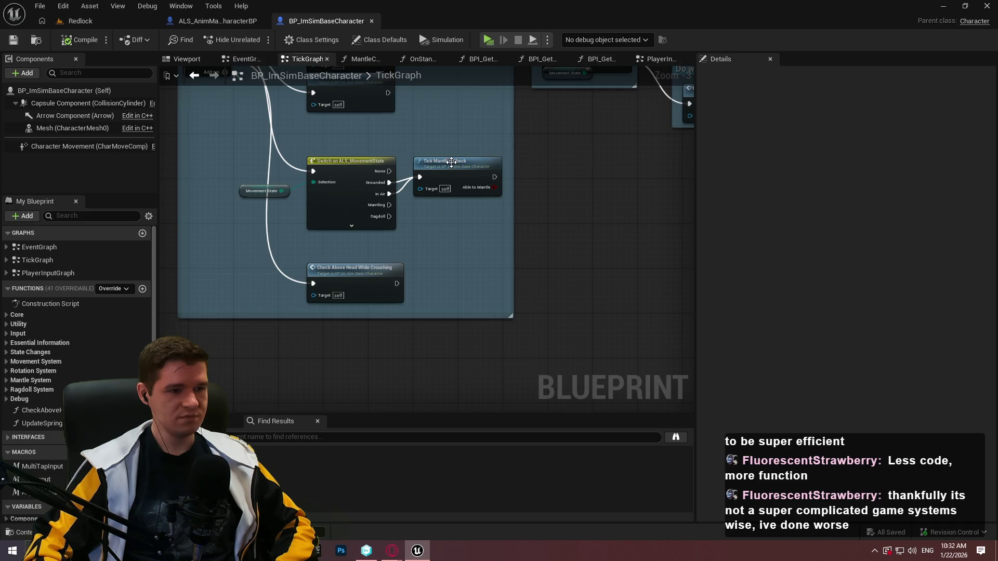
drag(452, 167, 451, 173)
click(289, 245)
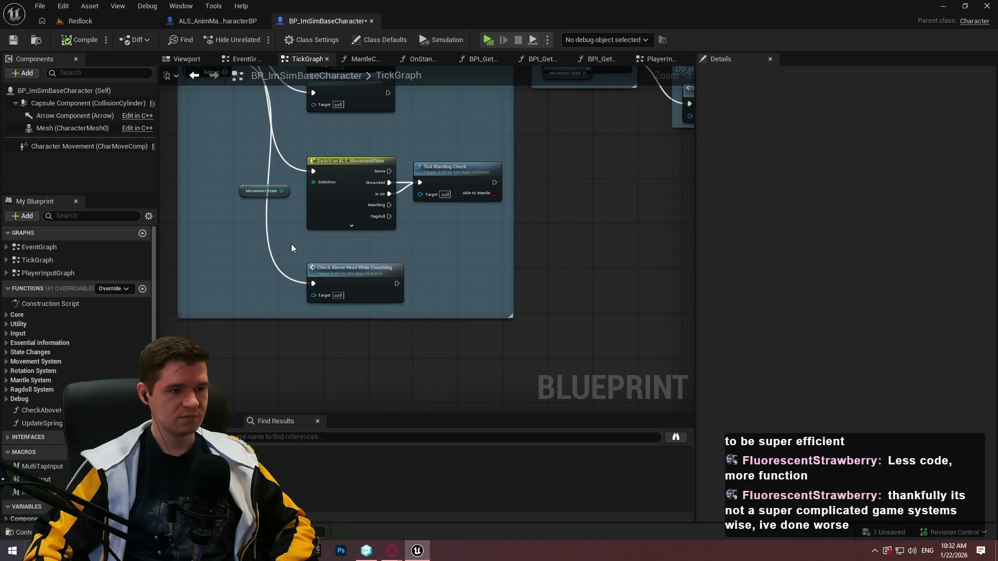
scroll(559, 198, down, 6)
scroll(561, 300, down, 2)
mouse_move(561, 300)
mouse_down()
mouse_move(468, 165)
mouse_move(387, 318)
mouse_up()
click(14, 41)
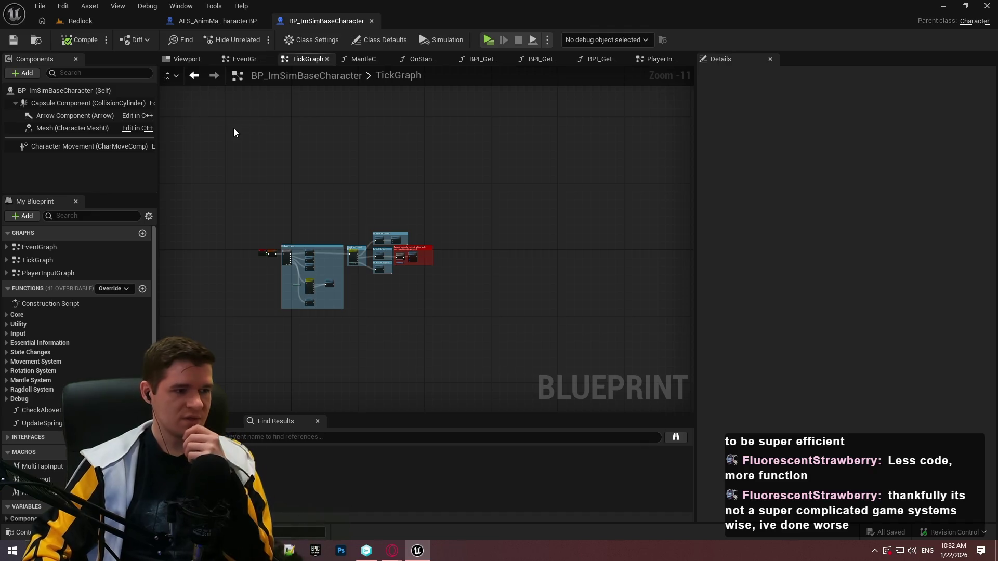
Open MantleCheck and look over its lower nodes and comment block.
click(358, 61)
mouse_move(447, 189)
mouse_down()
mouse_move(383, 205)
mouse_move(442, 166)
mouse_move(547, 150)
mouse_up()
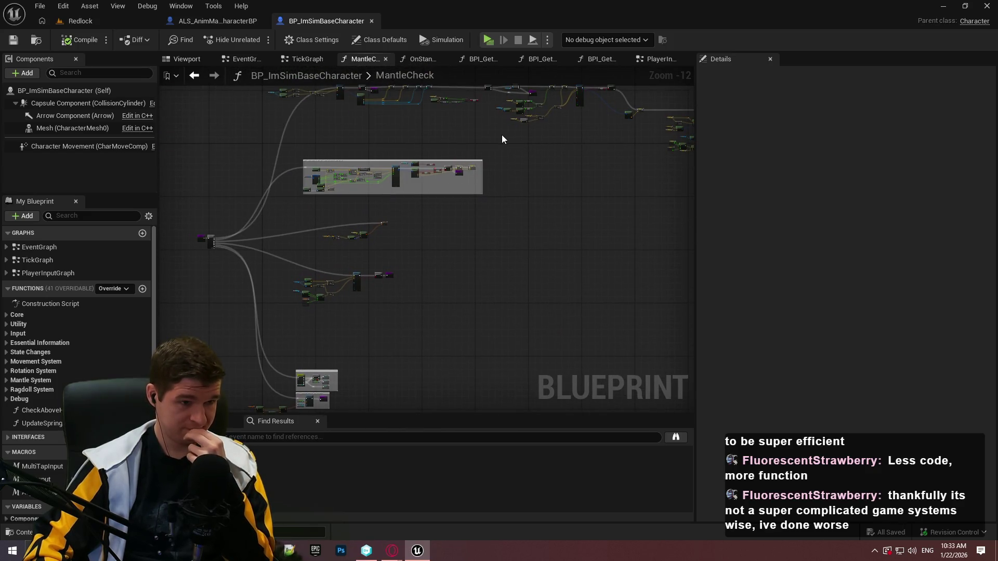
drag(501, 135, 221, 263)
mouse_move(330, 260)
mouse_down()
mouse_move(470, 154)
mouse_move(259, 197)
mouse_up()
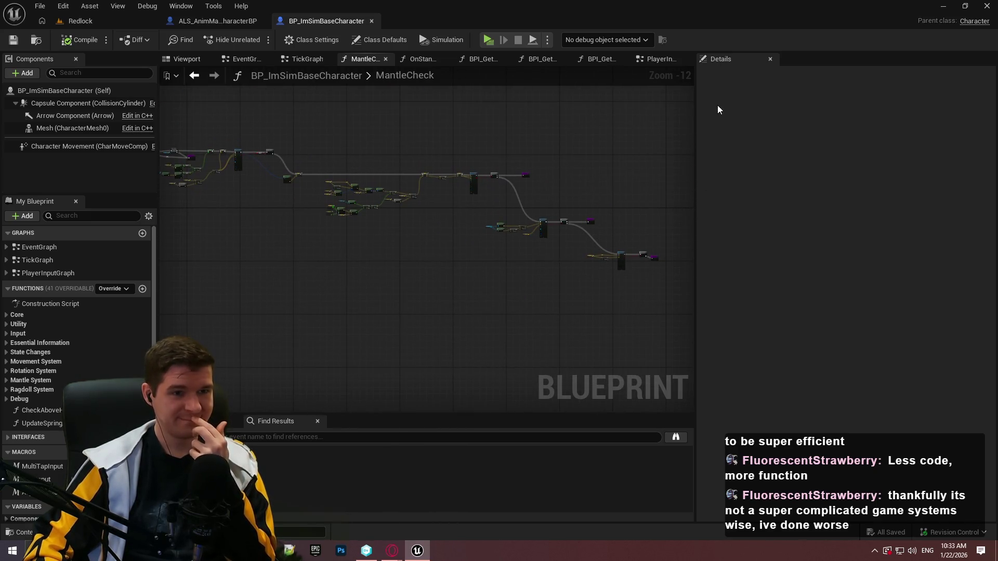
Widen the graph area via the Details splitter and inspect the branching Line Trace nodes.
drag(695, 118, 798, 146)
scroll(591, 269, up, 1)
mouse_move(590, 269)
mouse_down()
mouse_move(540, 282)
mouse_move(570, 310)
mouse_up()
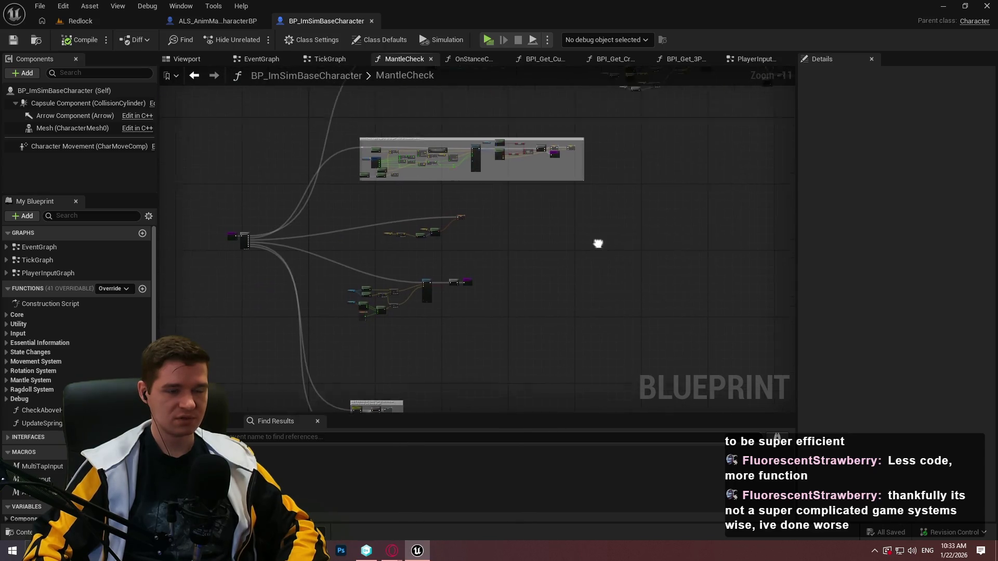
drag(596, 240, 512, 367)
scroll(384, 213, up, 7)
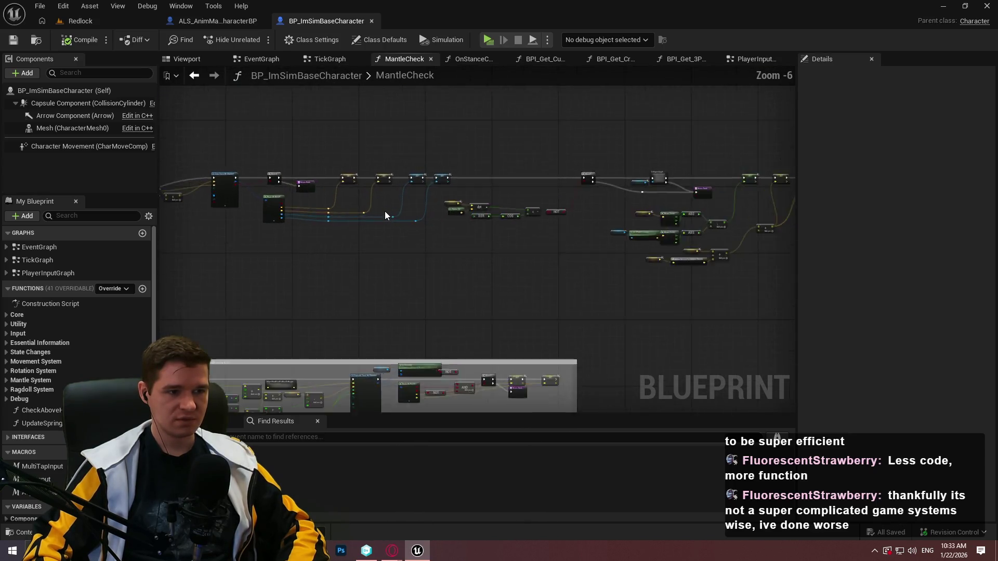
mouse_move(331, 286)
mouse_down()
mouse_move(652, 305)
mouse_move(697, 321)
mouse_move(572, 156)
mouse_move(395, 291)
mouse_move(384, 275)
mouse_move(369, 330)
mouse_up()
scroll(697, 320, down, 6)
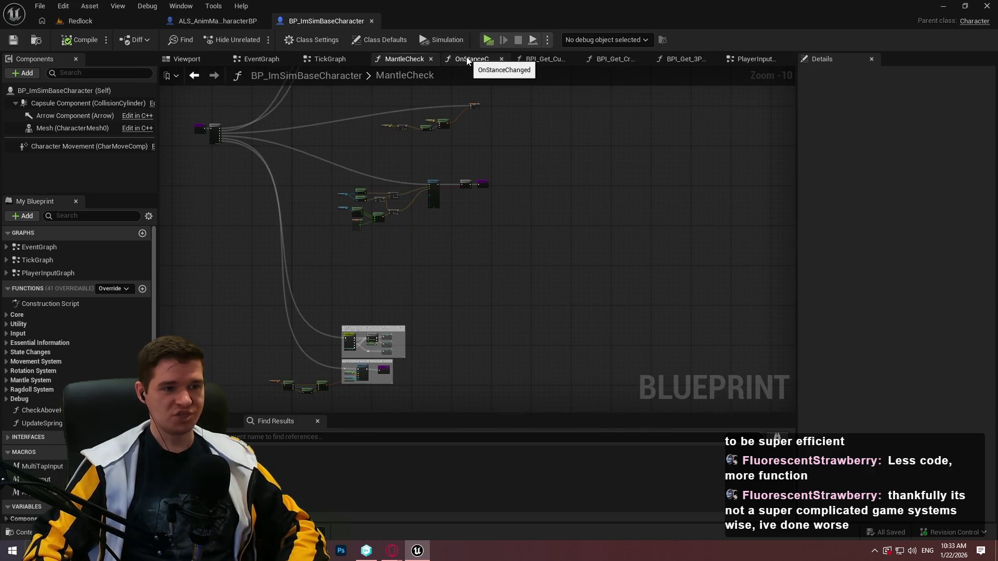
mouse_move(704, 154)
mouse_down()
mouse_move(585, 312)
mouse_move(414, 306)
mouse_up()
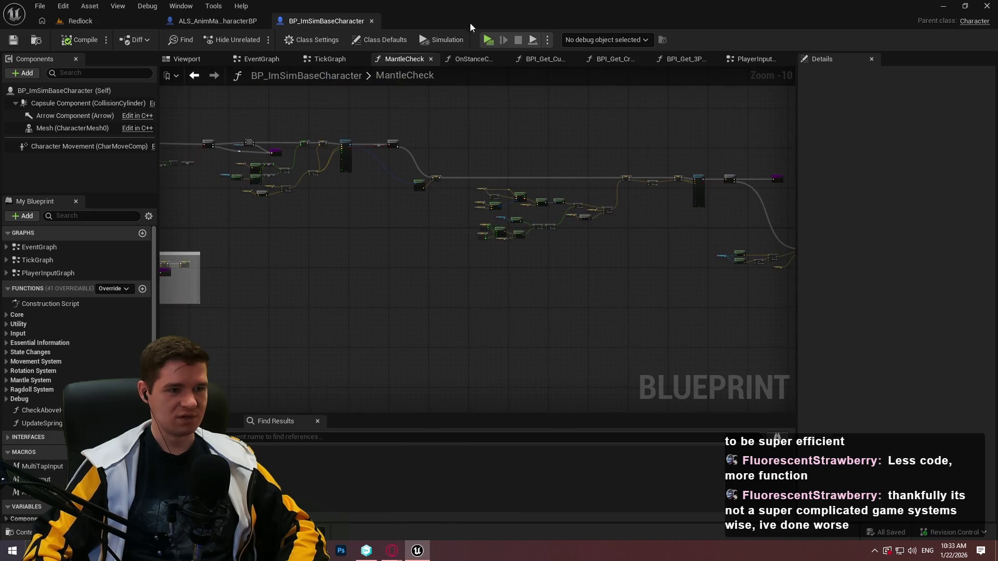
Open OnStanceChanged, select its four middle nodes, and comment them 'Redundancy for boolean'.
click(466, 60)
scroll(545, 156, up, 2)
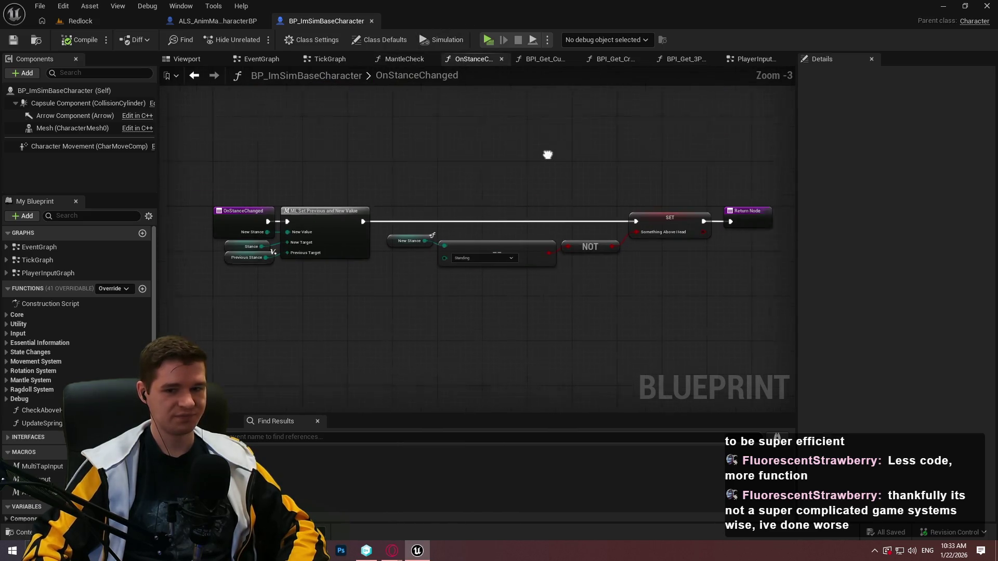
scroll(686, 152, down, 1)
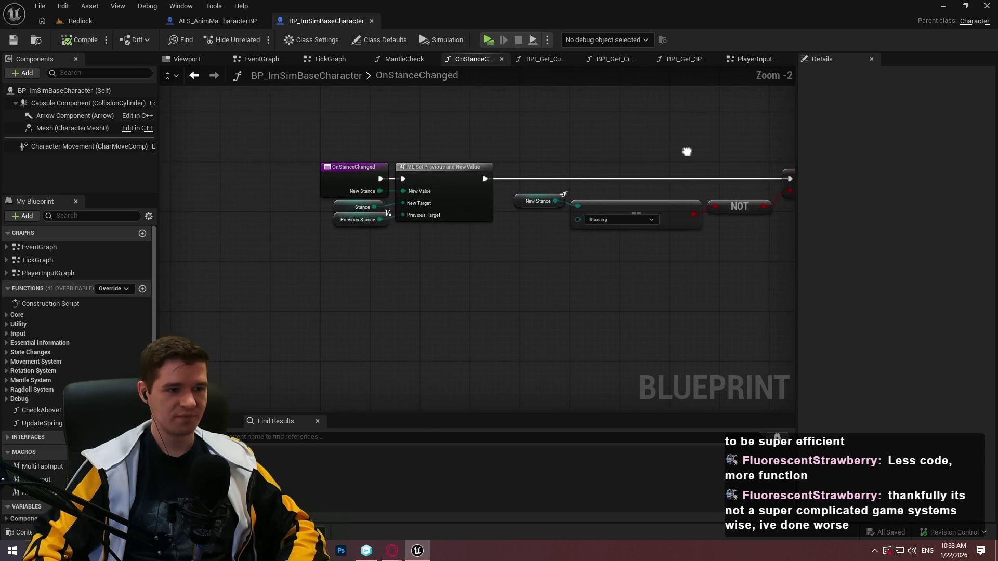
drag(686, 151, 512, 132)
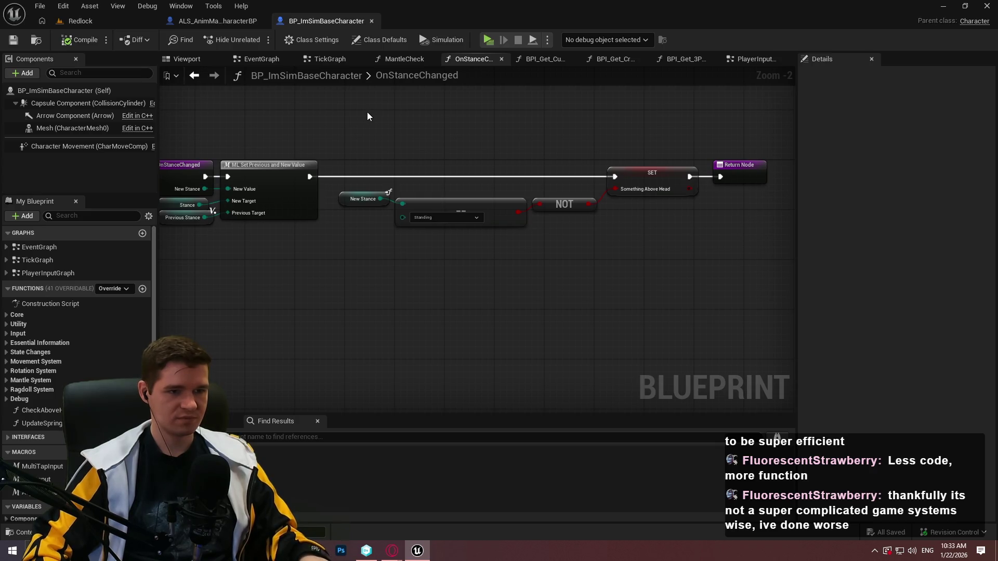
mouse_move(349, 109)
mouse_down()
mouse_move(657, 306)
mouse_move(684, 289)
mouse_up()
text(c)
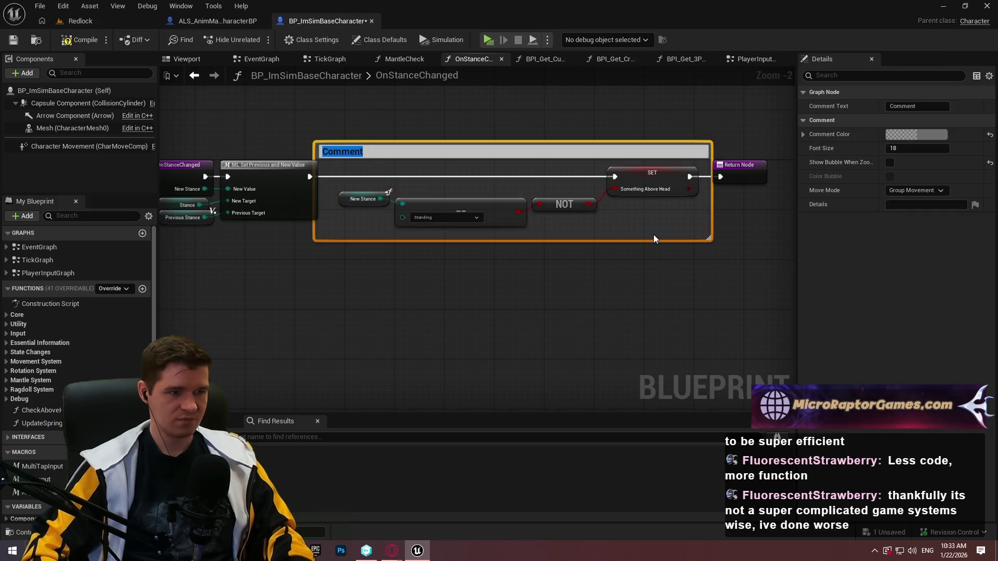
text(Redundanc)
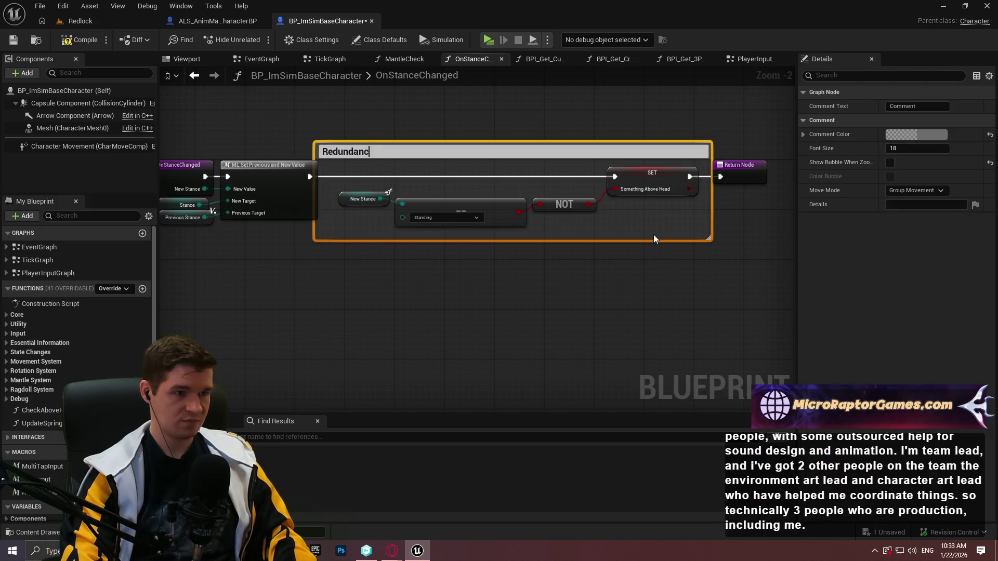
text(y for)
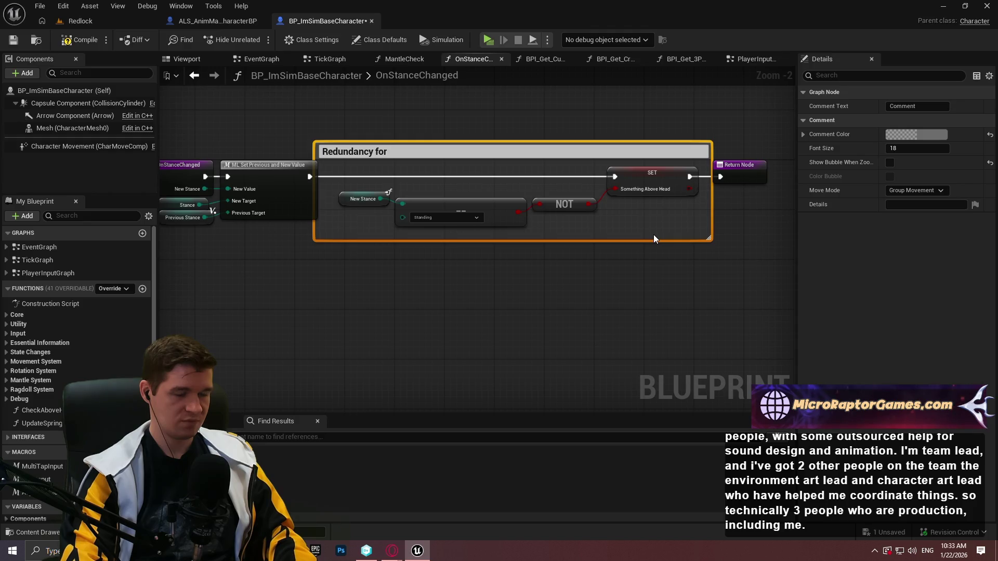
text( boolean)
key(Return)
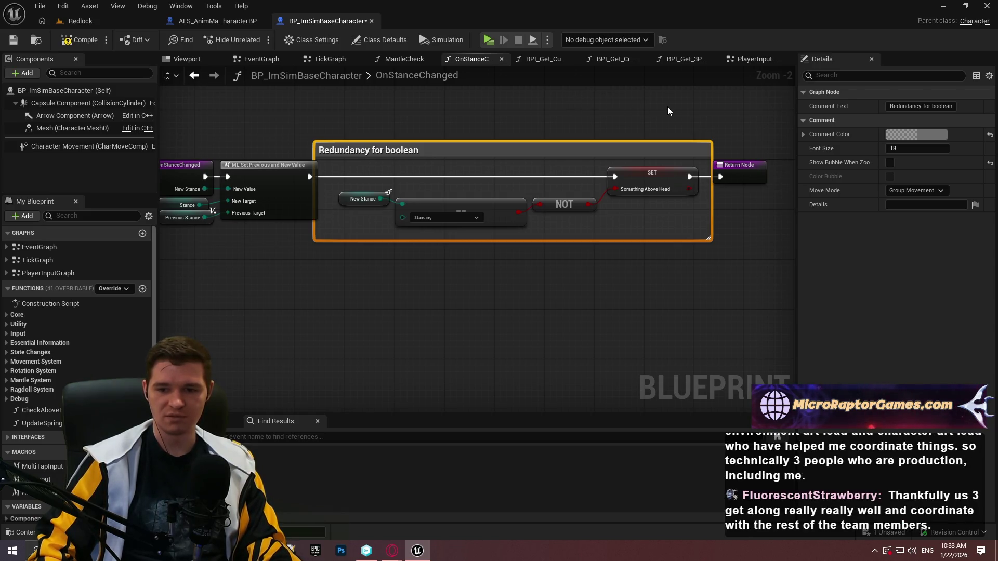
Shift the Return Node slightly right, recenter the commented nodes, and save the blueprint.
drag(748, 172, 765, 179)
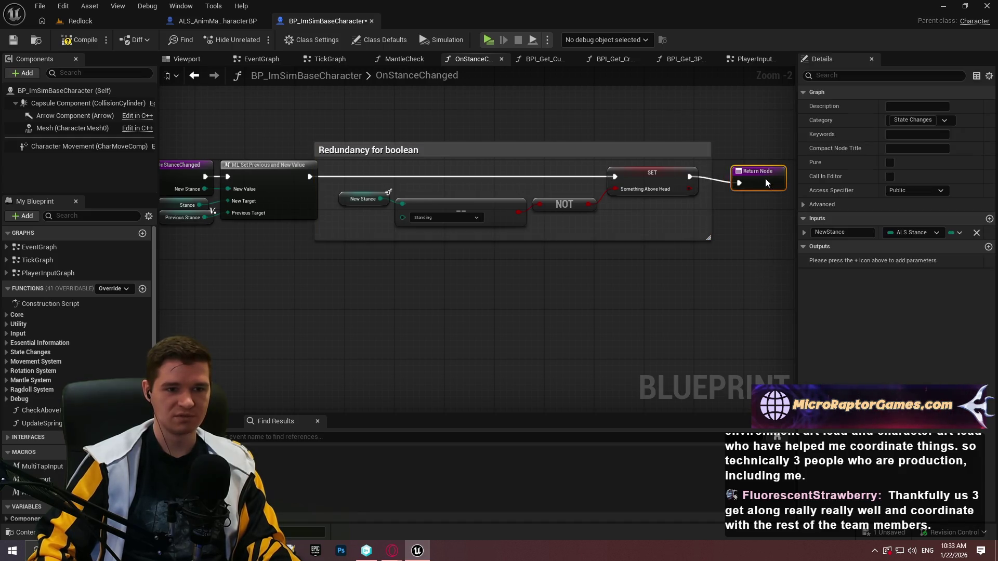
mouse_move(750, 279)
mouse_down()
mouse_move(452, 146)
mouse_move(276, 107)
mouse_move(350, 140)
mouse_up()
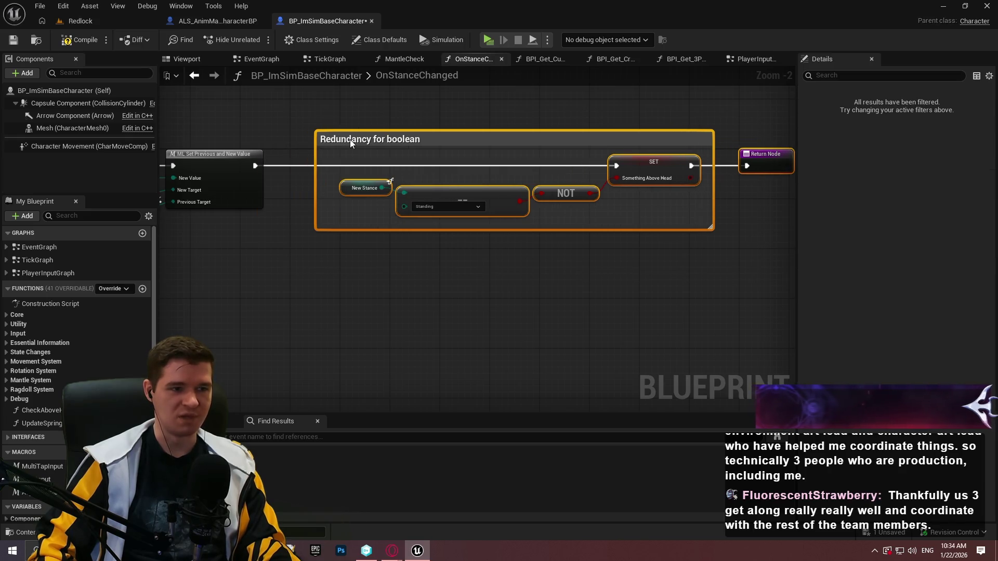
click(703, 302)
drag(704, 302, 559, 288)
click(14, 40)
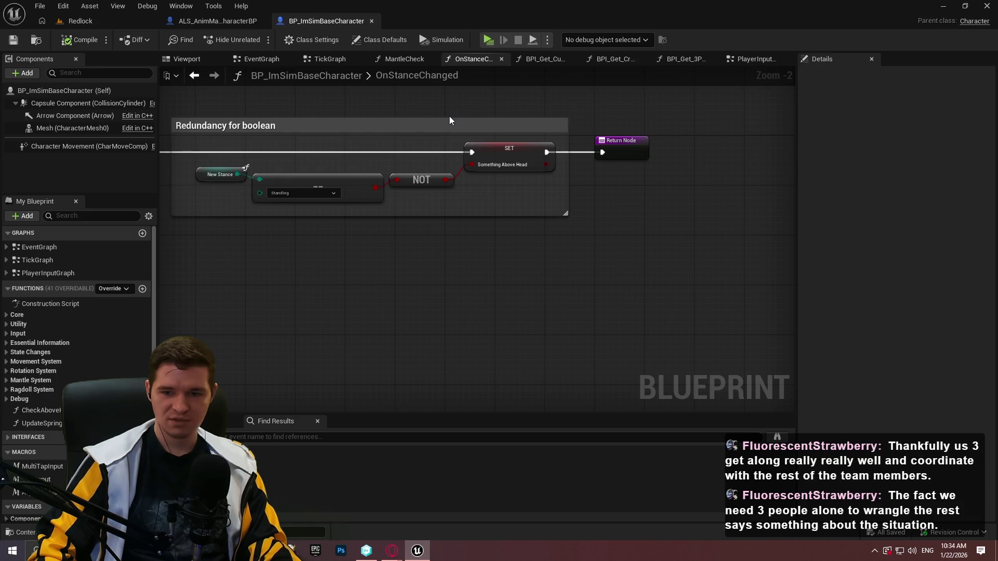
mouse_move(449, 116)
mouse_down()
mouse_move(450, 142)
mouse_move(489, 137)
mouse_up()
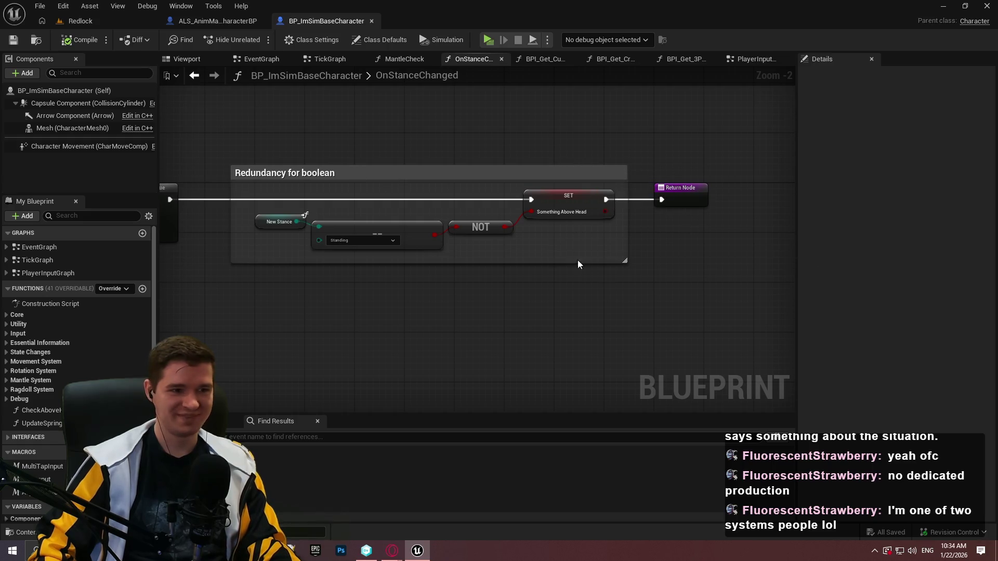
scroll(585, 207, down, 3)
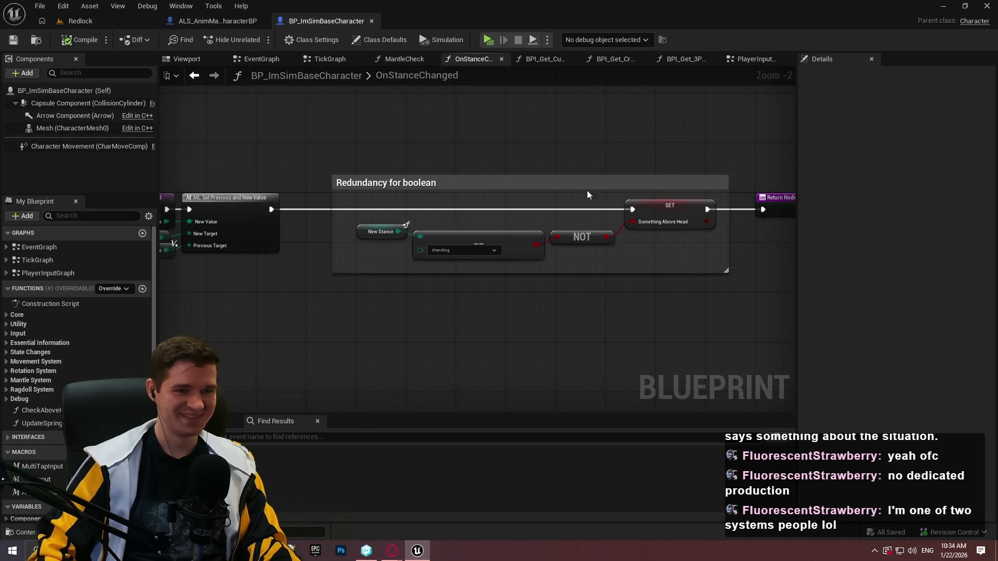
Close the OnStanceChanged, BPI_Get_CurrentStates, BPI_Get_CrouchingInfo and BPI_Get_3P_PivotTarget graph tabs.
click(501, 60)
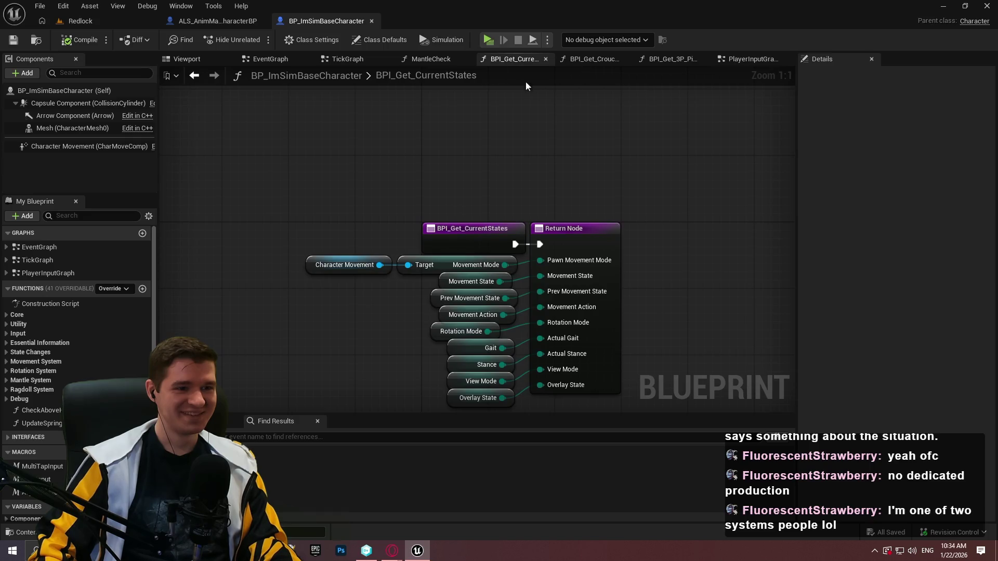
click(546, 58)
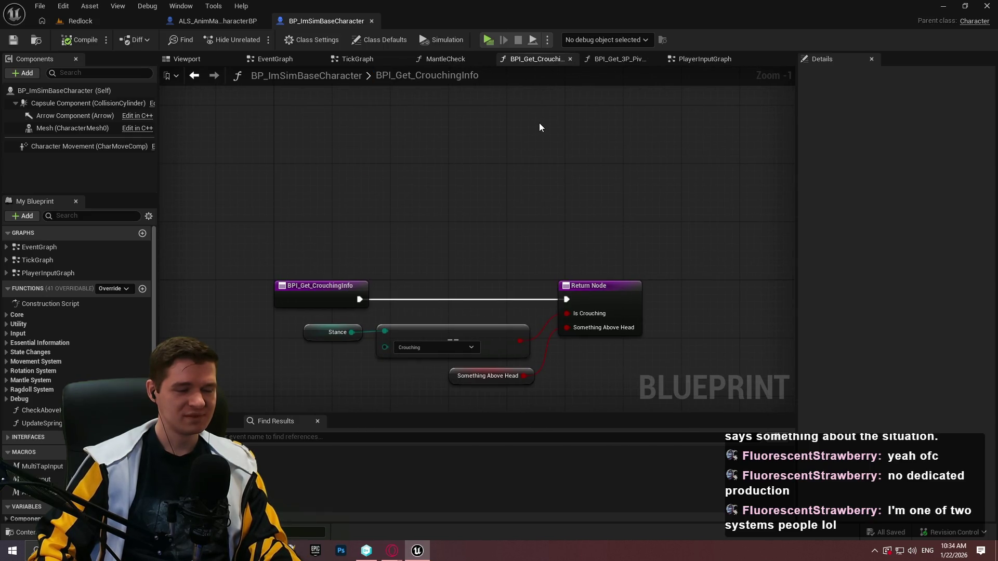
click(570, 59)
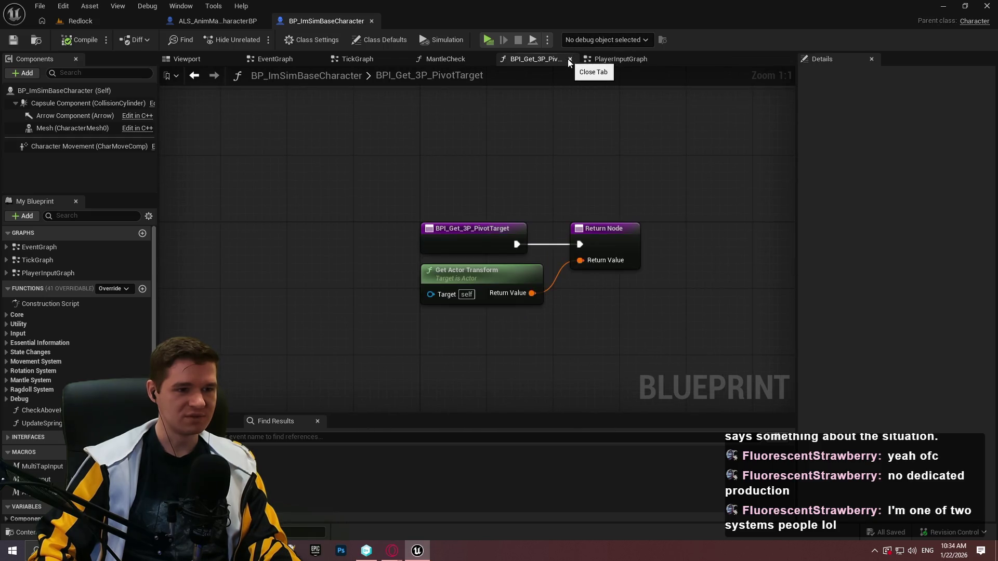
click(570, 58)
scroll(493, 178, down, 2)
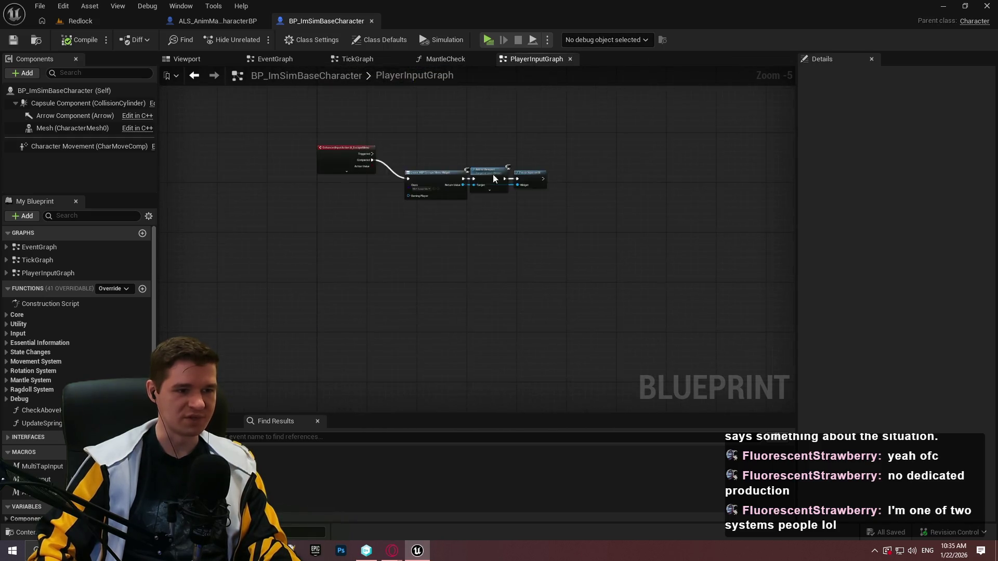
scroll(492, 179, up, 5)
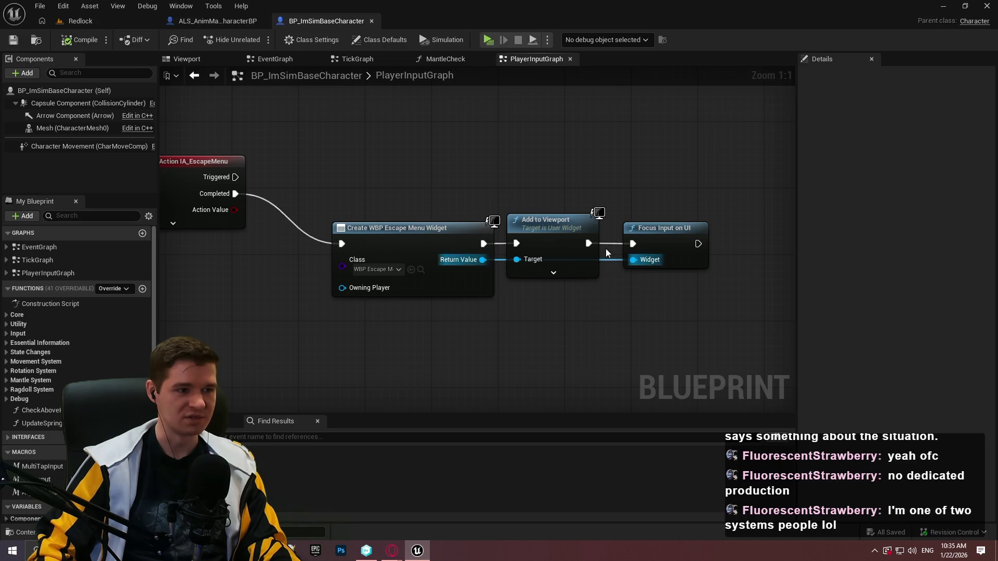
Add two reroute points to straighten the widget wire below Add to Viewport.
double_click(610, 260)
drag(614, 258, 521, 299)
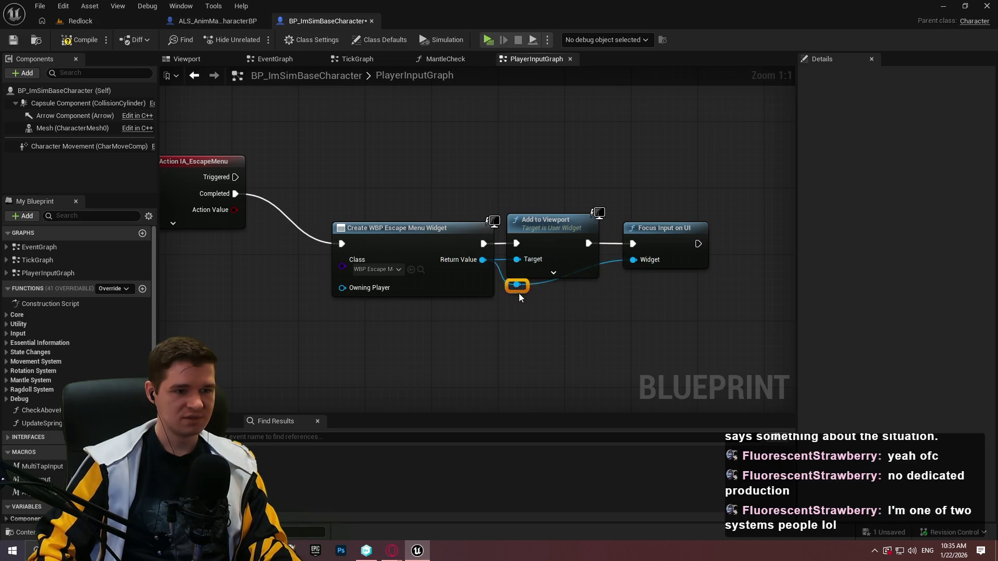
click(541, 297)
double_click(541, 291)
mouse_move(566, 301)
mouse_down()
mouse_move(599, 294)
mouse_move(620, 307)
mouse_move(312, 184)
mouse_up()
mouse_move(379, 245)
mouse_down()
mouse_move(333, 183)
mouse_move(329, 192)
mouse_up()
Wrap all escape menu nodes, including the input action, in an 'Escape menu placeholder' comment.
scroll(329, 191, down, 4)
drag(671, 291, 208, 154)
scroll(263, 158, up, 2)
text(cEscape menu placeholder)
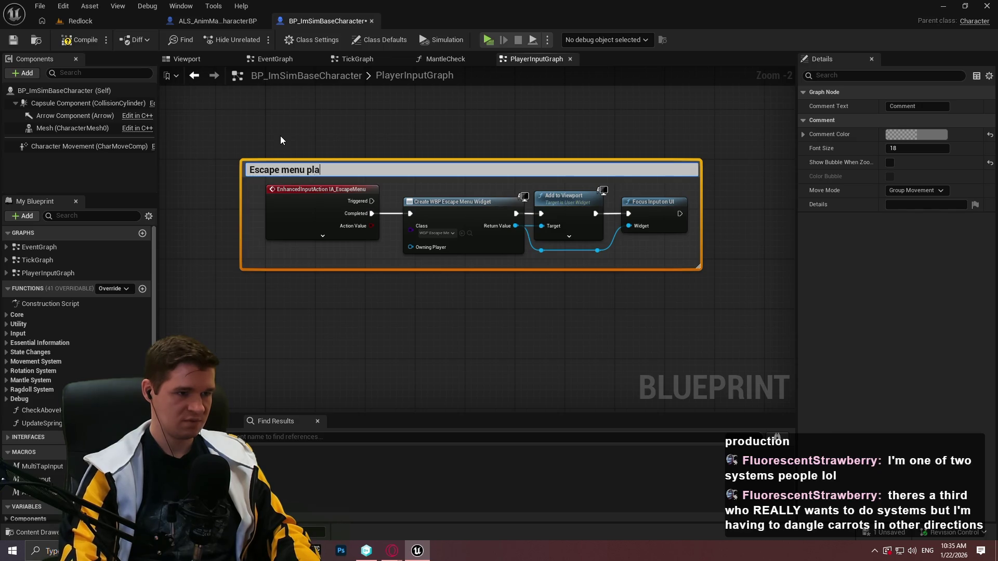
key(Return)
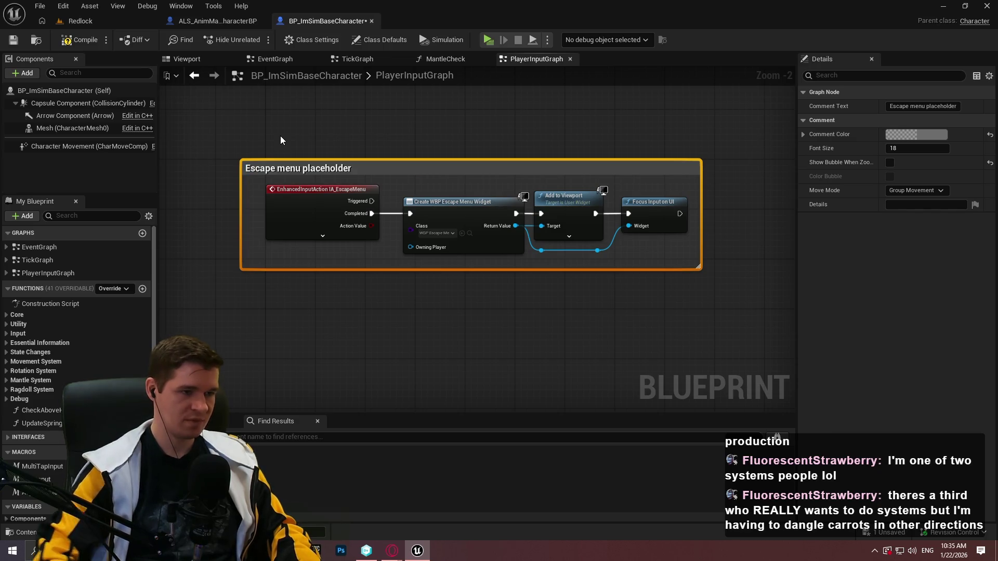
drag(339, 190, 341, 200)
Set the Escape menu placeholder comment's colour to red.
click(916, 135)
mouse_move(827, 204)
mouse_down()
mouse_move(828, 156)
mouse_move(852, 151)
mouse_up()
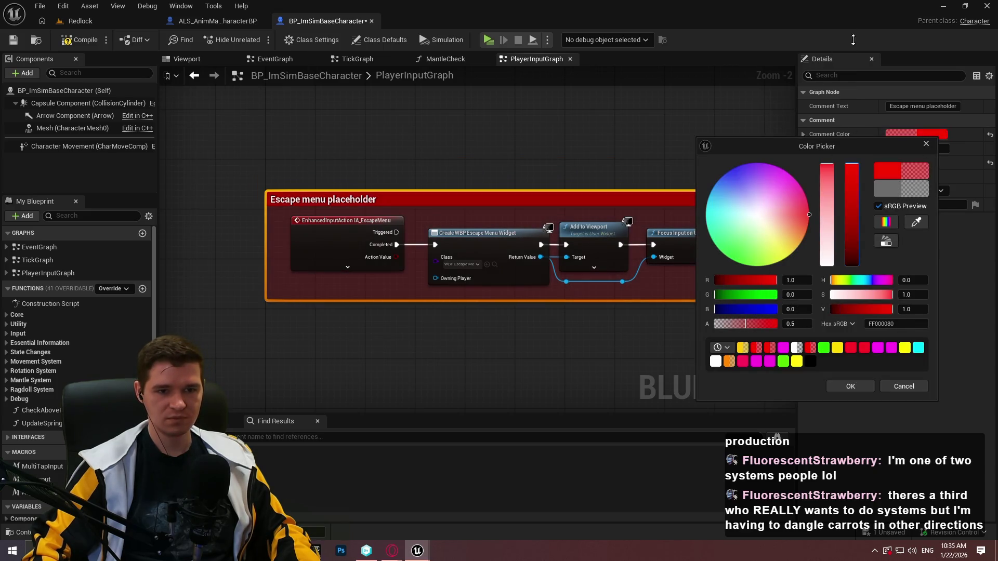
click(856, 380)
scroll(616, 174, down, 3)
click(615, 173)
drag(617, 178, 560, 207)
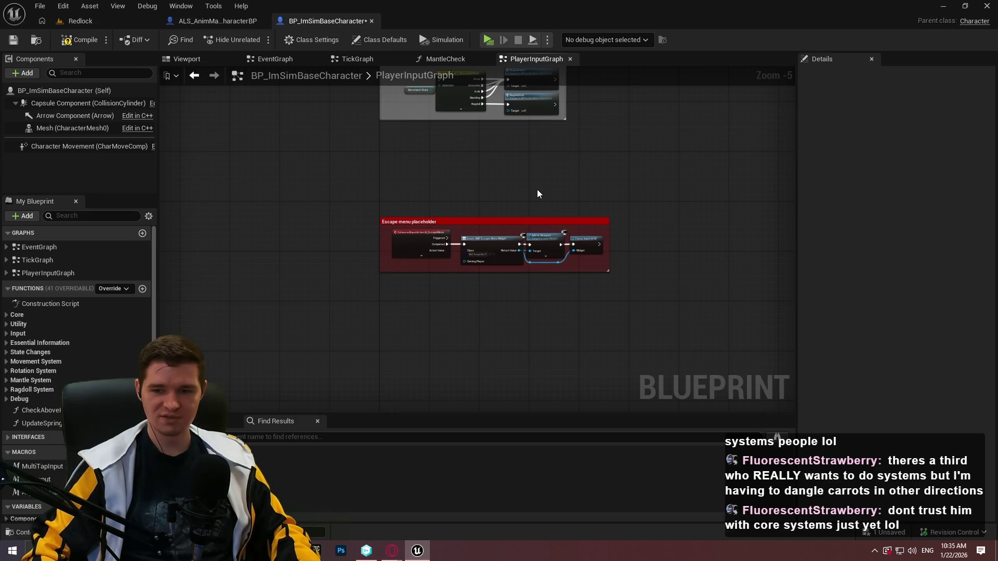
Place the Player Movement Axis SET node beside Player Movement Input and widen the comment rightward.
drag(528, 187, 469, 340)
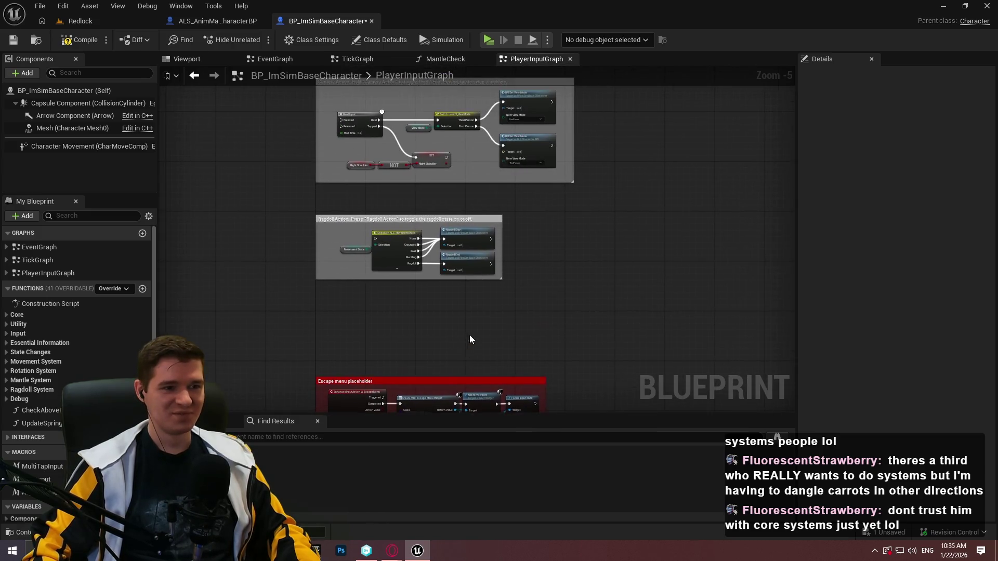
scroll(469, 340, down, 4)
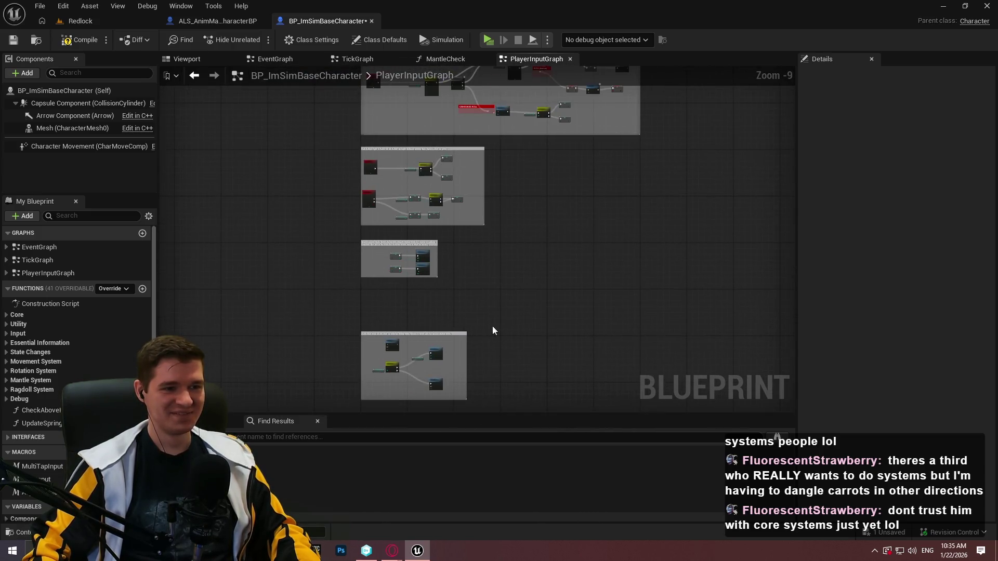
scroll(493, 330, up, 2)
mouse_move(529, 259)
mouse_down()
mouse_move(494, 281)
mouse_move(528, 250)
mouse_up()
scroll(494, 281, down, 2)
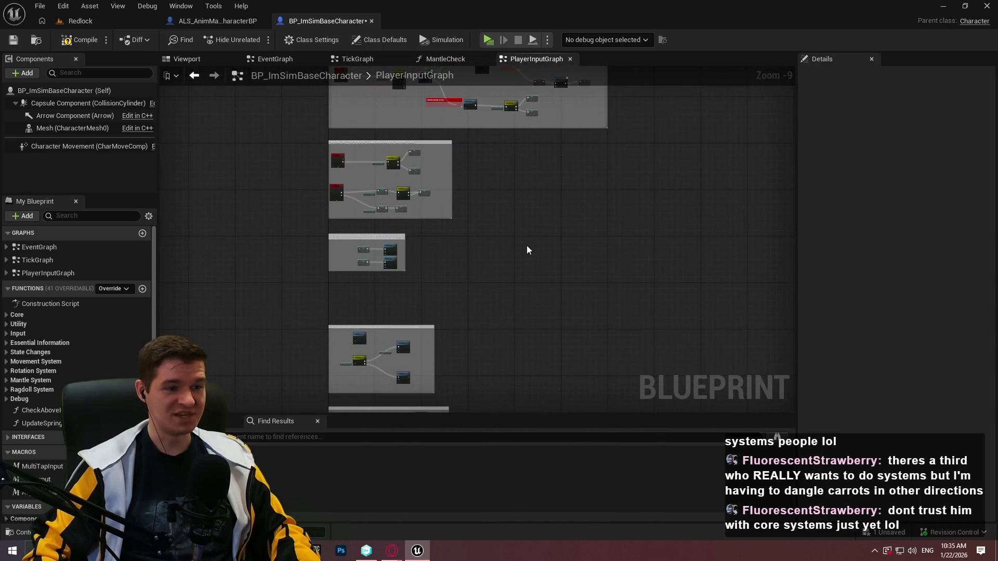
scroll(515, 247, up, 4)
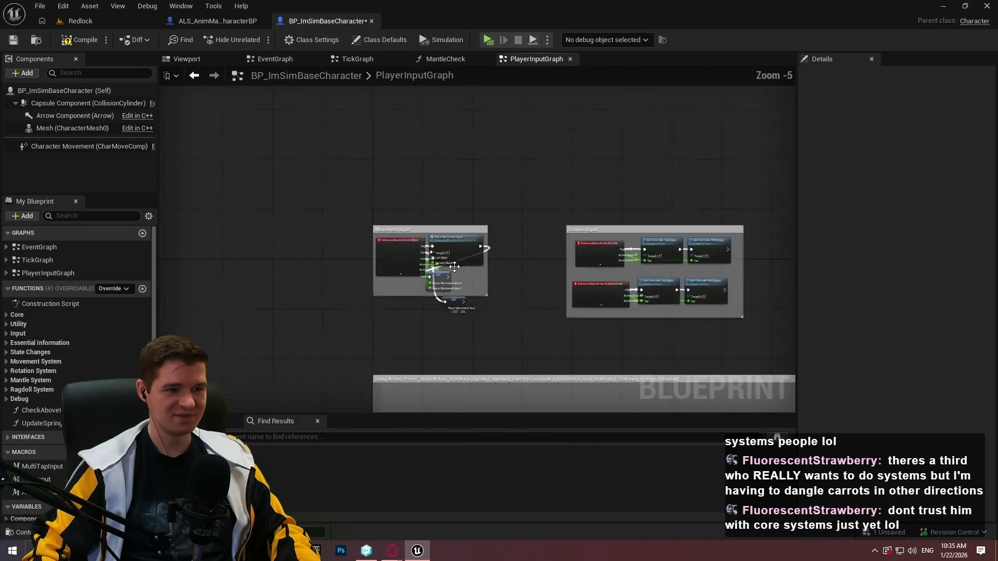
scroll(455, 267, up, 4)
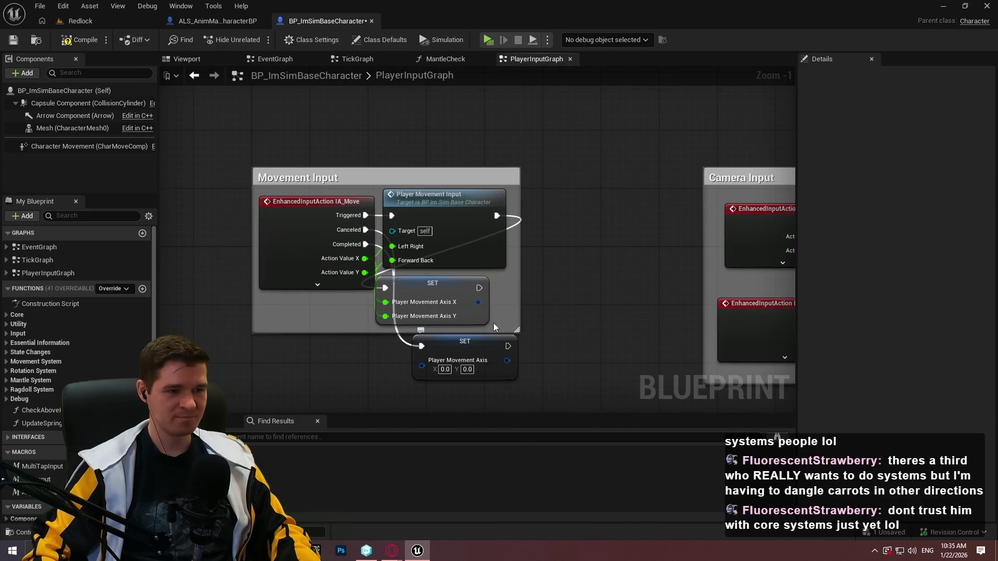
drag(430, 289, 597, 218)
mouse_move(492, 340)
mouse_down()
mouse_move(451, 314)
mouse_move(476, 370)
mouse_move(493, 354)
mouse_up()
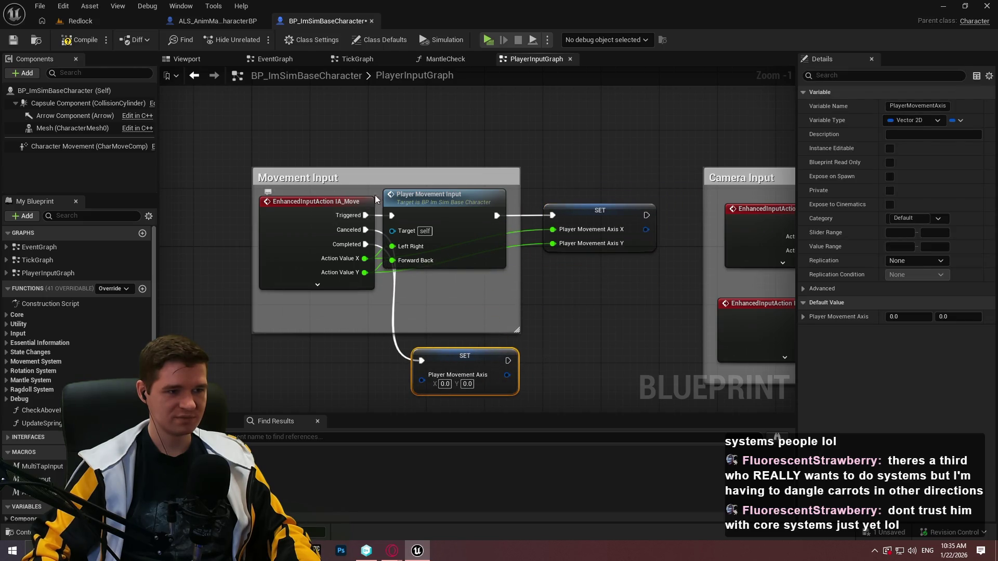
drag(375, 195, 470, 187)
drag(614, 255, 767, 256)
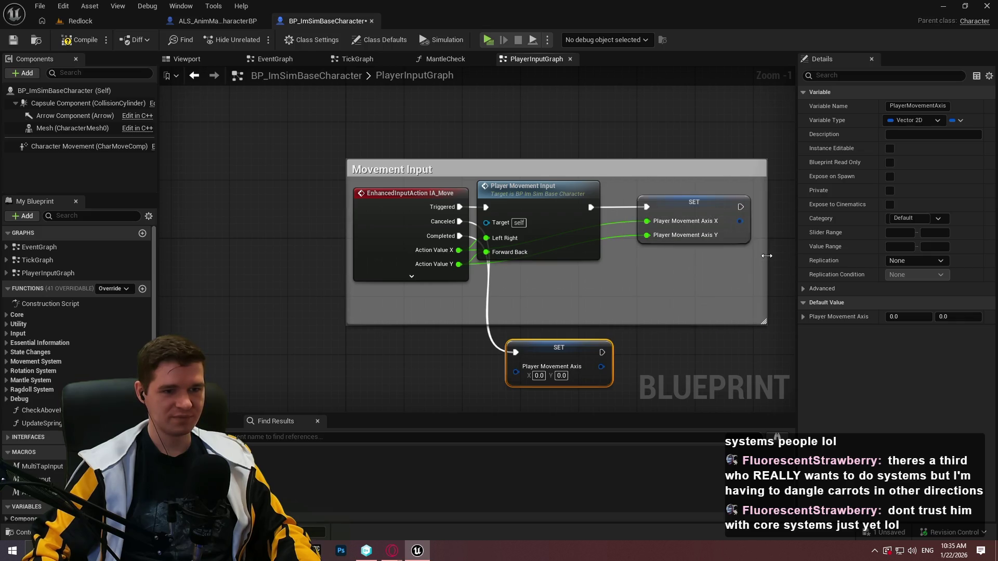
click(603, 225)
Add reroute points on the Axis X and Axis Y wires and pull the lower SET node into the comment.
double_click(613, 226)
mouse_move(613, 227)
mouse_down()
mouse_move(488, 275)
mouse_move(509, 261)
mouse_move(488, 287)
mouse_move(593, 275)
mouse_move(532, 276)
mouse_move(598, 294)
mouse_move(590, 285)
mouse_up()
click(525, 267)
double_click(525, 267)
double_click(535, 279)
mouse_move(563, 346)
mouse_down()
mouse_move(531, 296)
mouse_move(534, 310)
mouse_up()
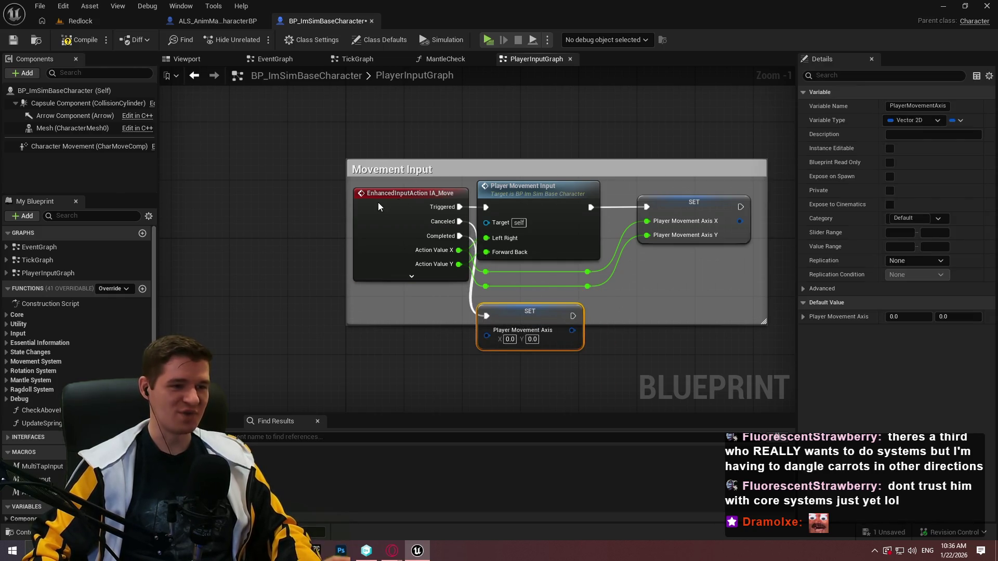
Shift IA_Move left and resize the Movement Input comment's left, right and bottom edges to fit.
drag(398, 203, 354, 204)
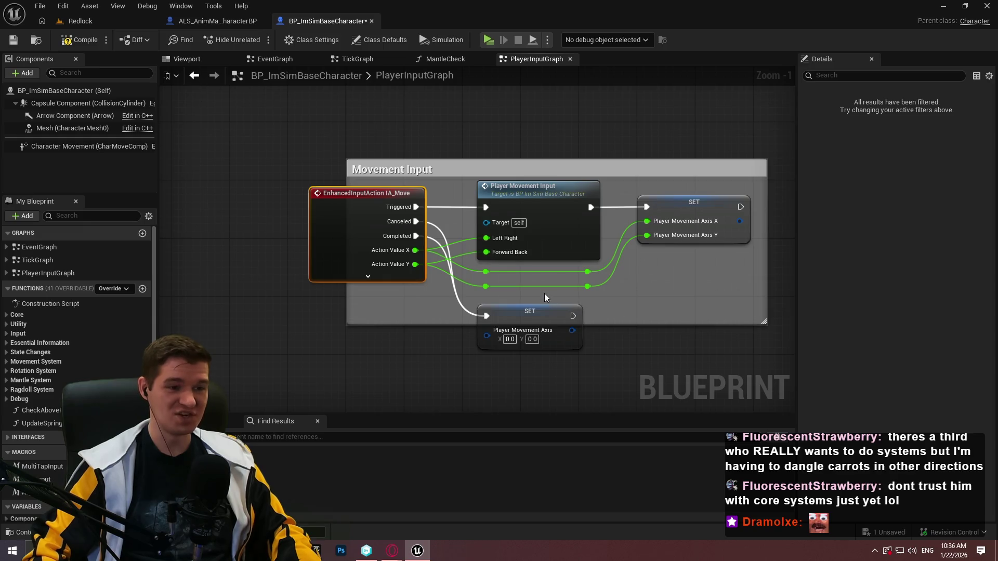
drag(347, 245, 295, 244)
drag(766, 255, 760, 255)
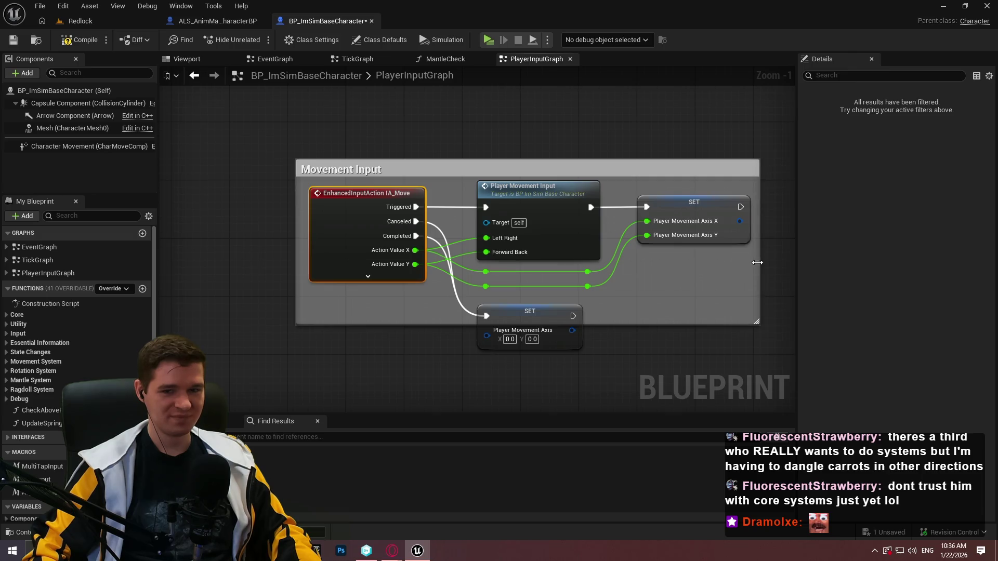
drag(621, 326, 622, 369)
scroll(533, 273, down, 4)
scroll(407, 213, down, 3)
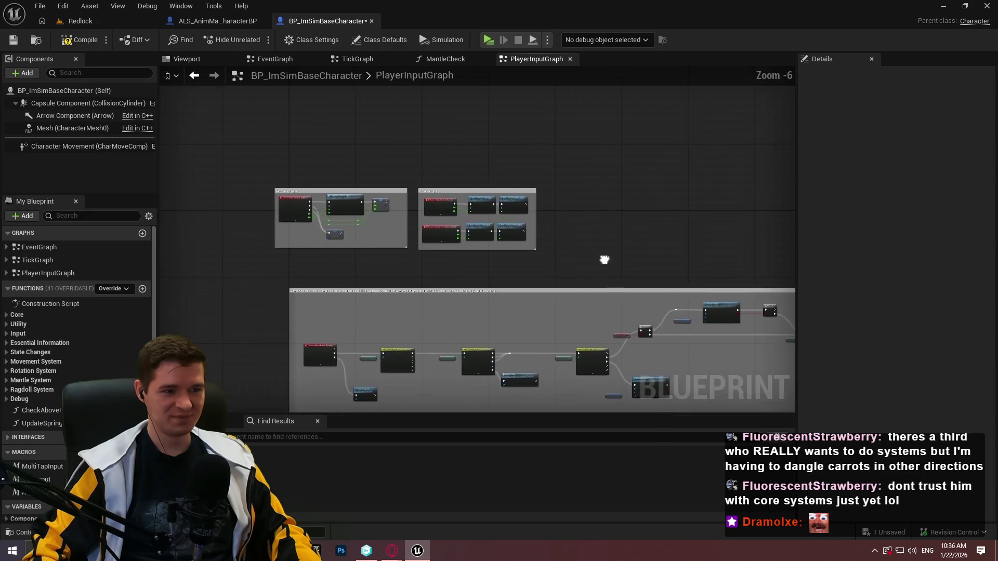
Review the Movement Input, Camera Input, rotation mode and aim blocks, then save the blueprint.
drag(314, 198, 655, 296)
scroll(453, 229, up, 2)
scroll(452, 228, up, 2)
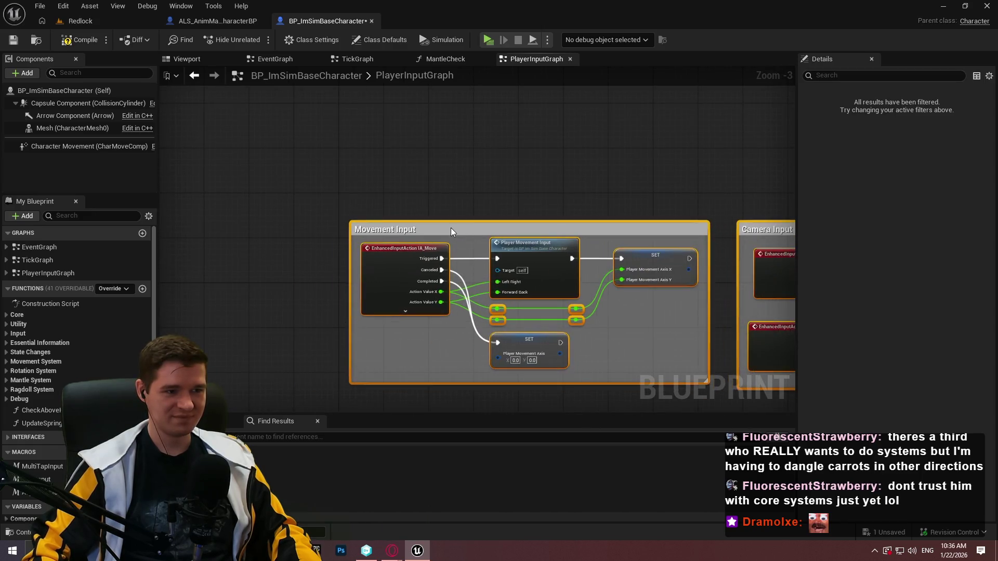
click(507, 195)
scroll(512, 182, down, 3)
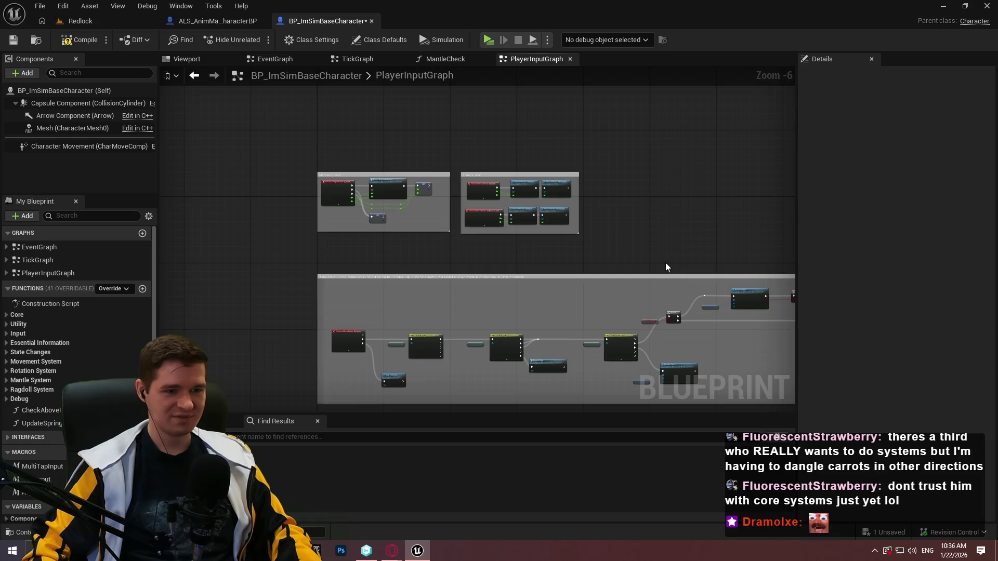
drag(680, 268, 573, 181)
mouse_move(697, 327)
mouse_down()
mouse_move(653, 345)
mouse_move(576, 235)
mouse_move(404, 338)
mouse_move(480, 235)
mouse_move(634, 199)
mouse_up()
scroll(480, 235, up, 1)
click(13, 39)
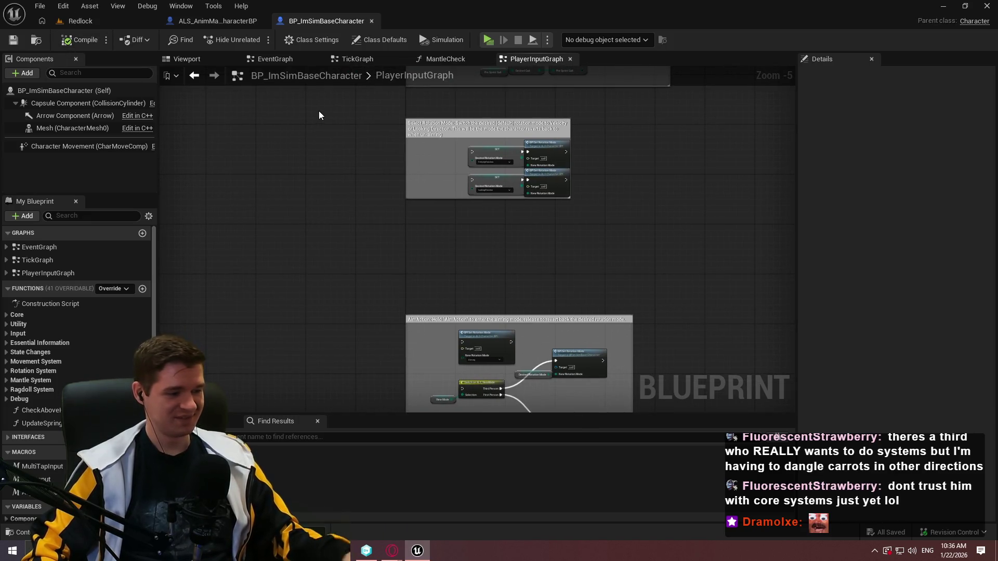
Move the Escape menu placeholder comment up and right below Ragdoll Action, then save again.
right_click(679, 252)
drag(641, 288, 568, 184)
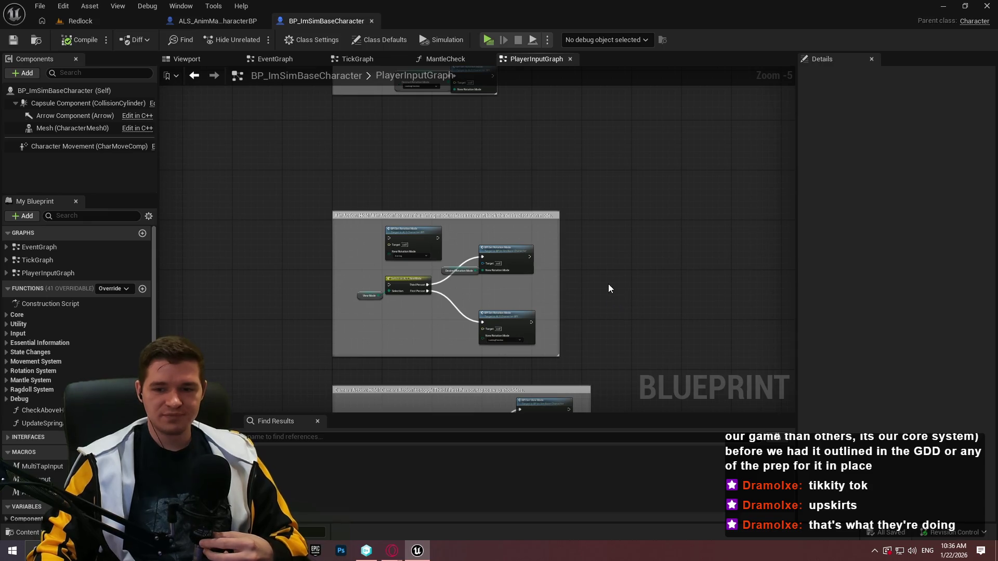
scroll(600, 319, down, 10)
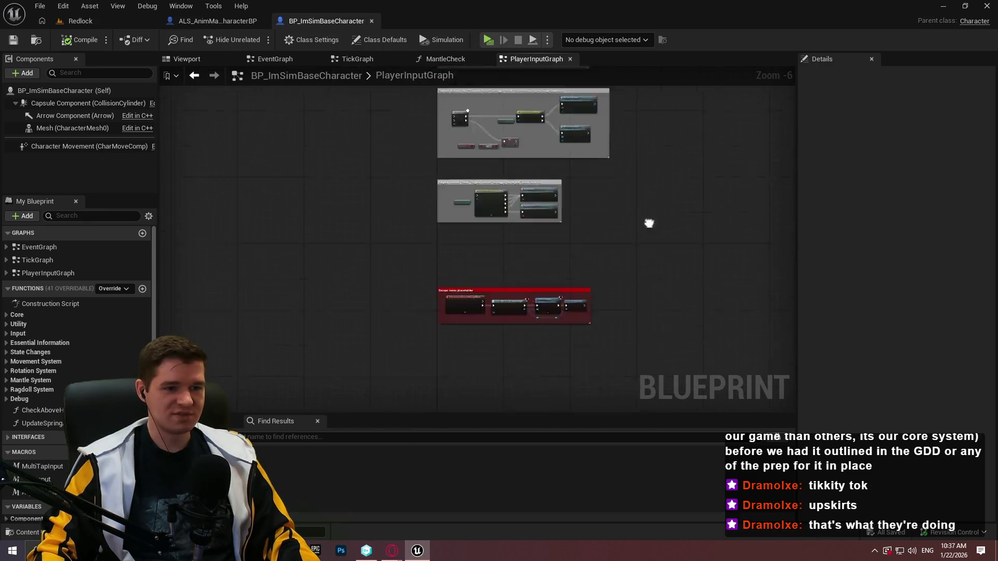
scroll(599, 178, up, 3)
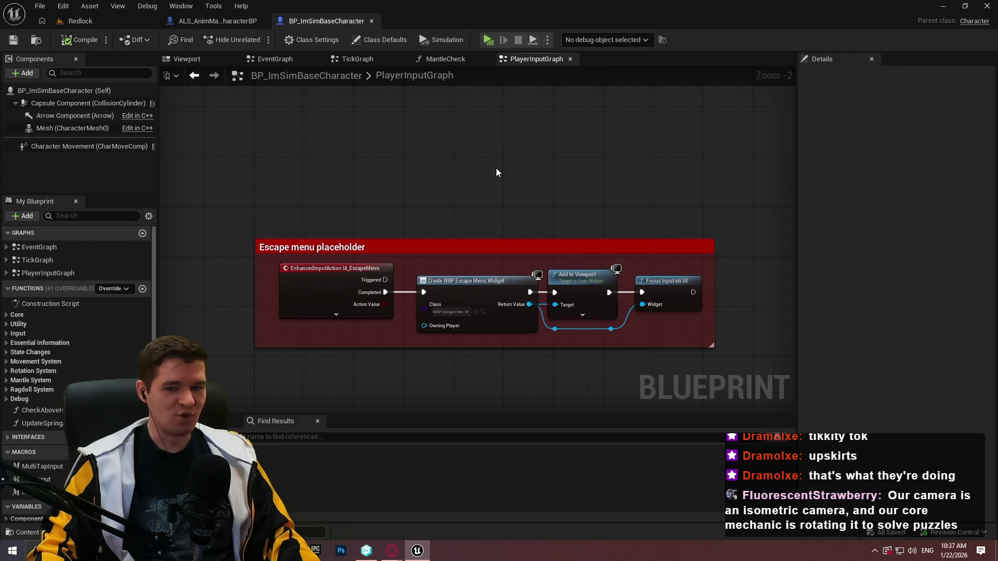
drag(508, 233, 514, 178)
click(17, 42)
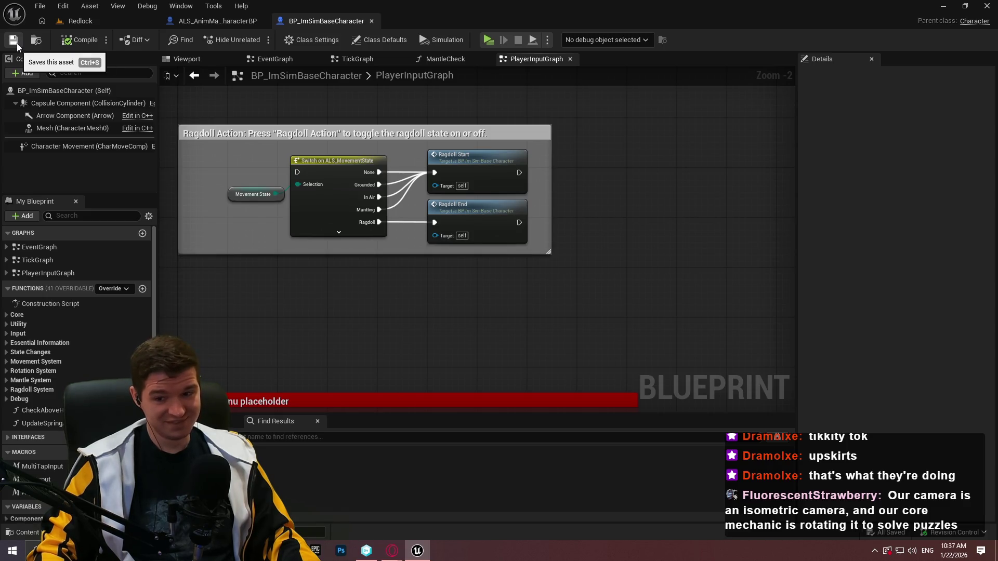
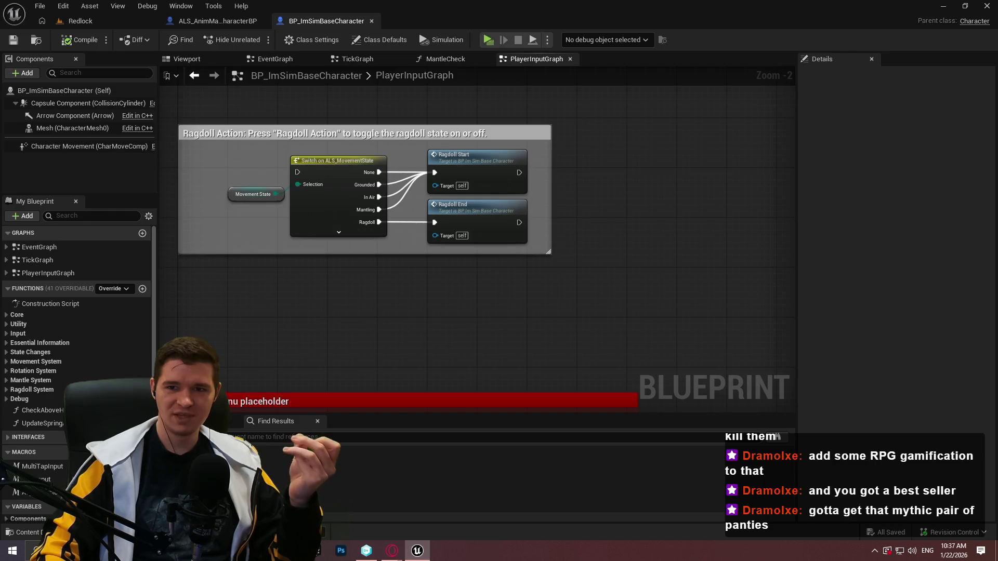
Search 'echochrome ps3' in a new Opera GX window and open the IGN gameplay video.
click(392, 551)
key(ctrl+n)
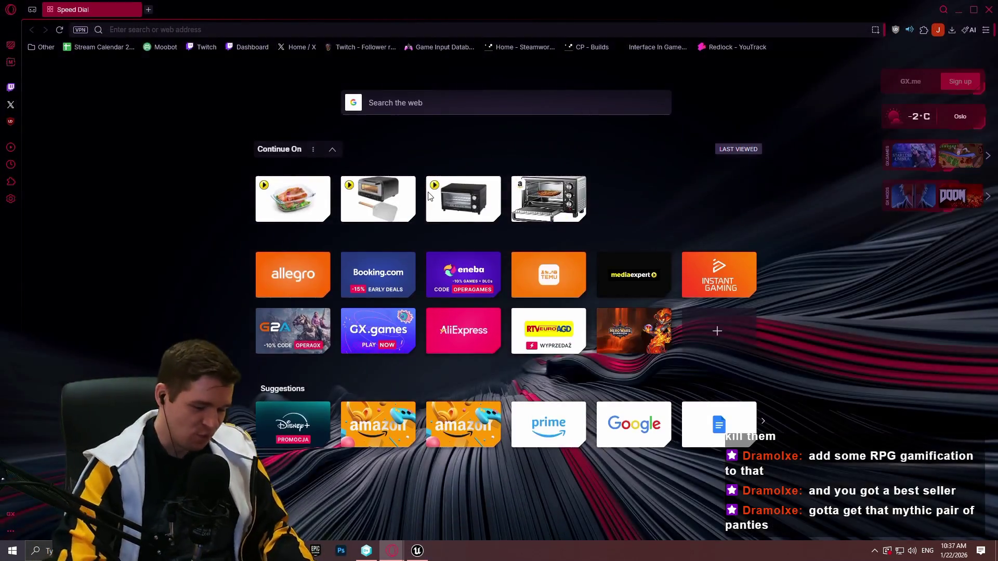
text(echoc)
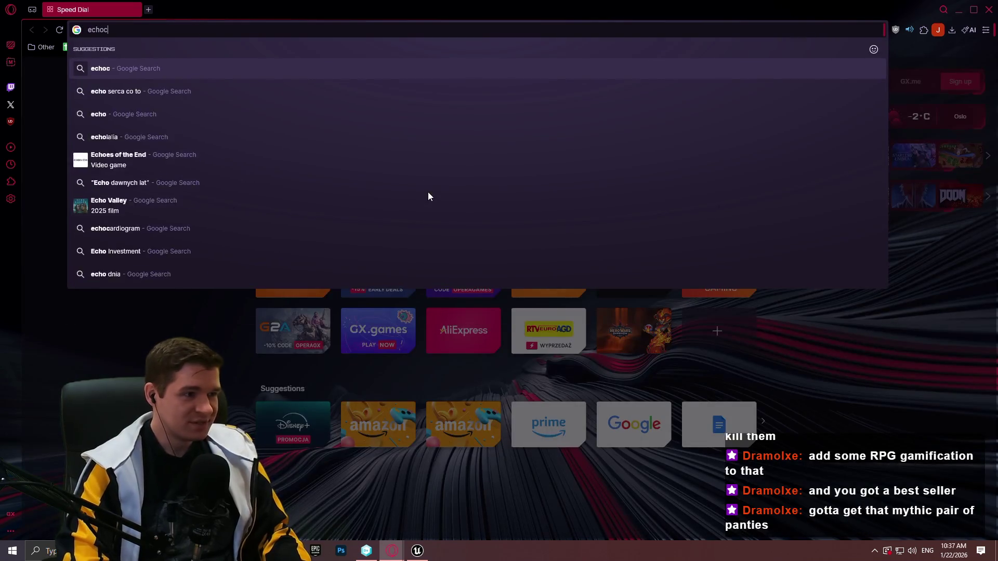
text(hrome ps3)
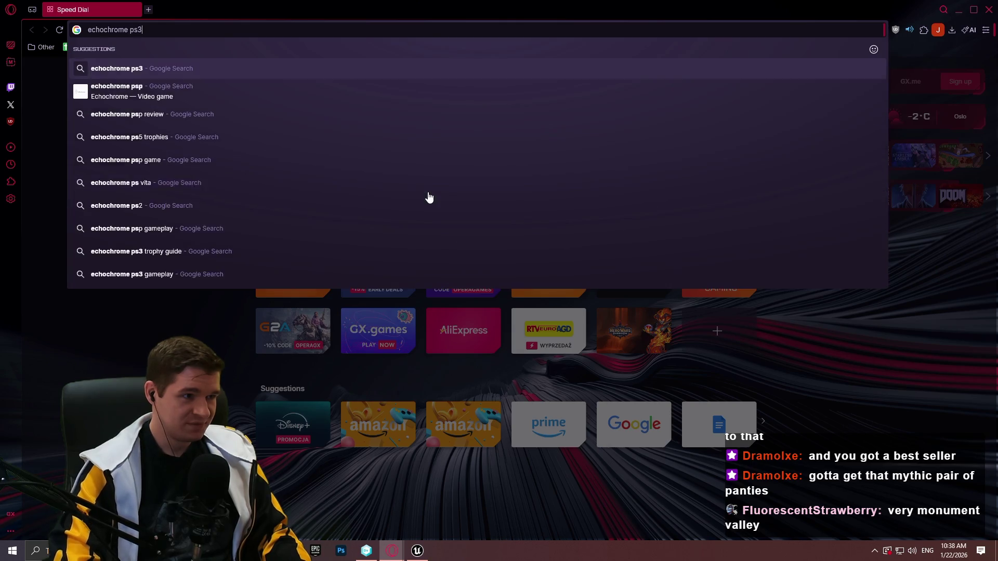
key(Return)
scroll(499, 245, down, 2)
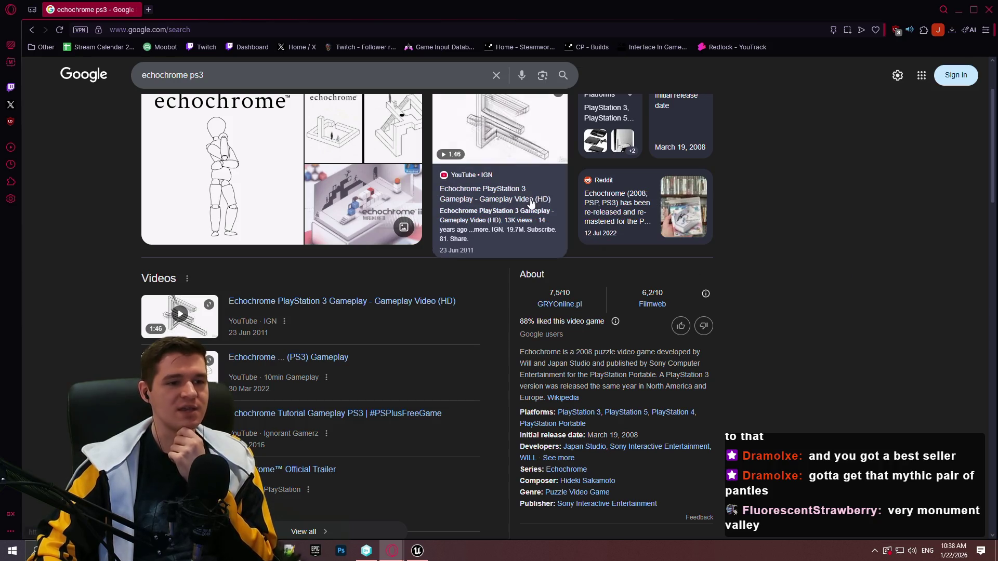
click(492, 239)
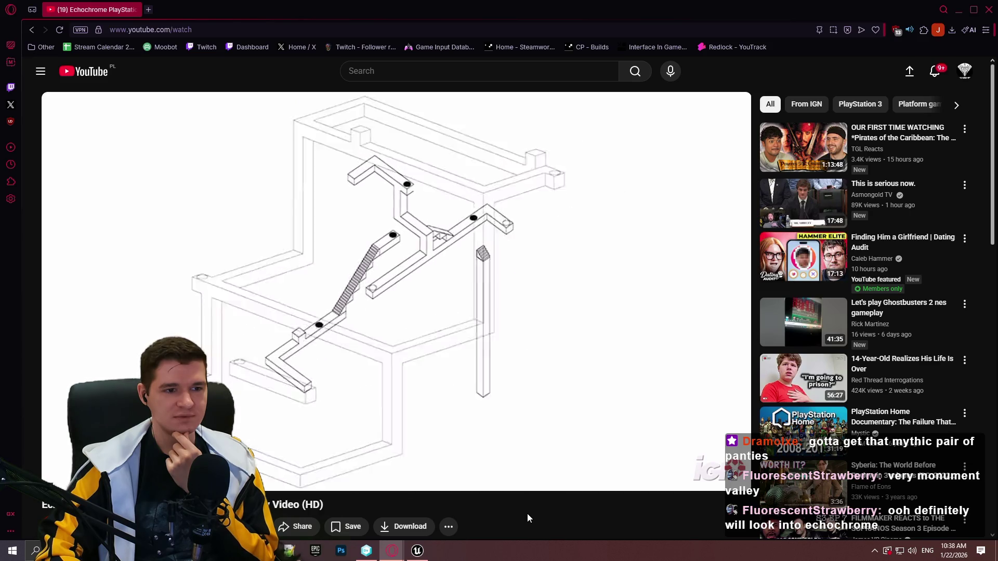
Skip ahead in the IGN Echochrome gameplay video and keep watching it.
key(Right)
key(Right)
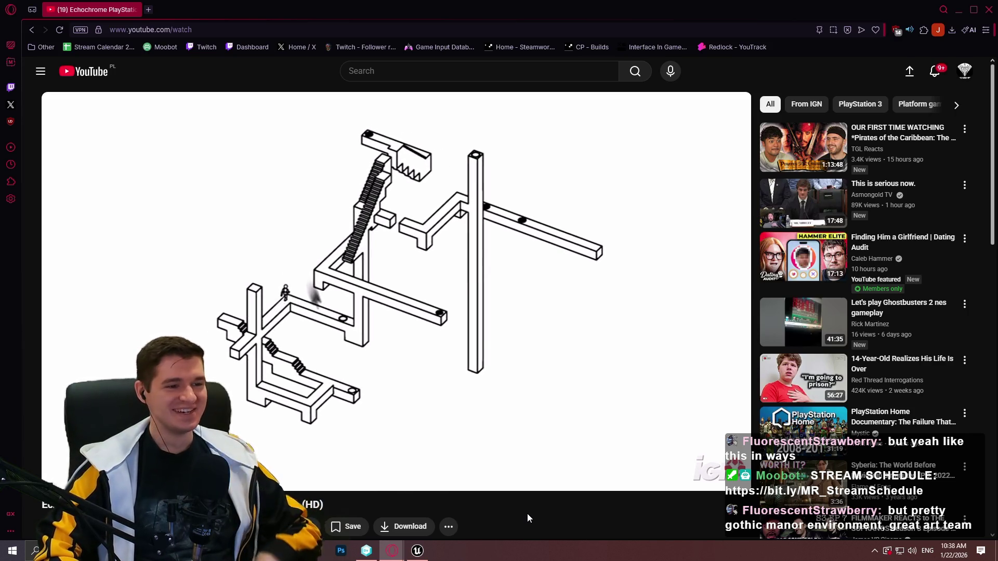
scroll(527, 513, down, 5)
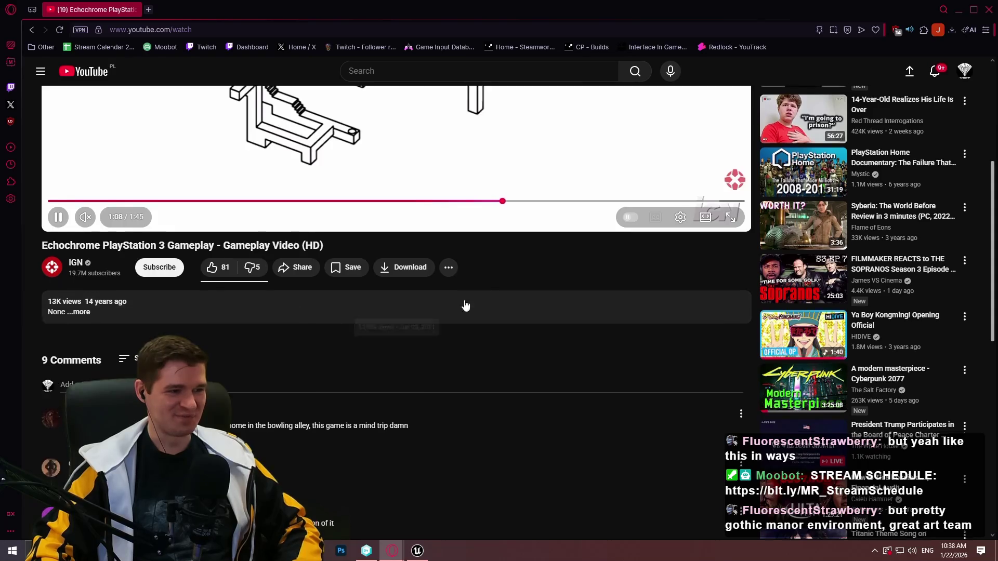
scroll(452, 307, up, 5)
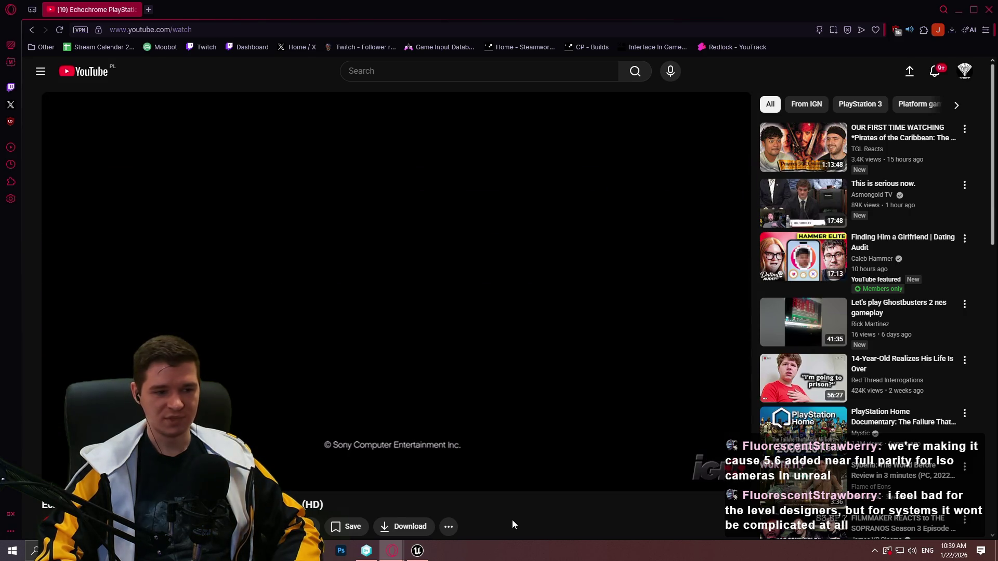
click(335, 460)
click(377, 389)
drag(338, 460, 380, 460)
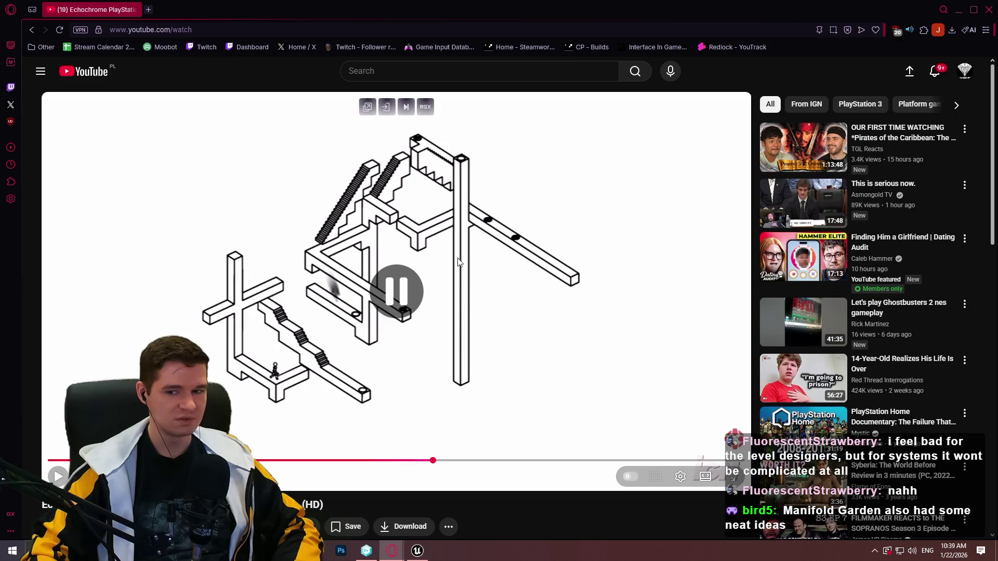
click(414, 258)
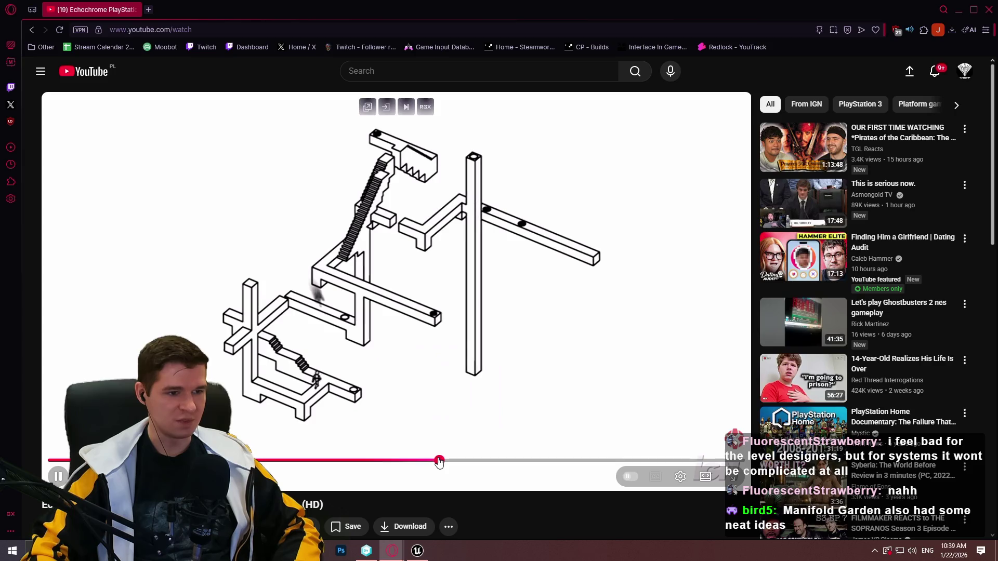
click(413, 461)
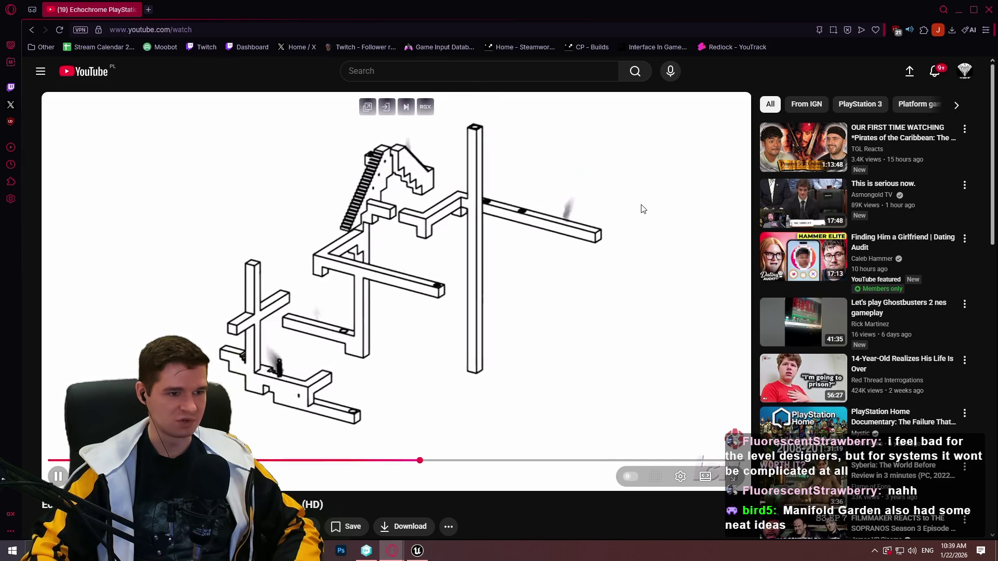
click(468, 461)
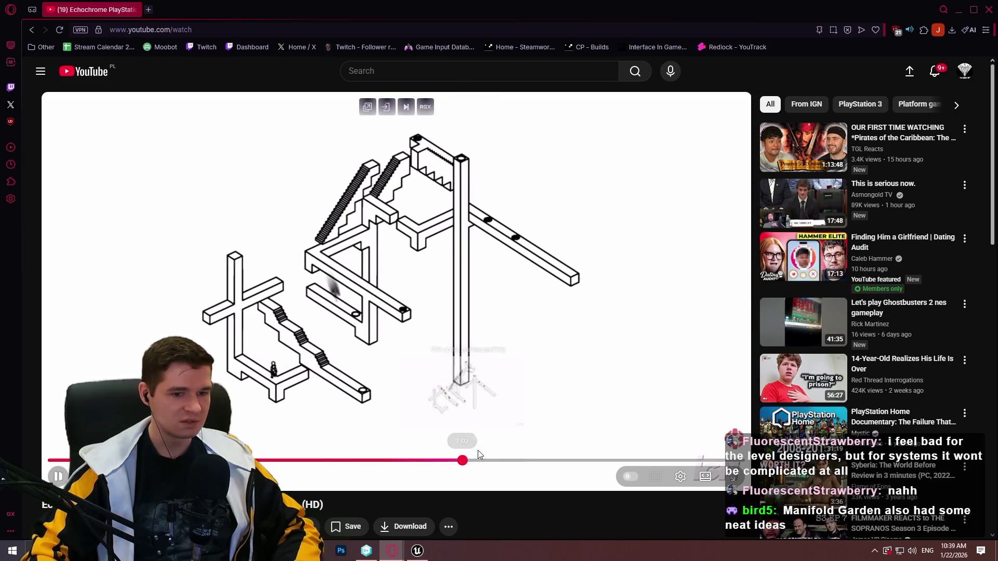
click(507, 445)
click(503, 438)
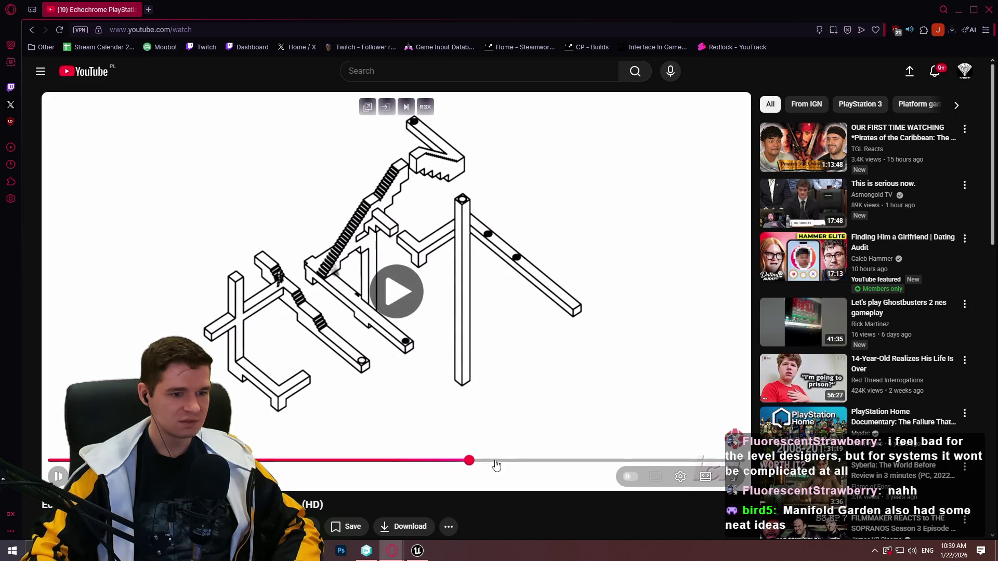
click(517, 461)
click(535, 460)
click(589, 460)
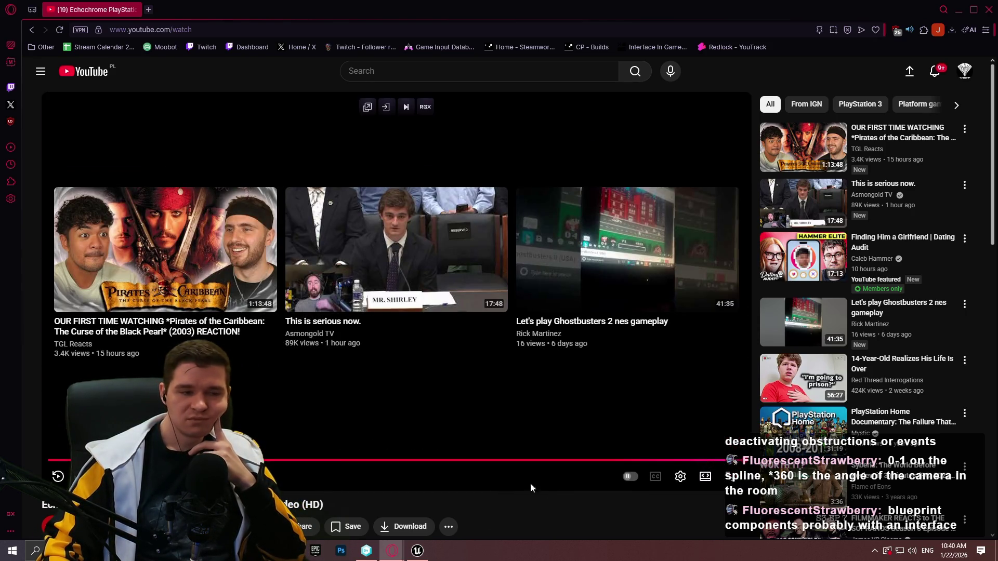
Rewatch earlier Echochrome scenes, seeking around the timeline to about 0:34.
click(375, 460)
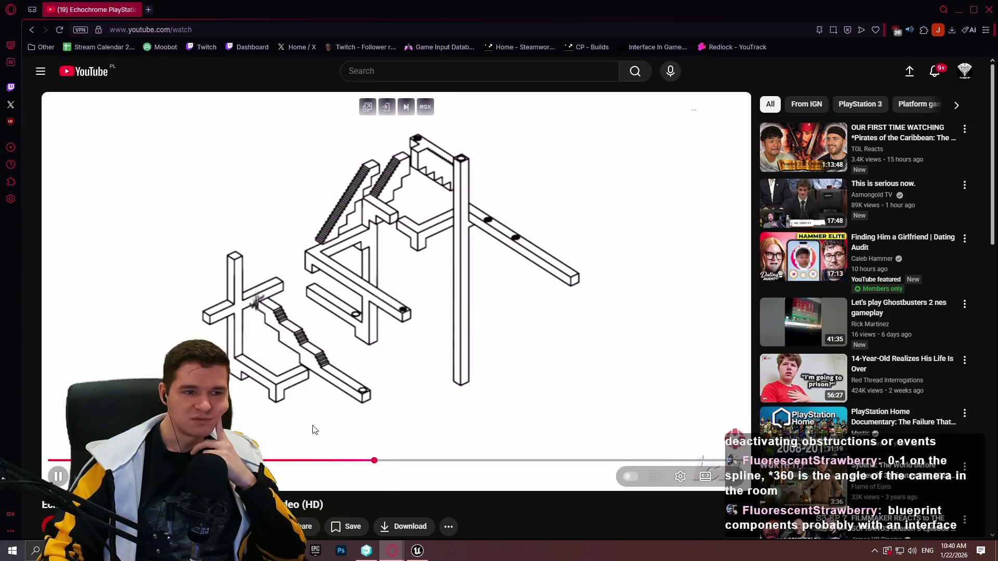
click(350, 461)
click(324, 461)
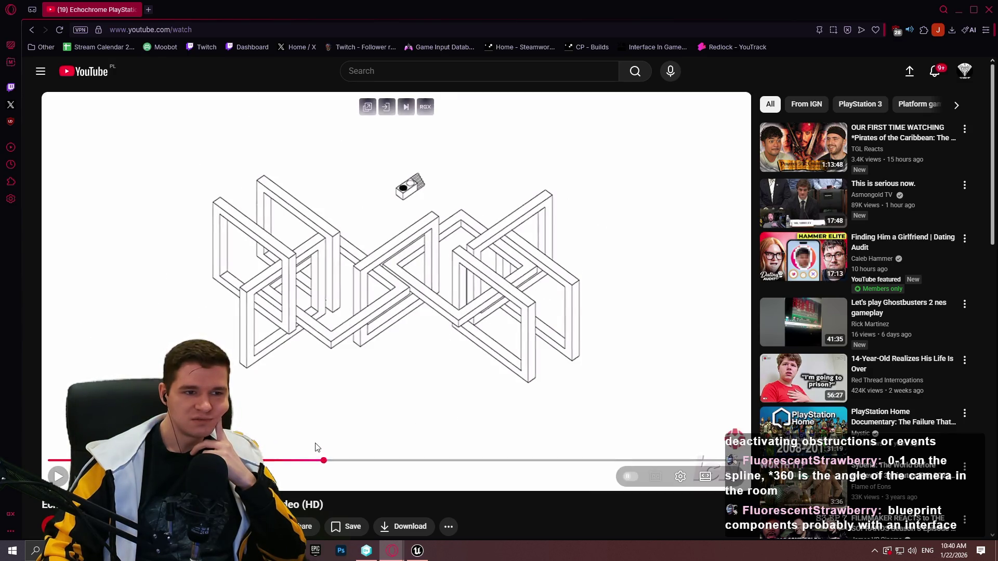
click(322, 436)
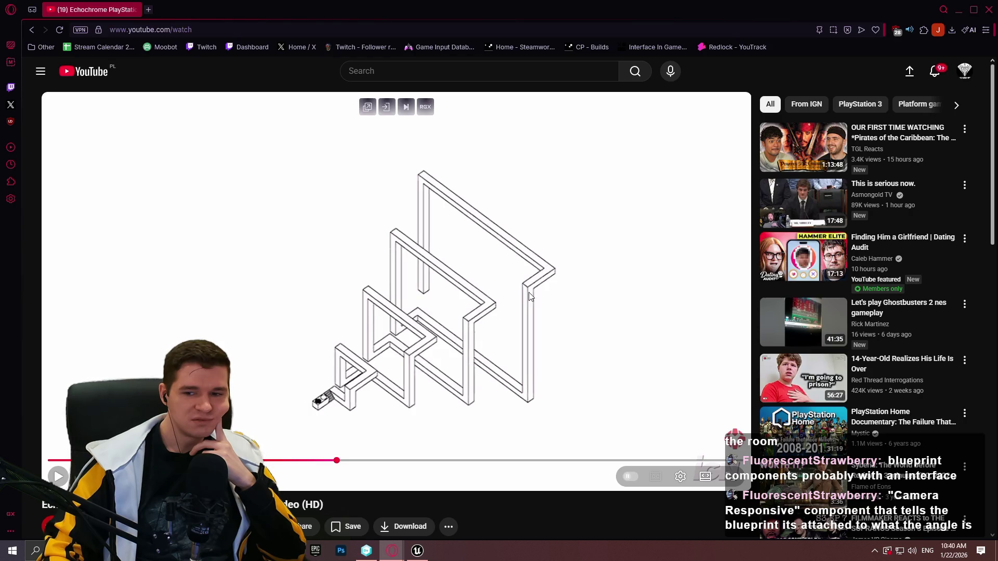
click(484, 323)
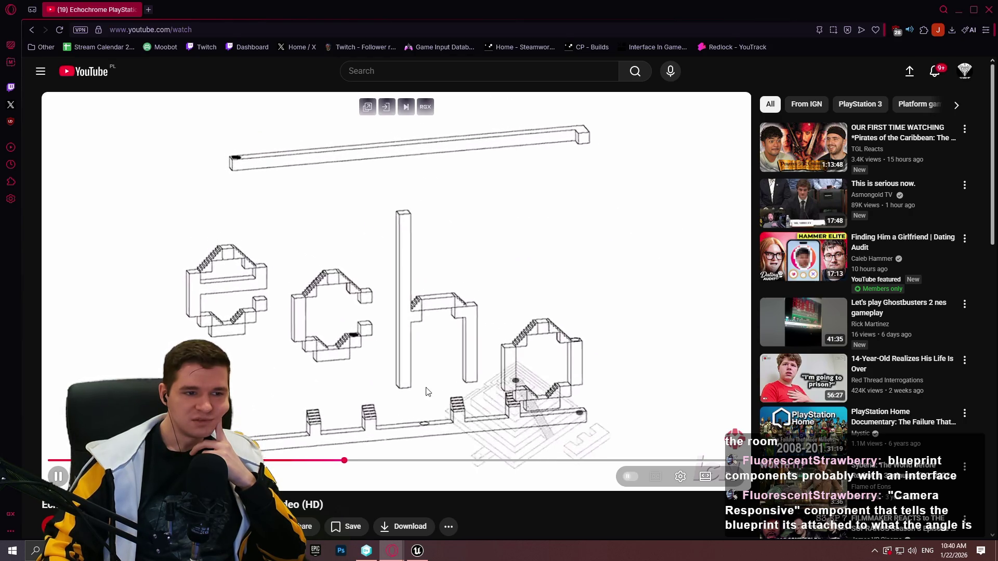
click(382, 461)
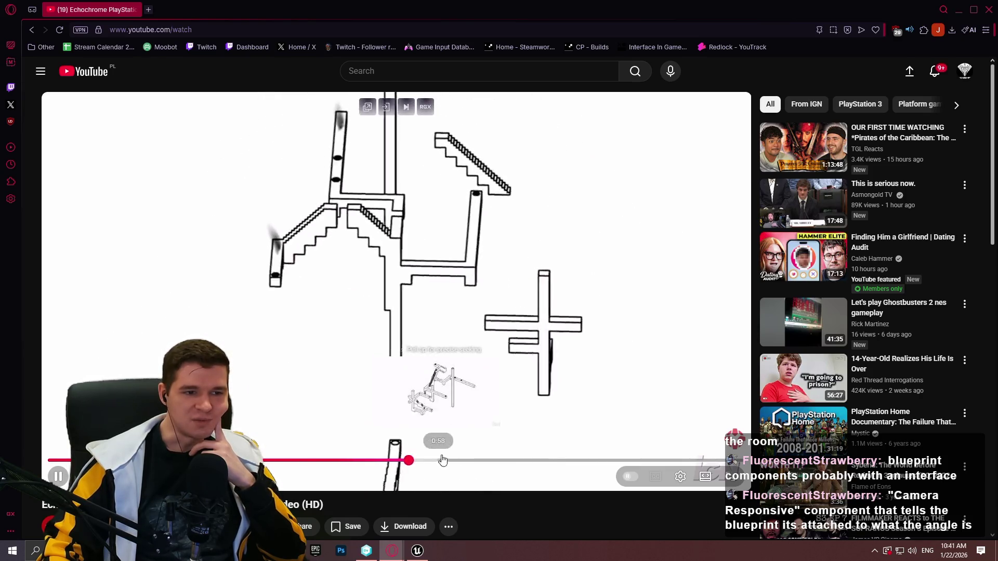
click(156, 460)
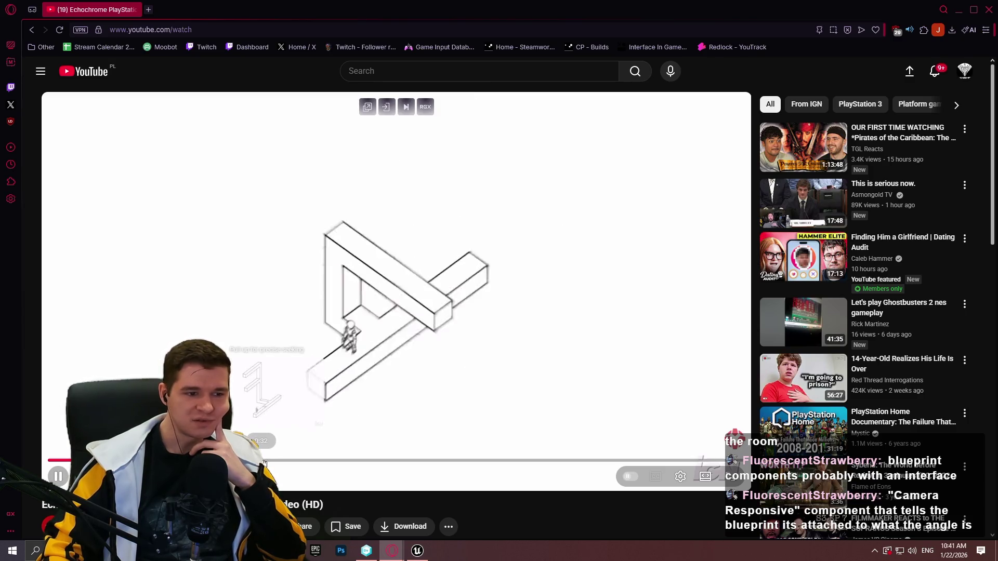
drag(262, 461, 281, 460)
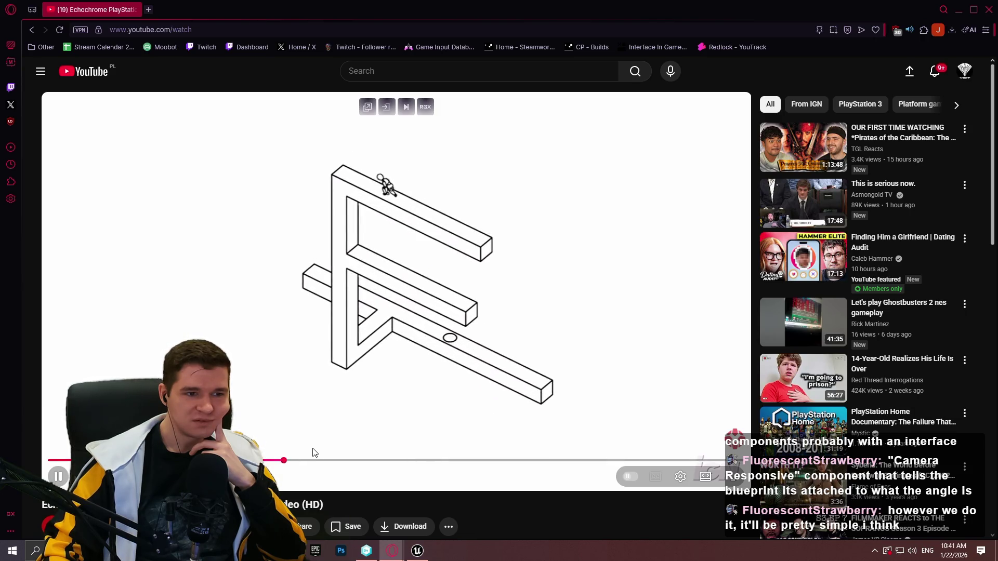
Pause and scrub the video forward through later scenes from around 0:43.
click(453, 439)
drag(305, 460, 368, 460)
click(416, 427)
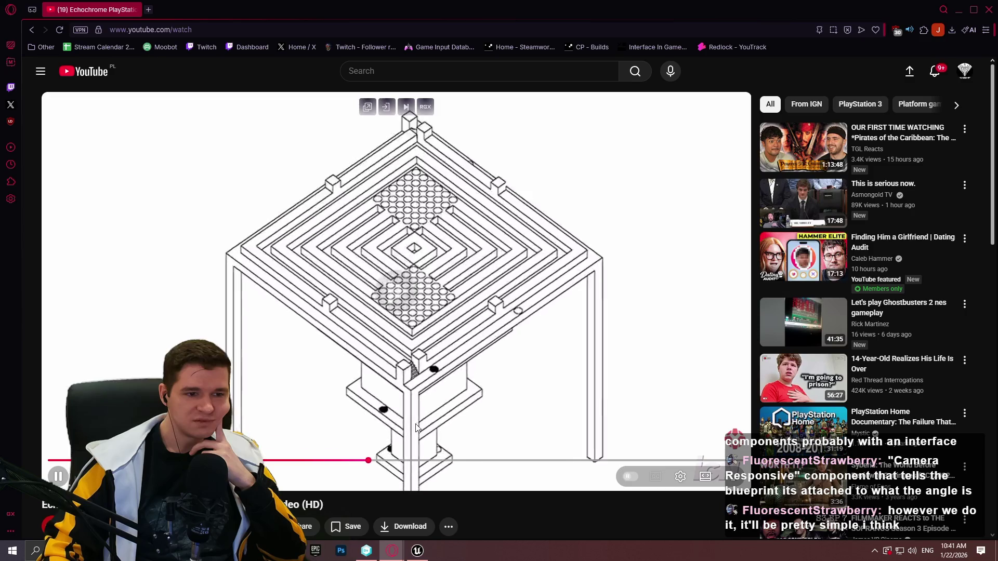
click(416, 429)
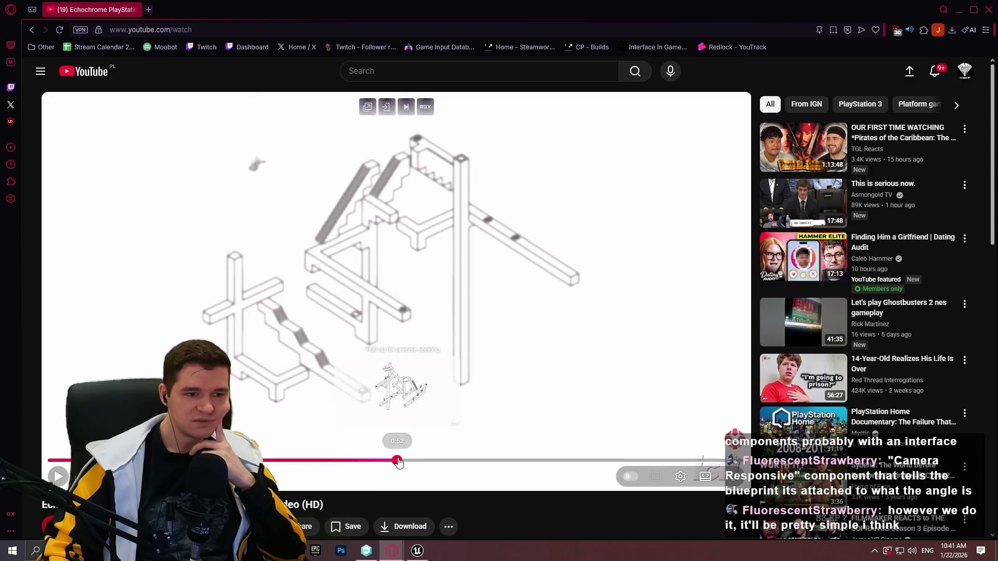
mouse_move(396, 460)
mouse_down()
mouse_move(450, 463)
mouse_move(441, 452)
mouse_up()
key(space)
click(442, 450)
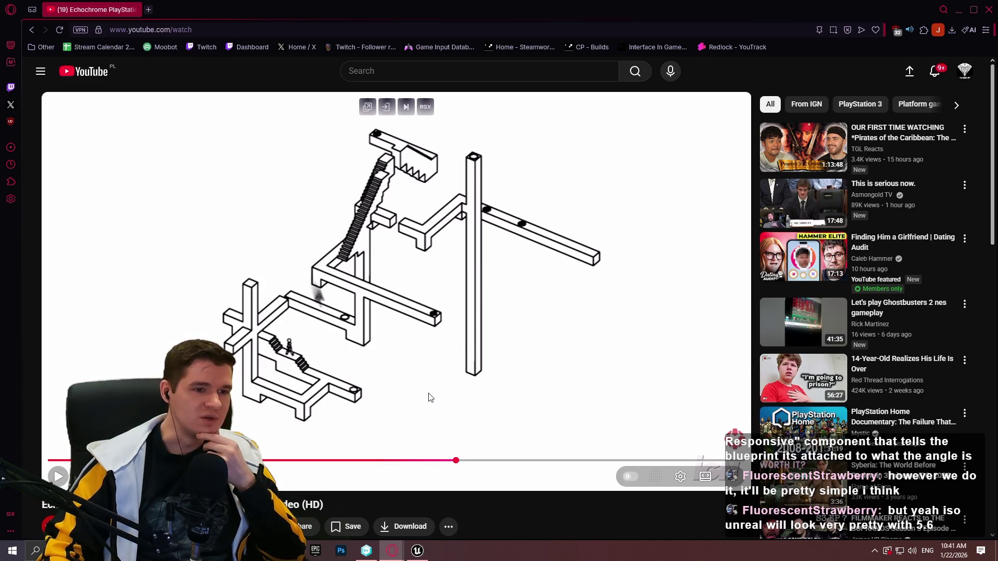
Seek back to about 0:56, play briefly, pause, and switch to the YouTrack article.
drag(457, 457, 418, 461)
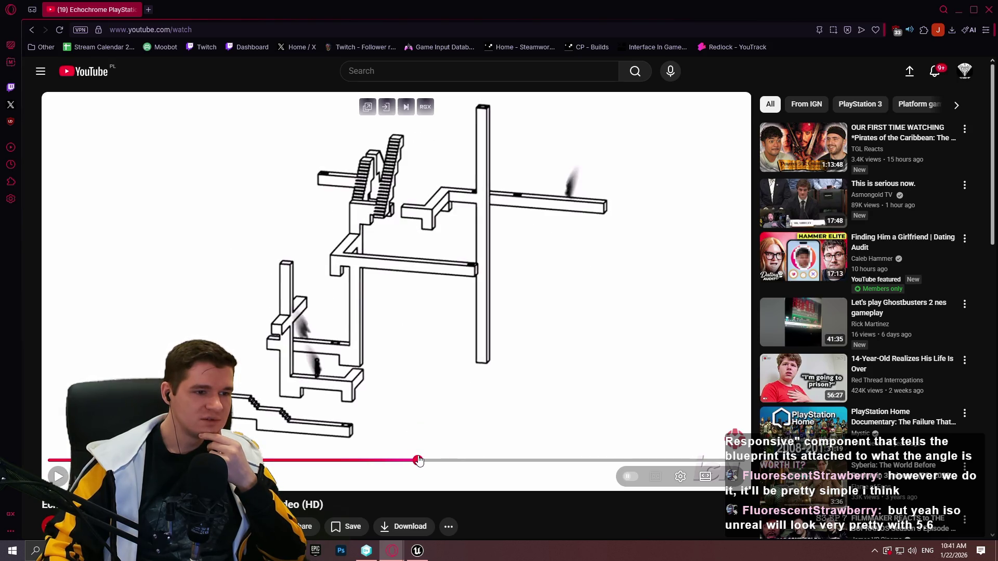
click(414, 445)
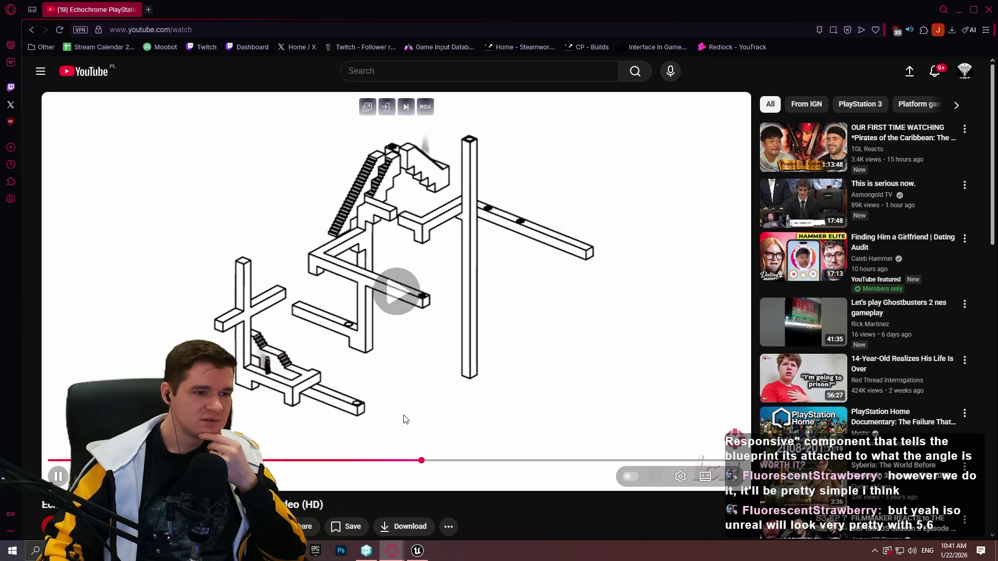
click(306, 317)
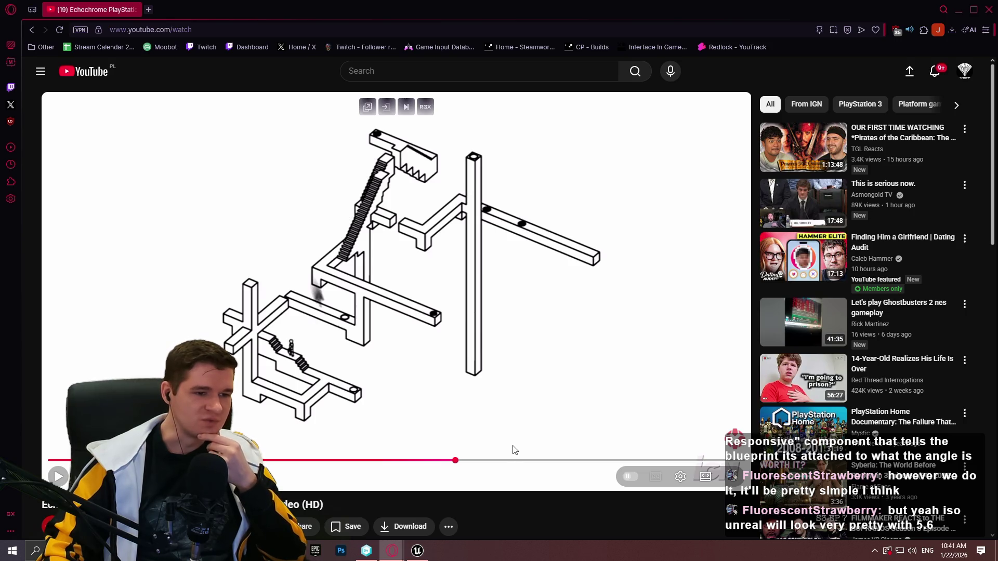
key(alt+Tab)
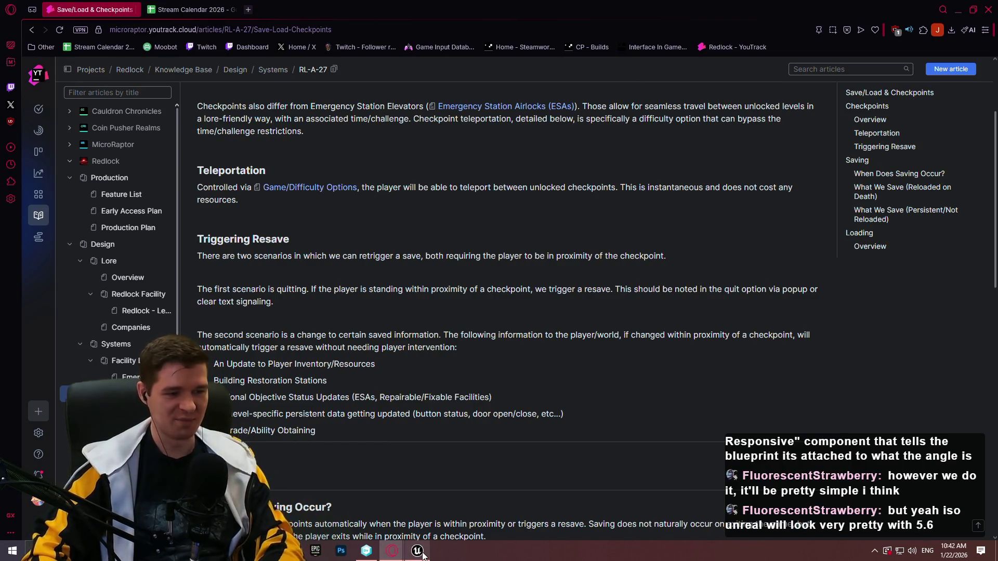
Glance at the Stream Calendar, return to Save/Load & Checkpoints, then bring Unreal Editor forward.
mouse_move(423, 552)
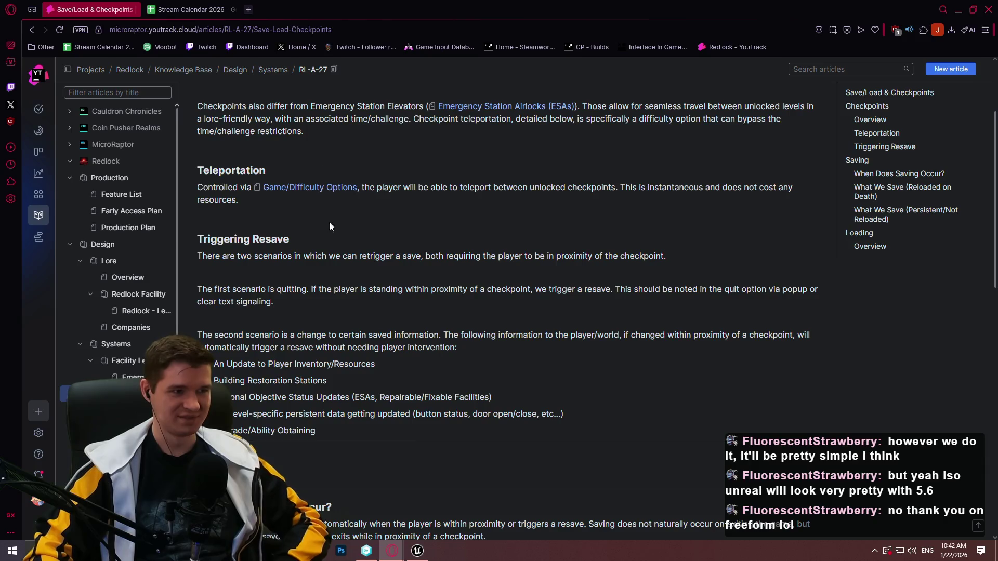
click(192, 9)
click(91, 9)
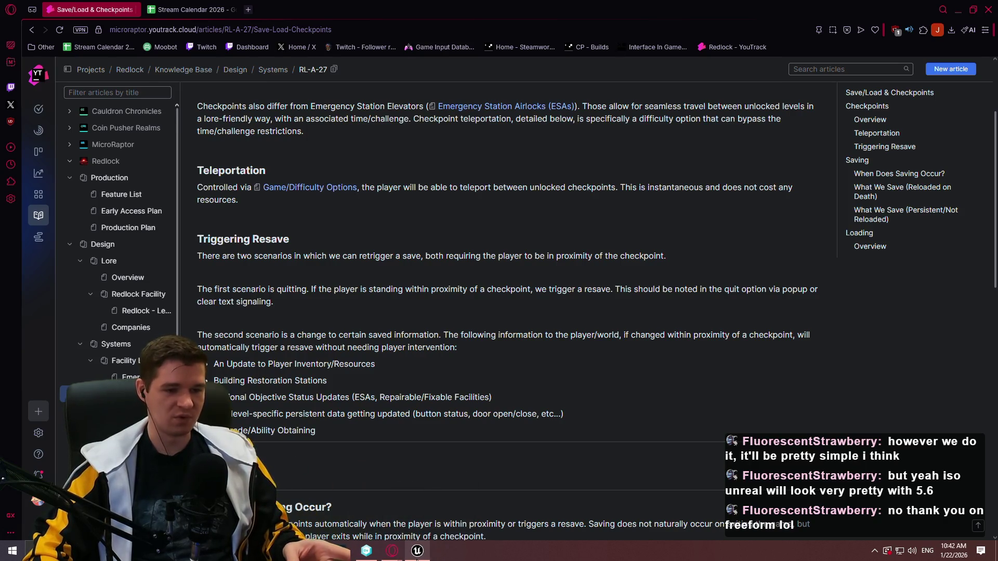
click(418, 549)
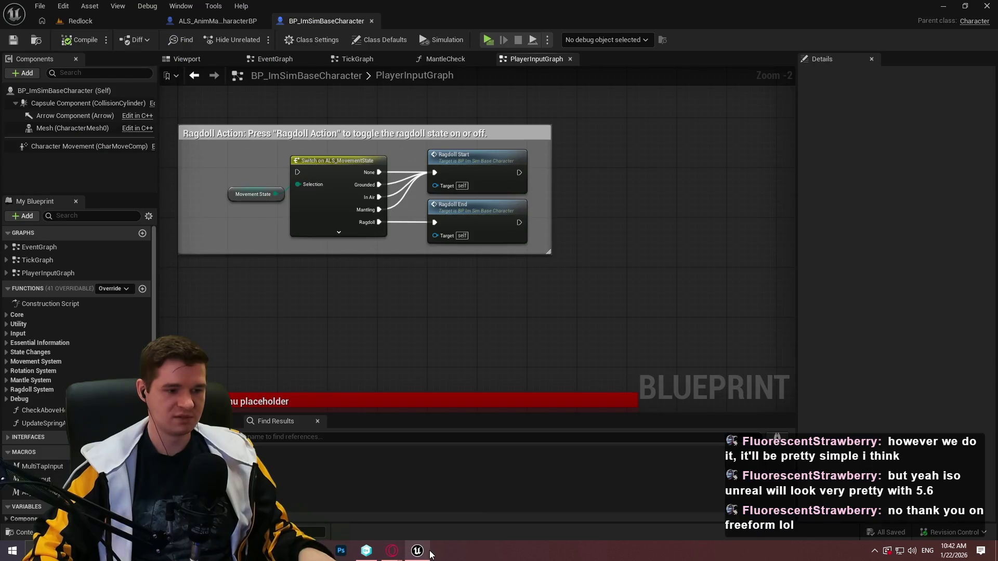
Marquee-select the Add to Viewport and Focus Input nodes and shift them slightly right.
scroll(601, 307, down, 9)
scroll(446, 204, up, 5)
scroll(543, 224, up, 3)
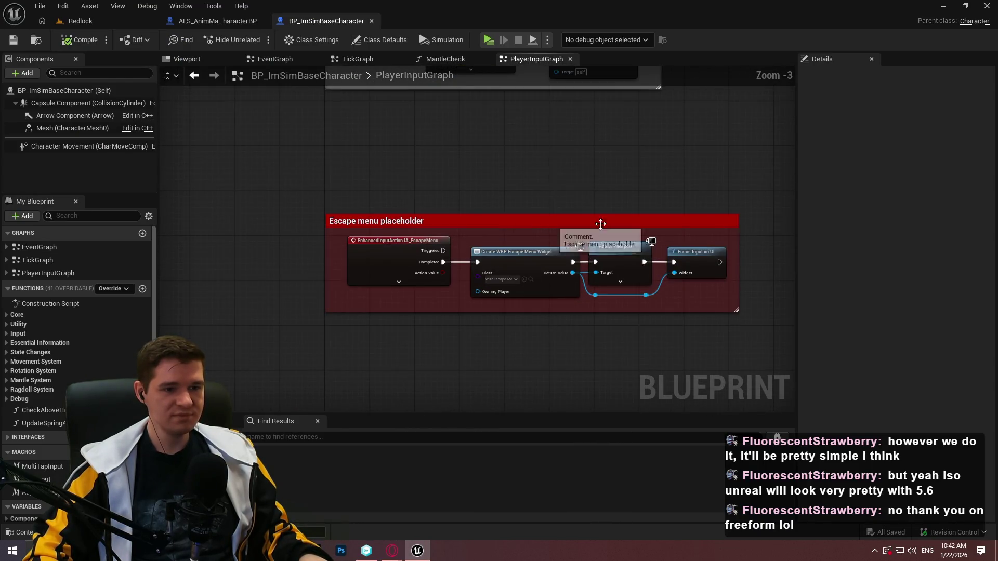
mouse_move(710, 304)
mouse_down()
mouse_move(589, 255)
mouse_move(625, 254)
mouse_up()
click(744, 308)
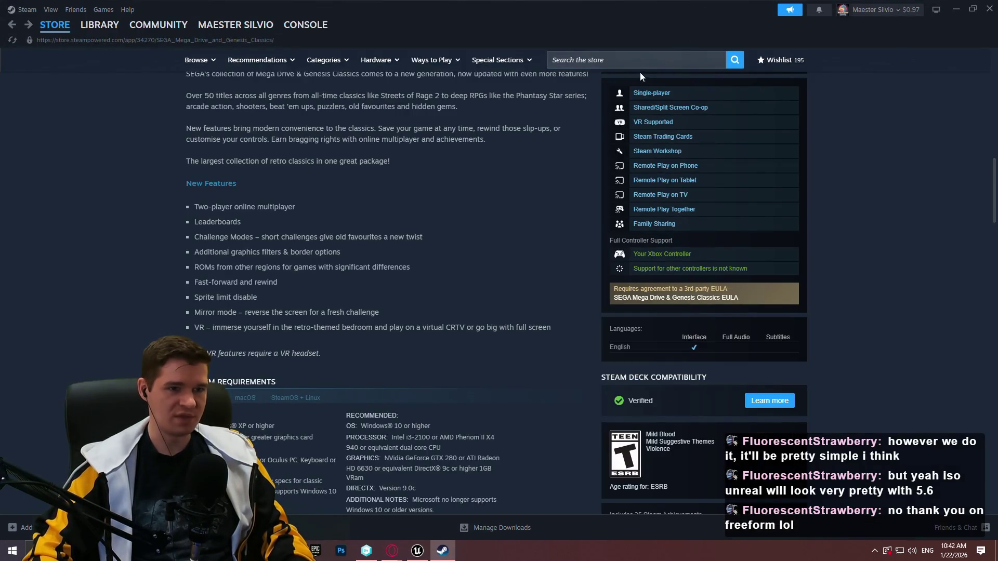
Search the Steam store for 'the witness' and reach the Order of the Sinking Star page.
click(643, 67)
text(the witnes)
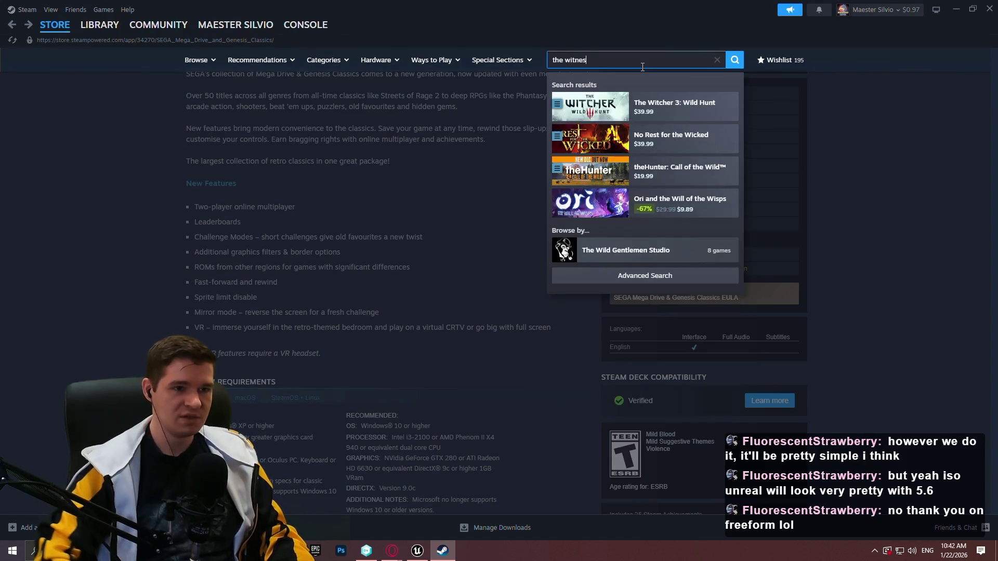
text(s)
click(677, 112)
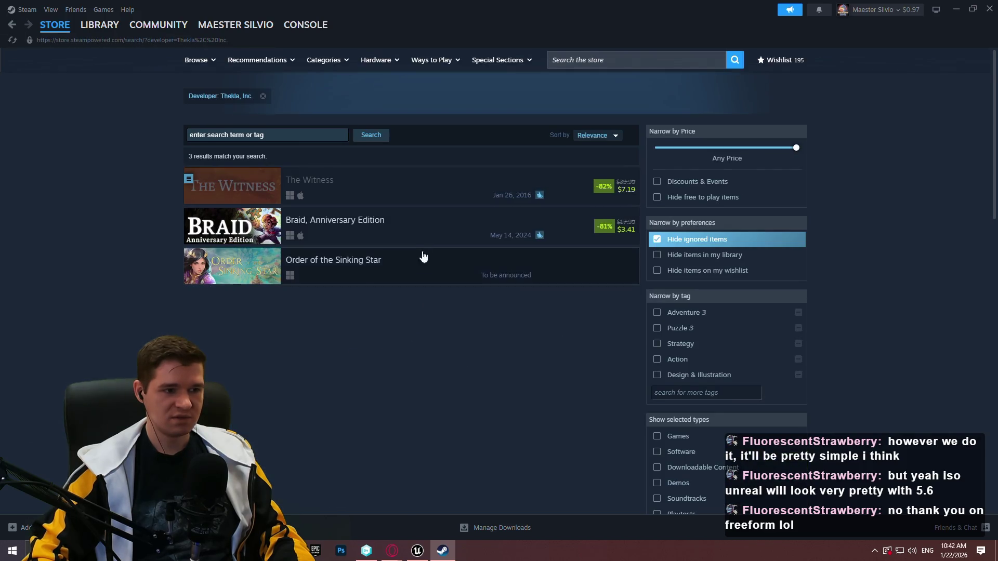
click(195, 255)
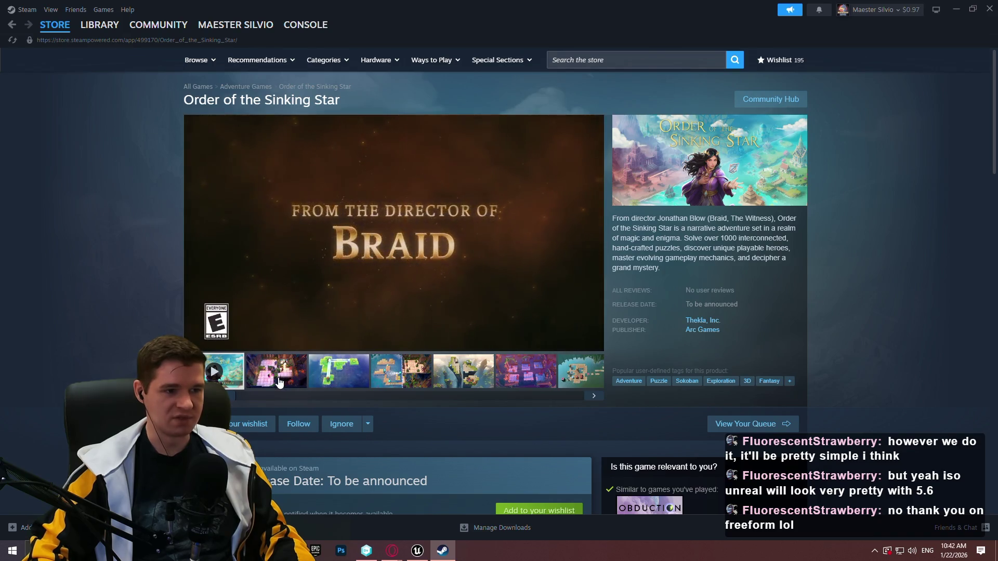
Watch the Order of the Sinking Star trailer fullscreen, skipping to the puzzle gameplay.
click(591, 340)
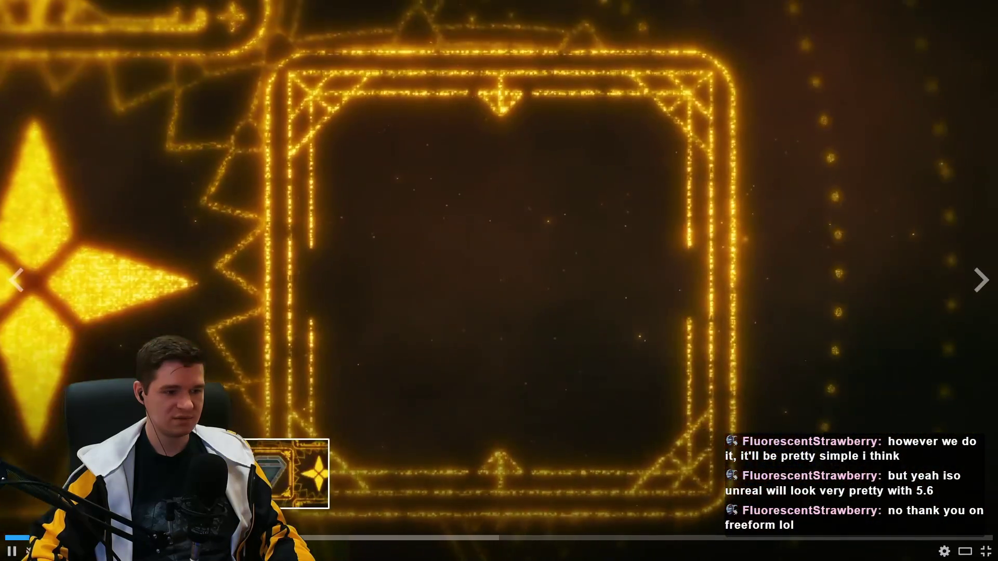
click(314, 537)
click(450, 537)
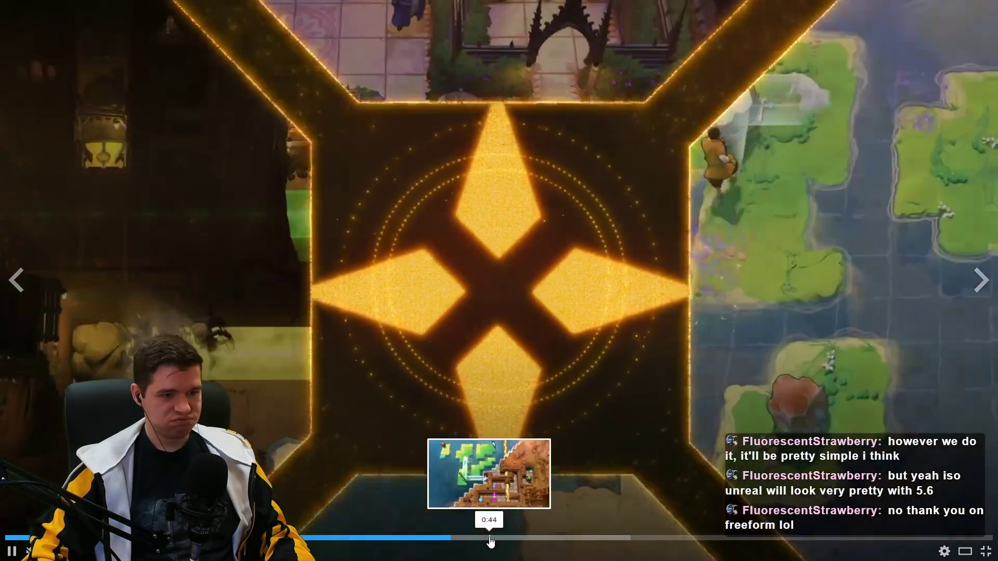
click(490, 538)
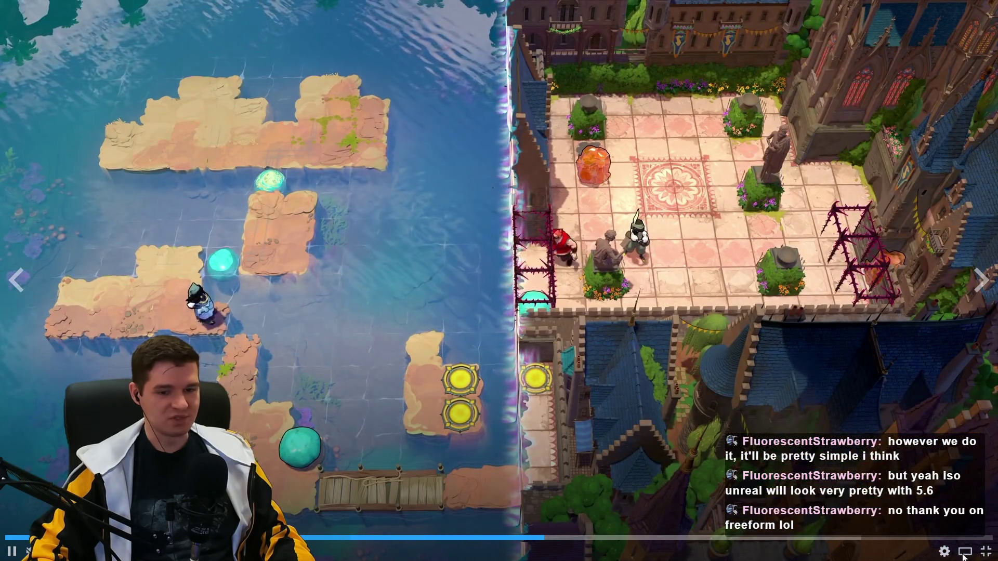
click(986, 552)
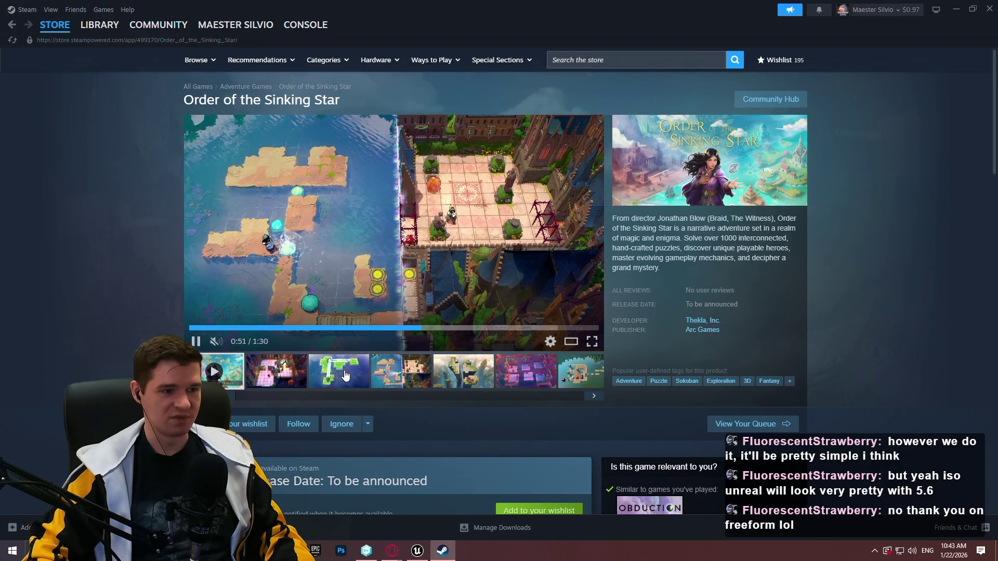
Browse the screenshots through to the pink cathedral image, then minimize Steam.
click(345, 375)
click(401, 371)
click(462, 372)
click(543, 380)
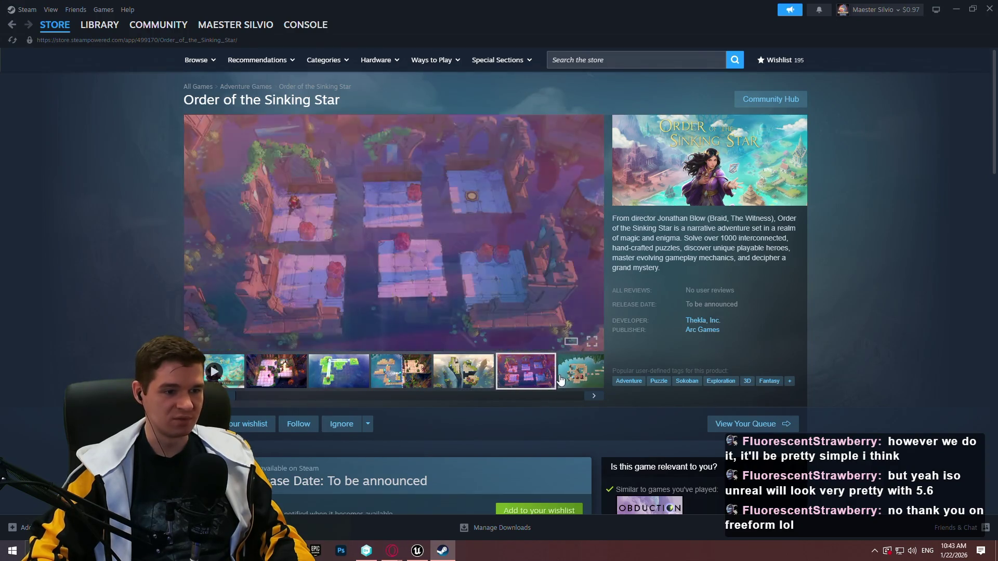
click(592, 397)
click(592, 397)
click(591, 398)
click(591, 398)
click(591, 398)
click(591, 399)
click(591, 399)
click(591, 399)
click(592, 398)
click(593, 398)
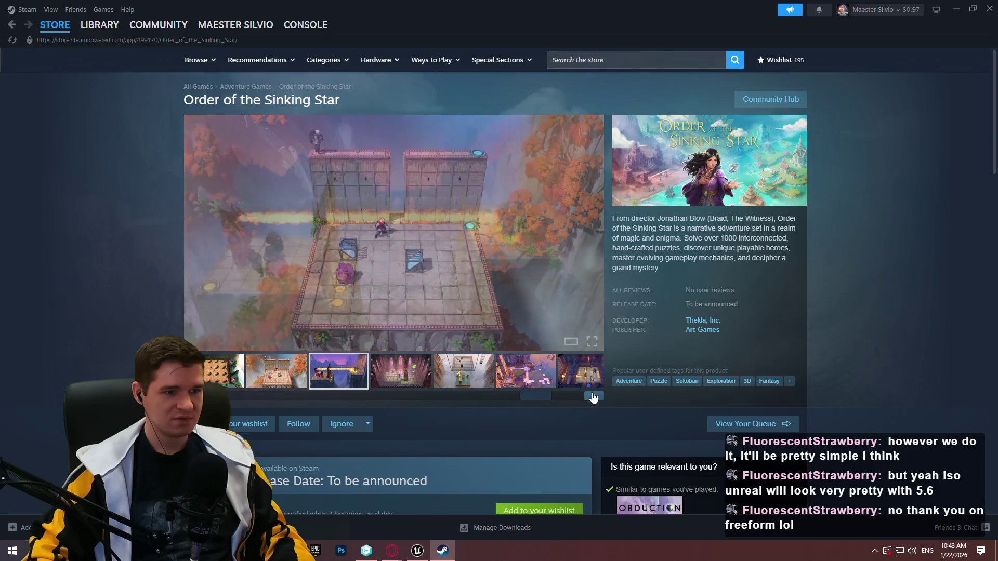
click(592, 398)
click(989, 8)
scroll(619, 322, down, 4)
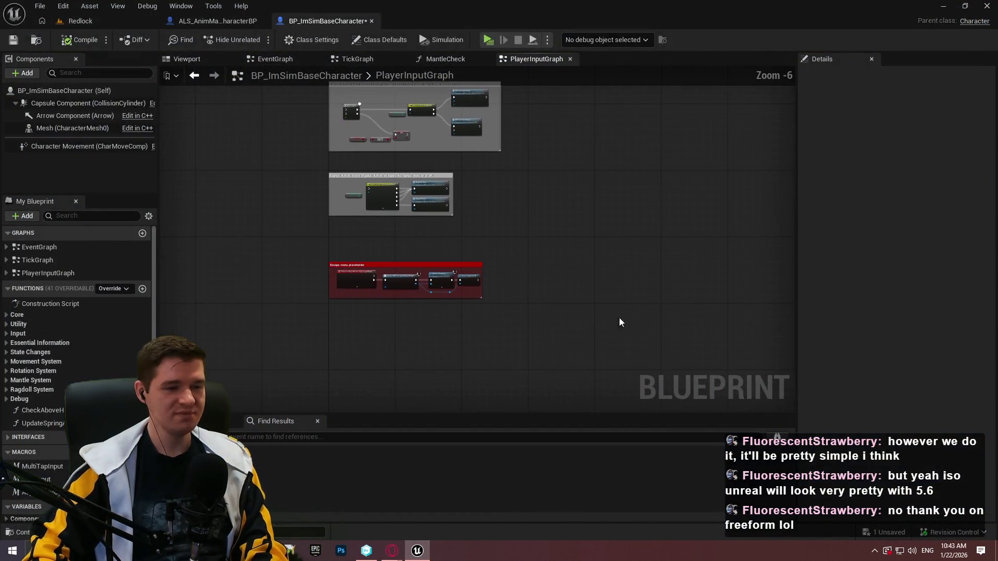
Close the PlayerInputGraph tab and select the check function in My Blueprint.
click(488, 58)
click(549, 61)
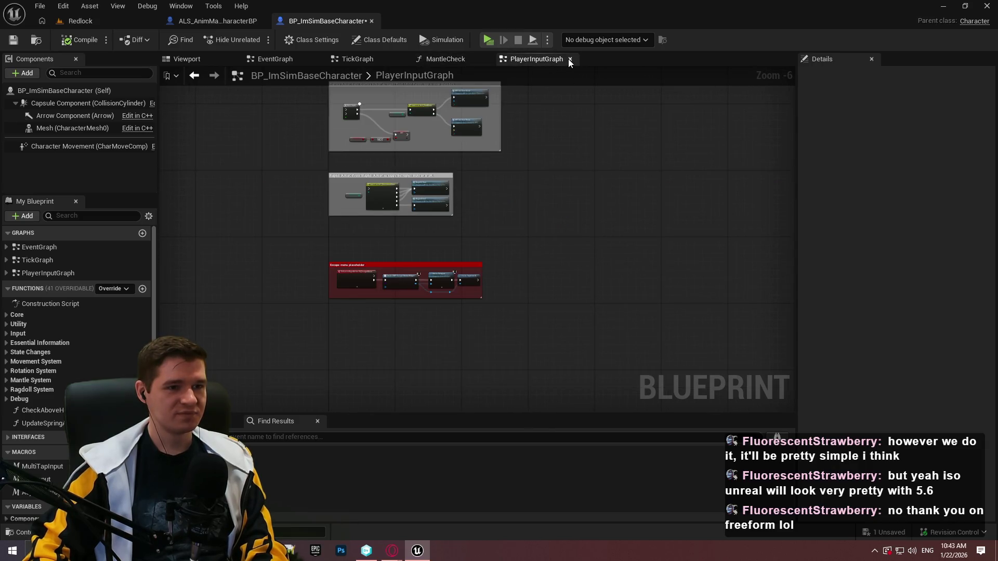
click(570, 58)
click(42, 410)
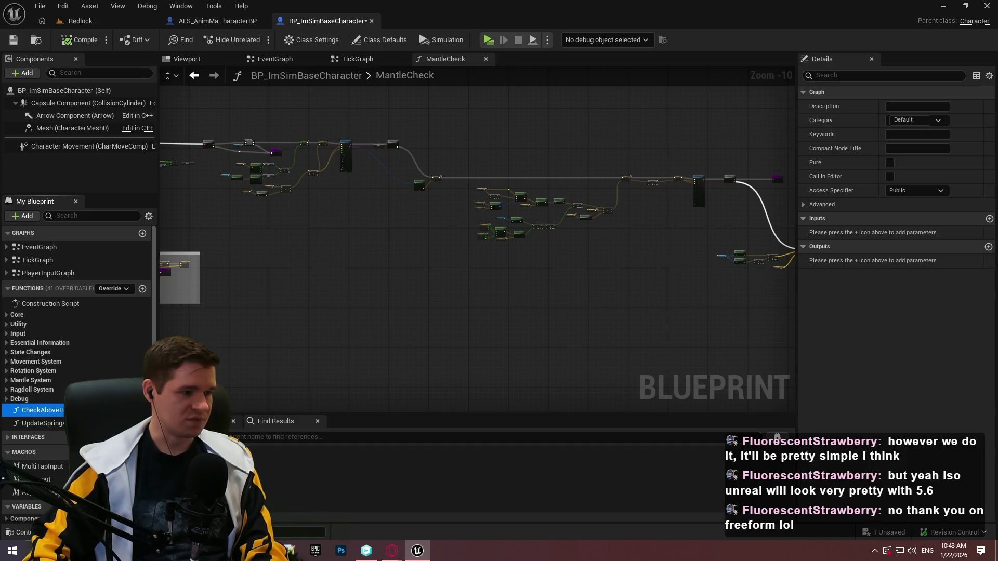
Set the check function's Category to Utility in the Details panel.
click(7, 324)
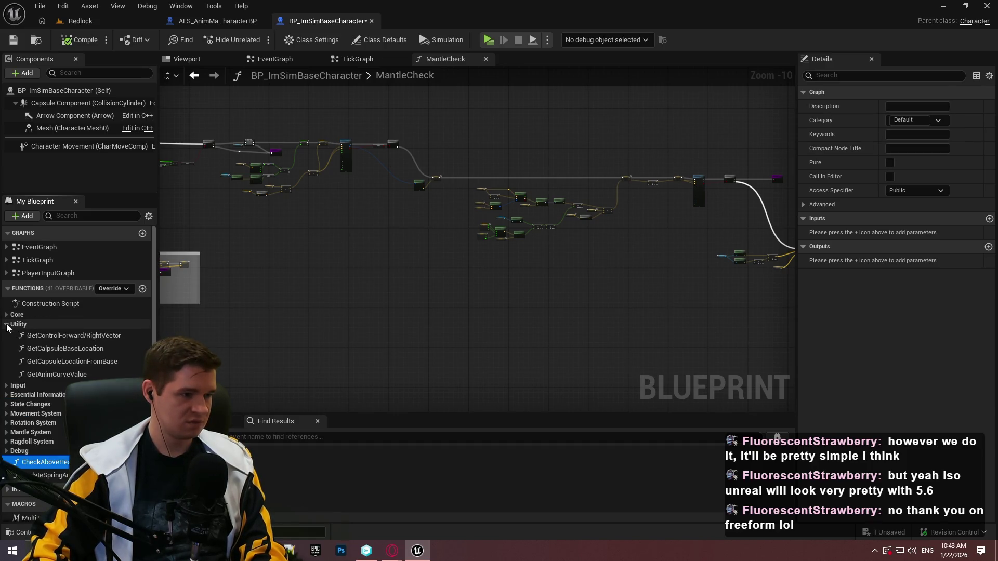
click(7, 324)
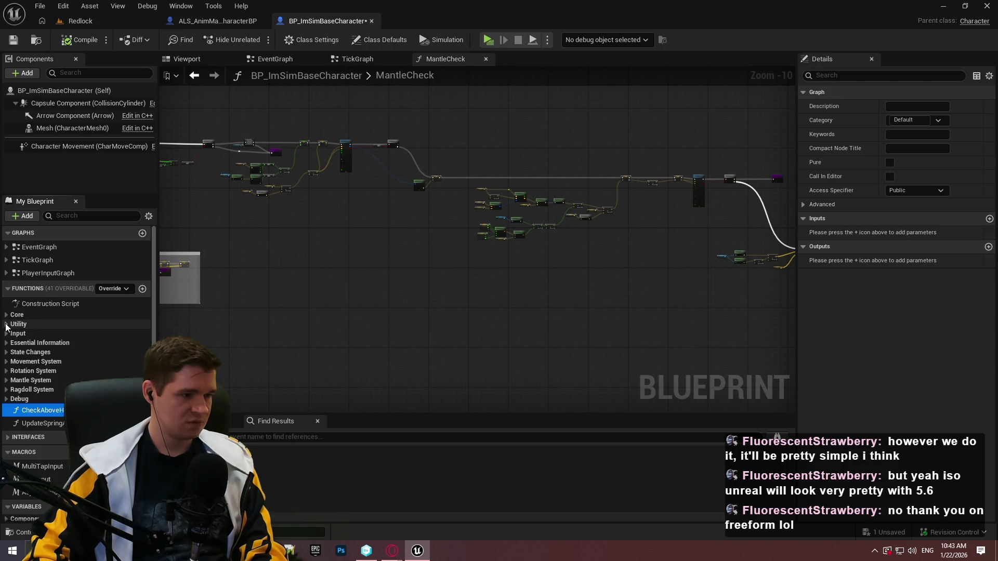
click(8, 325)
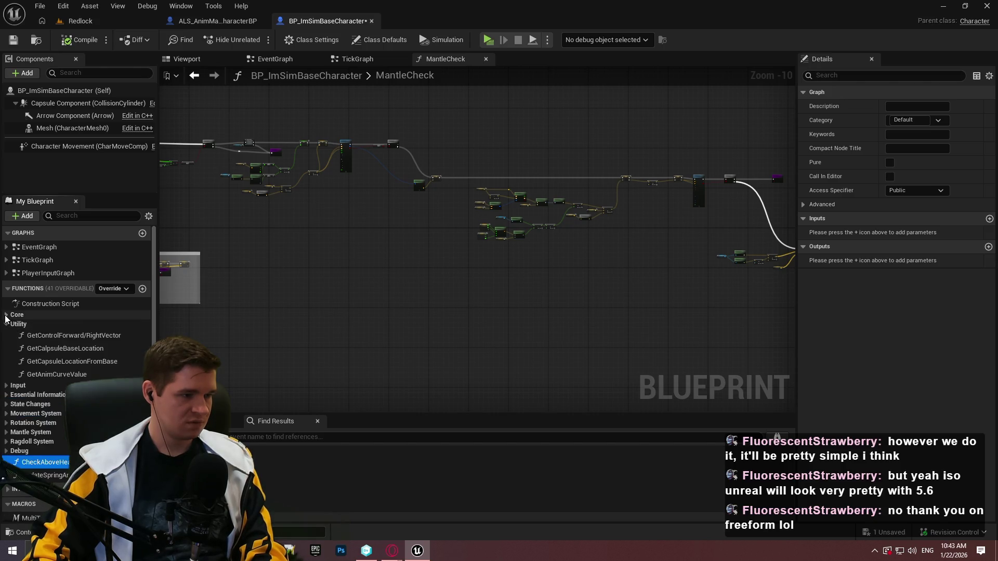
click(8, 325)
click(7, 325)
click(7, 324)
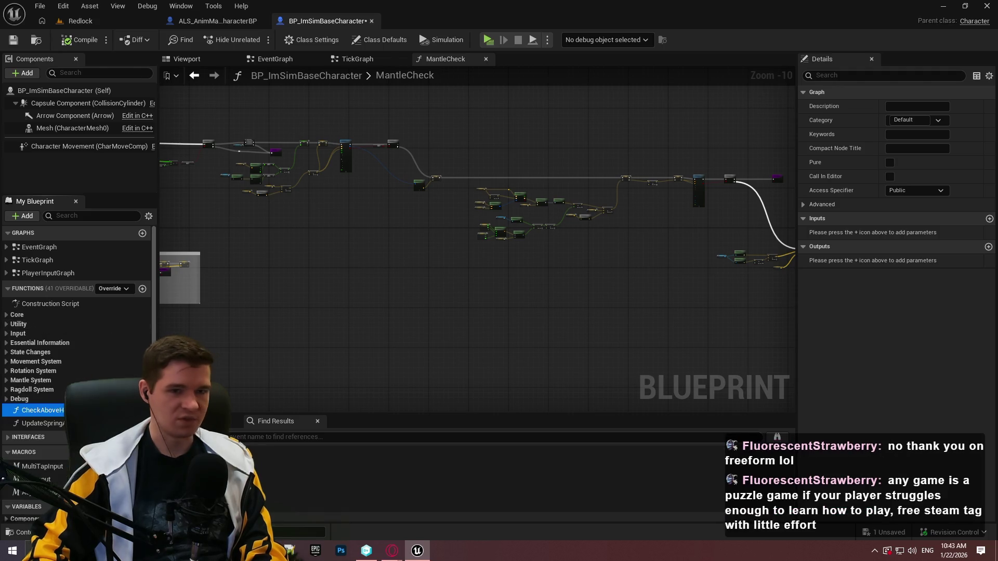
click(915, 191)
click(939, 120)
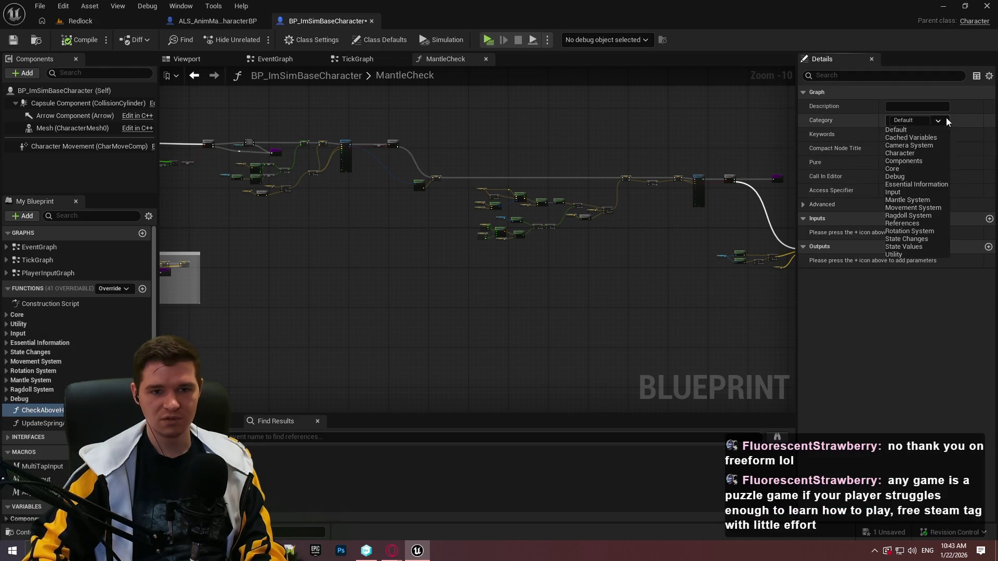
click(903, 254)
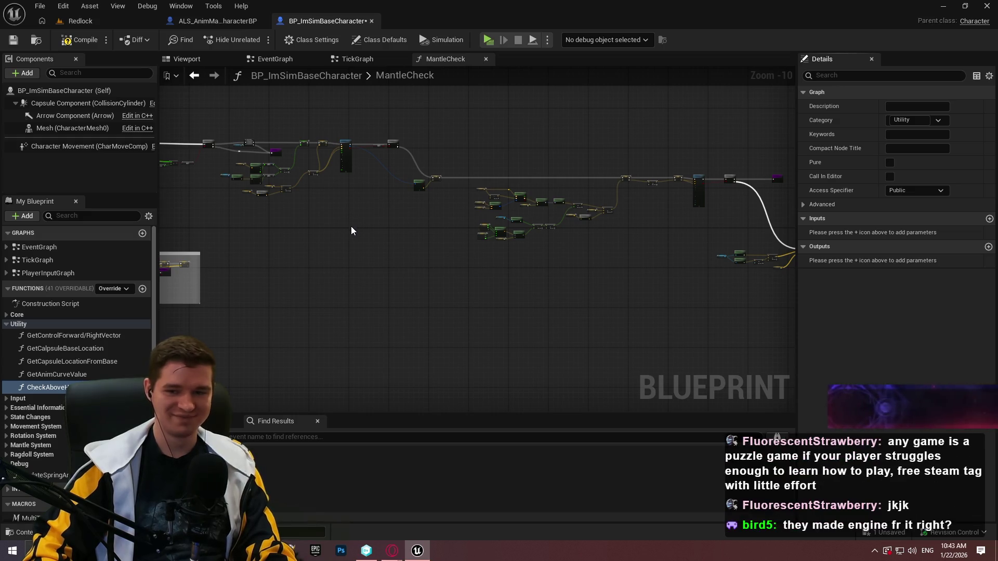
click(78, 324)
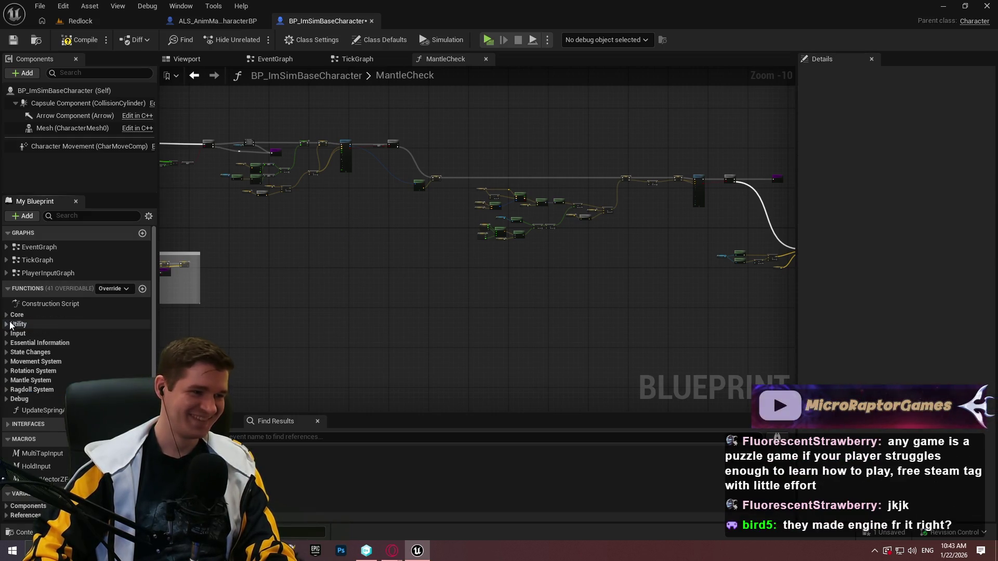
Select the spring update function and open its Category choices.
click(31, 423)
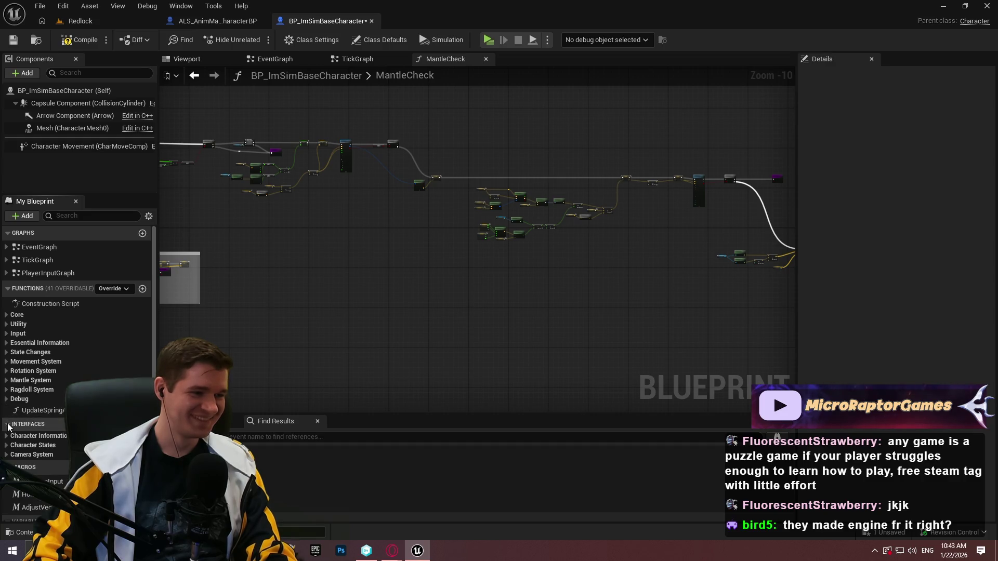
click(8, 424)
click(42, 410)
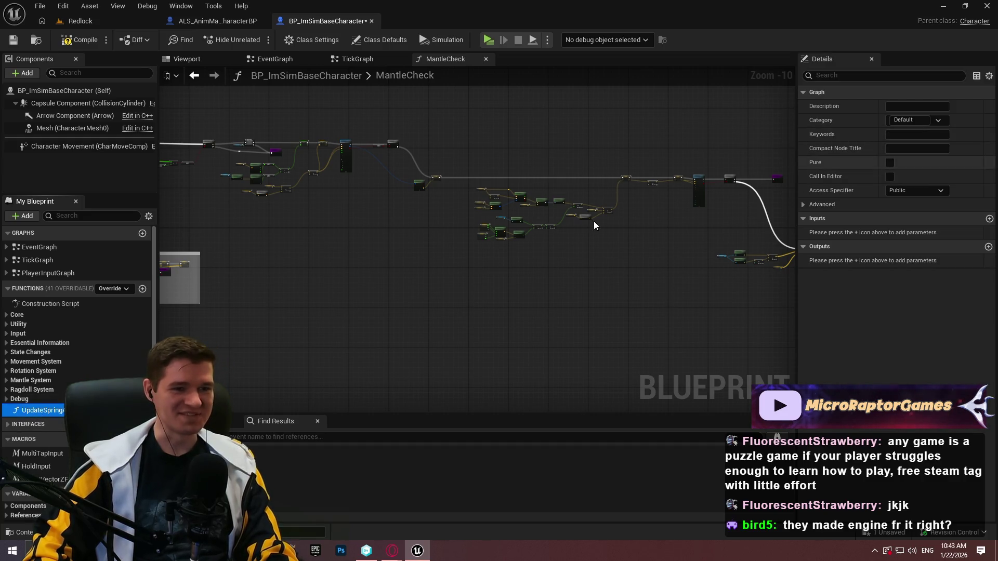
click(941, 120)
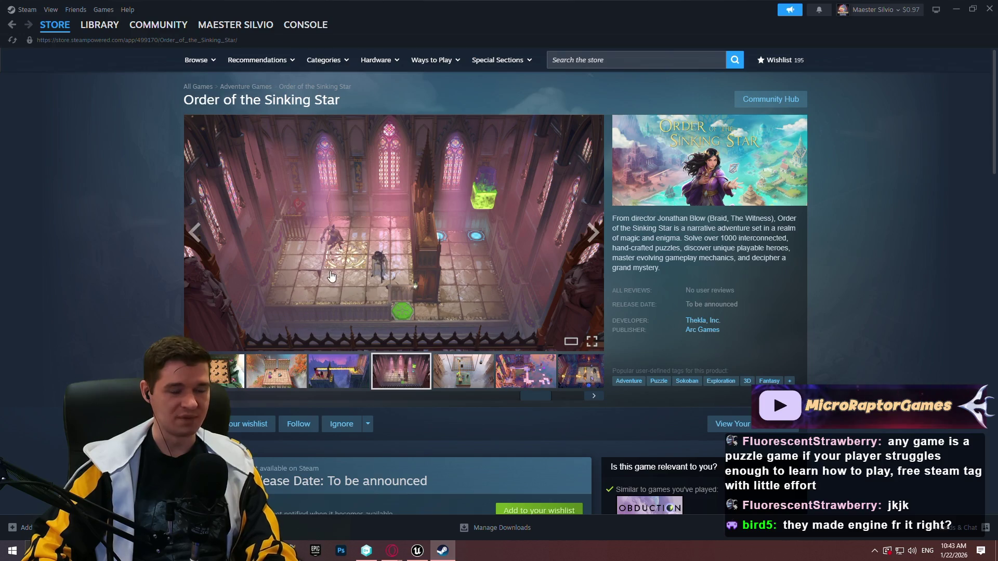
Enlarge the cathedral screenshot, step back four images, and close the viewer.
click(394, 269)
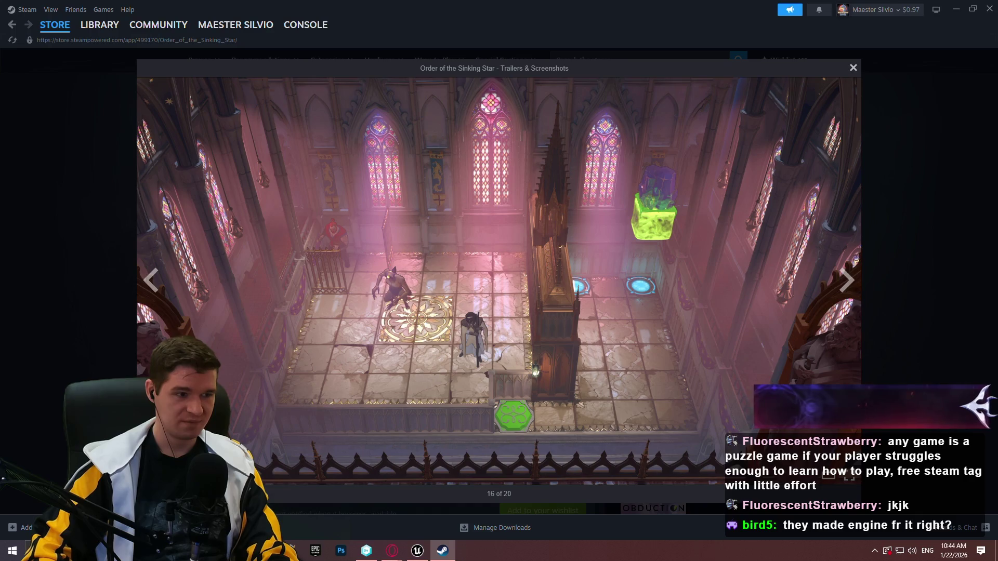
click(151, 281)
click(152, 281)
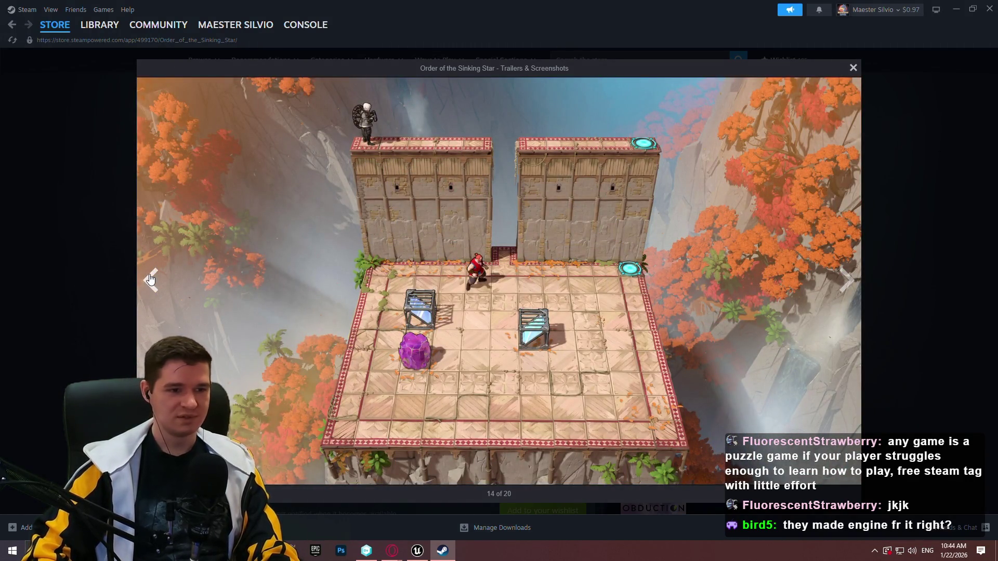
click(156, 274)
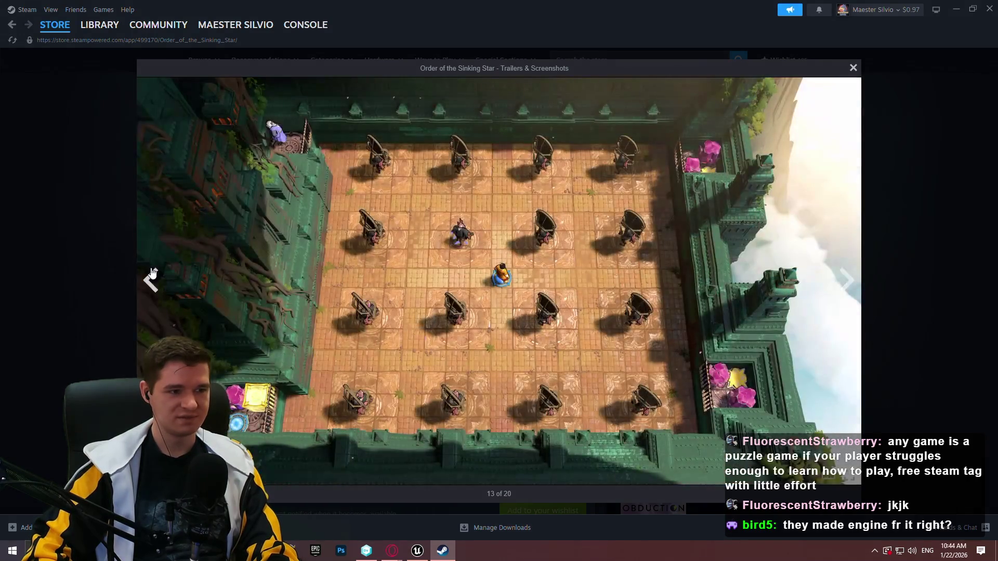
click(156, 274)
click(4, 258)
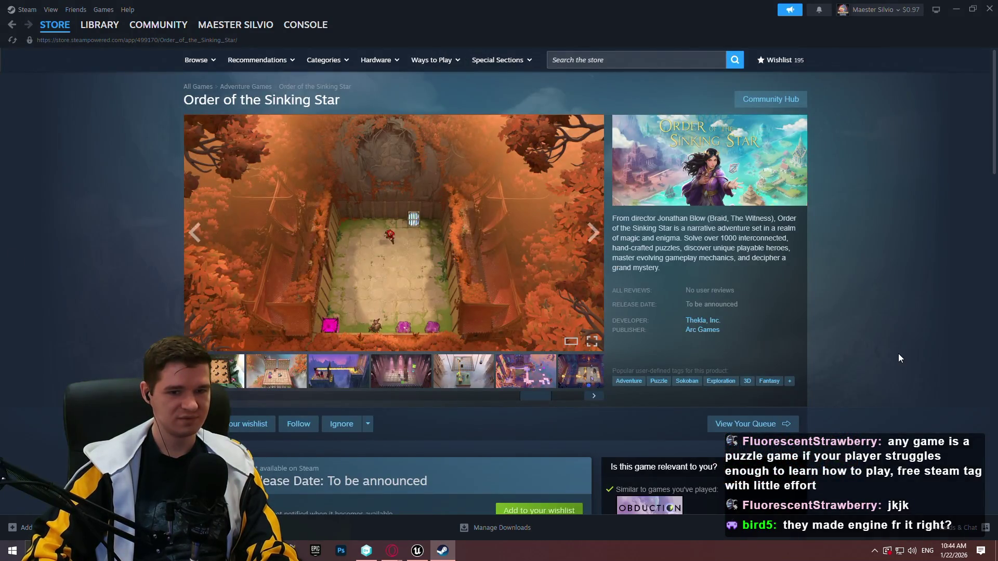
scroll(898, 353, down, 3)
scroll(908, 292, up, 3)
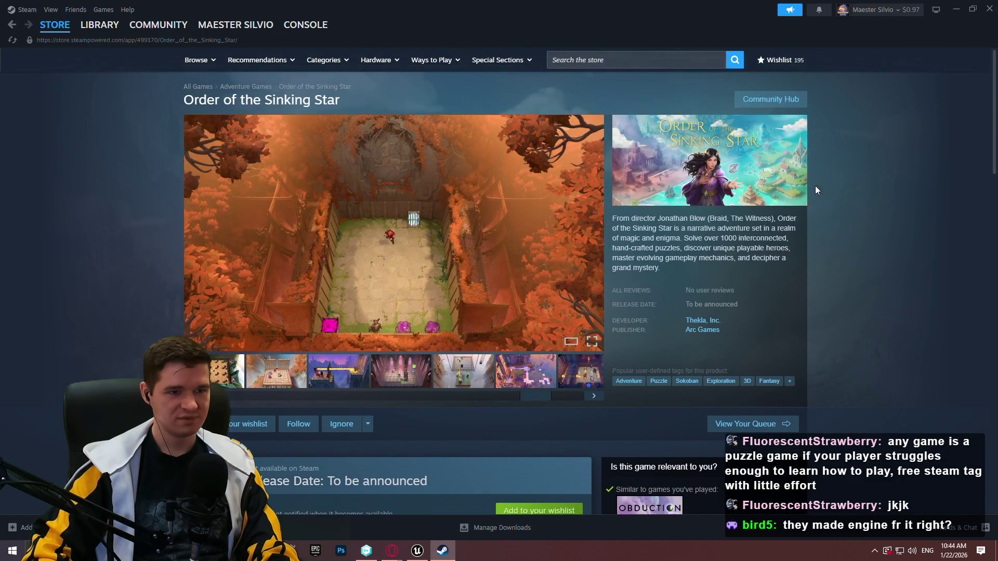
click(616, 58)
Search 'the wit', list Thekla, Inc.'s games, peek at Braid, and return to the results.
text(the )
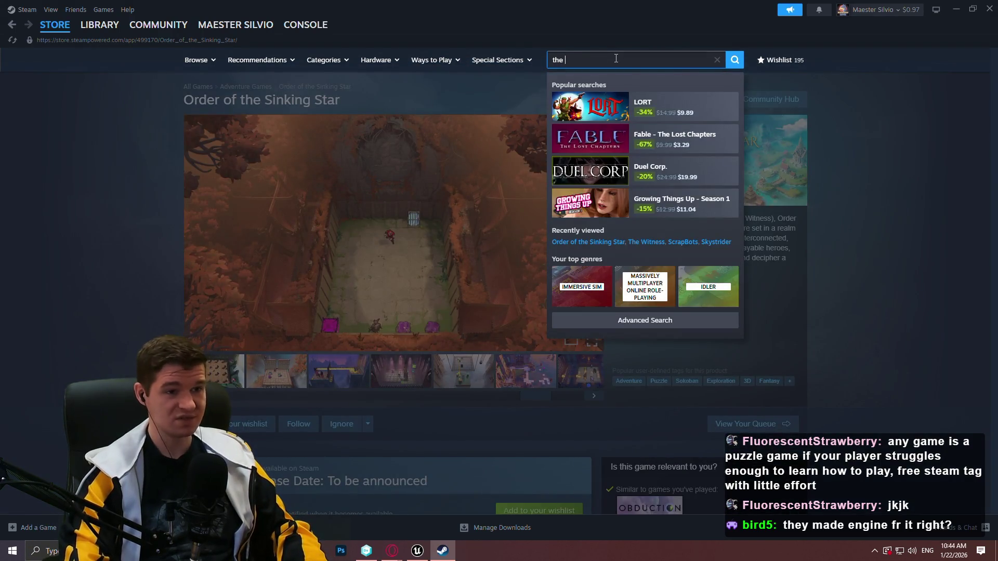
text(wit)
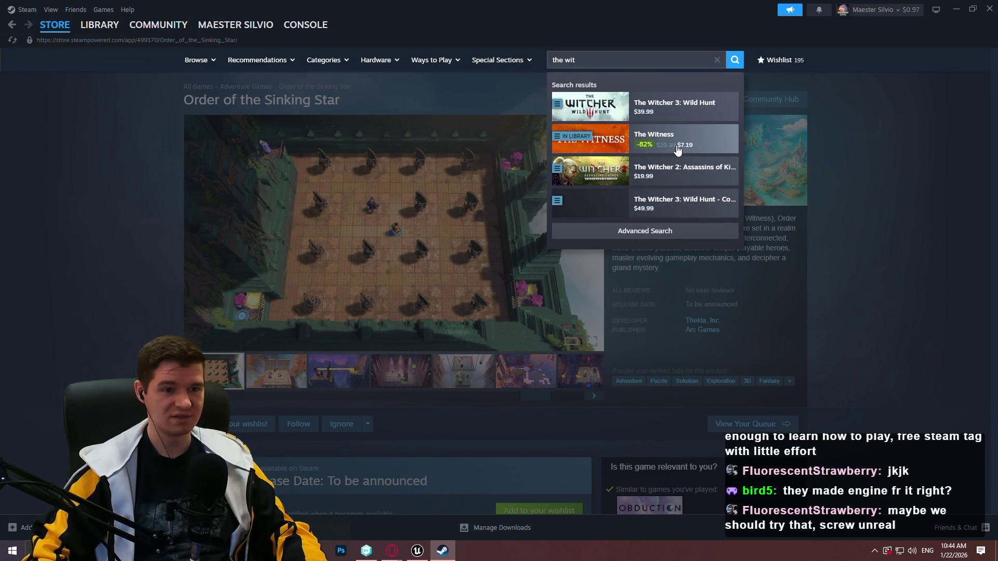
click(678, 150)
scroll(715, 200, down, 2)
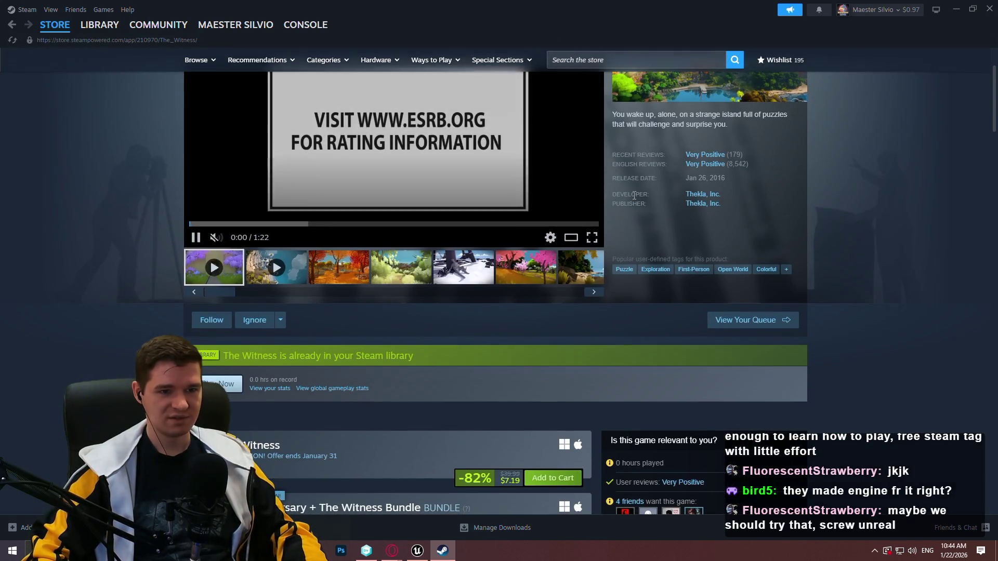
click(714, 197)
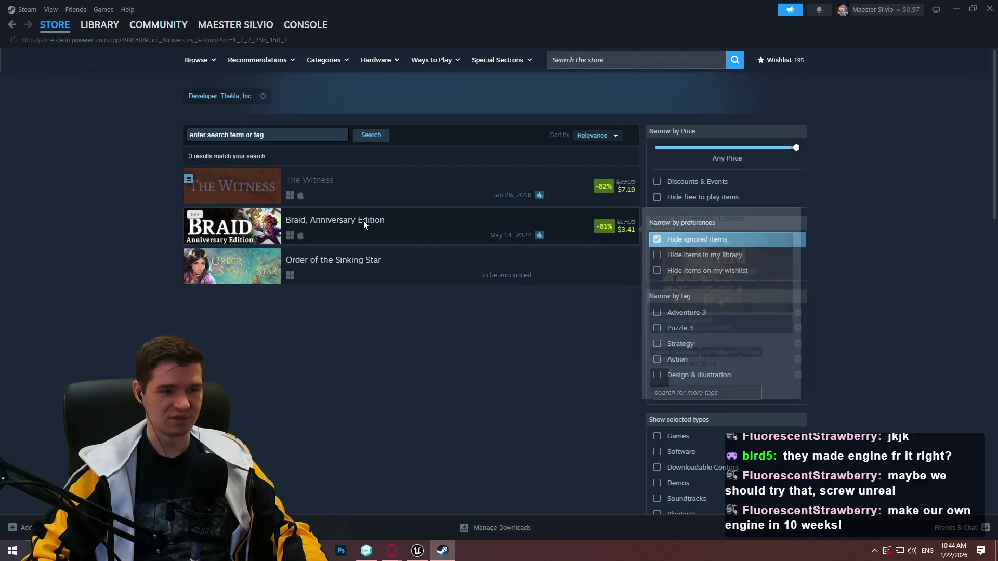
click(364, 220)
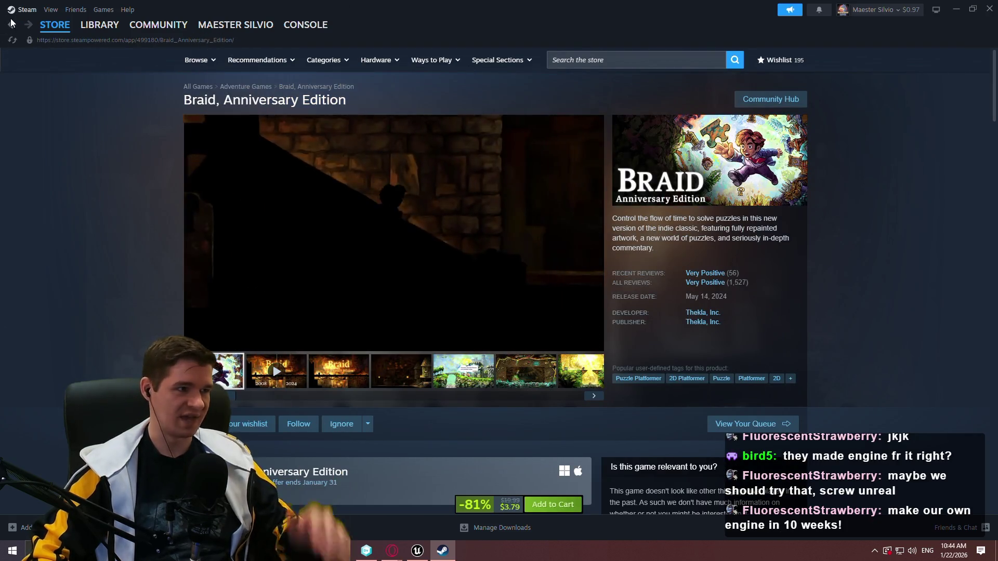
click(13, 25)
scroll(411, 156, down, 2)
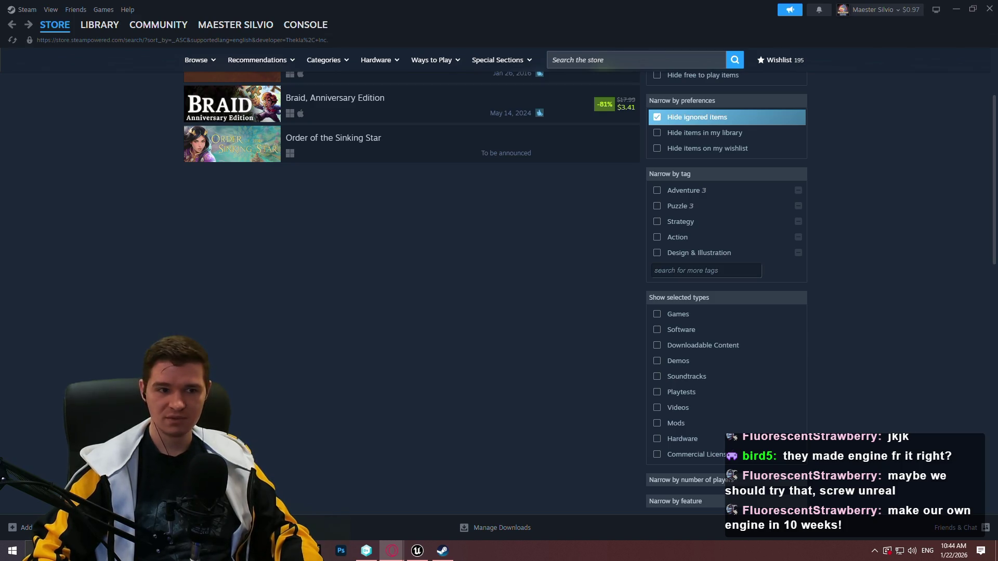
scroll(456, 281, up, 2)
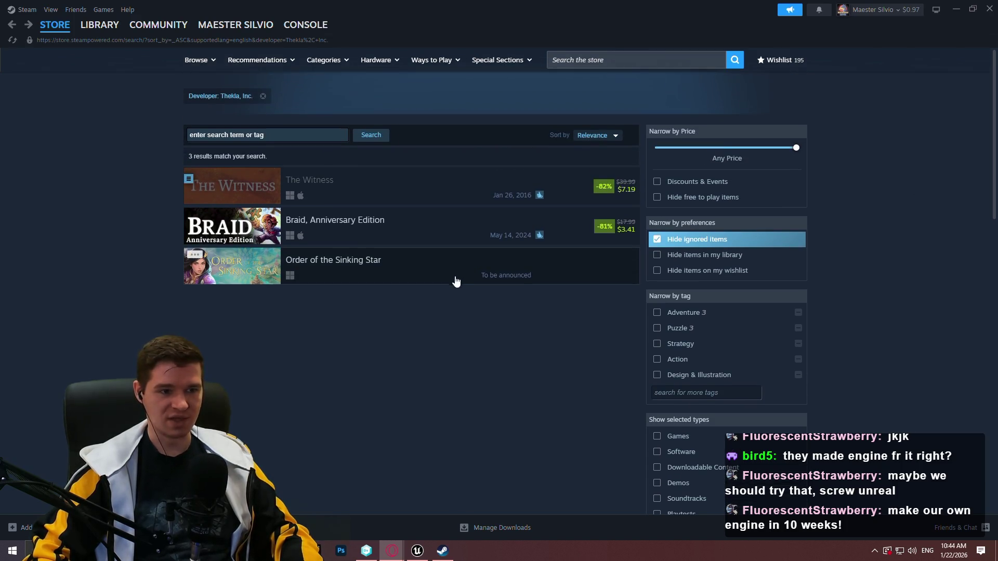
Page through The Witness's enlarged screenshots from autumn to beach, reopening the snowy statue.
click(444, 188)
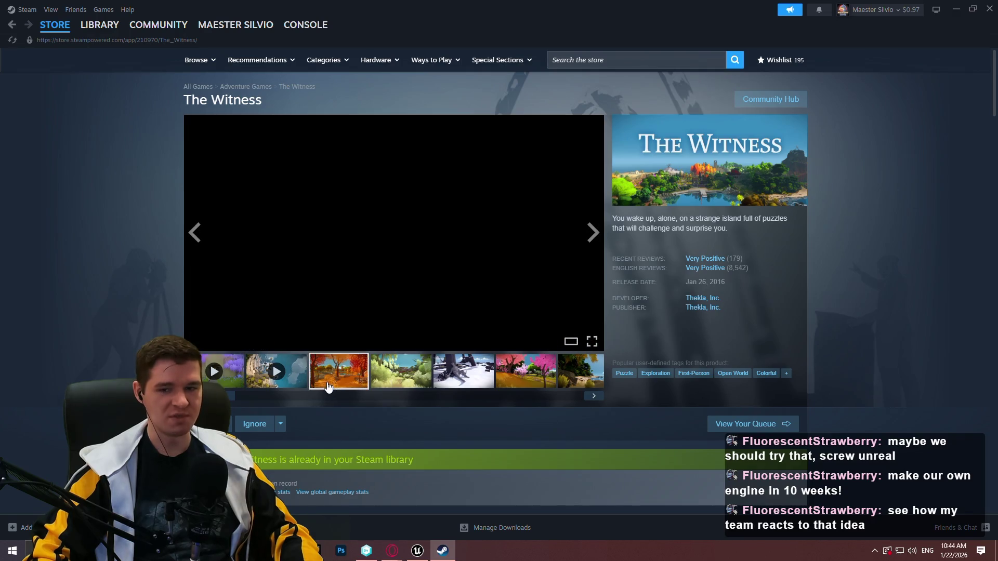
click(581, 201)
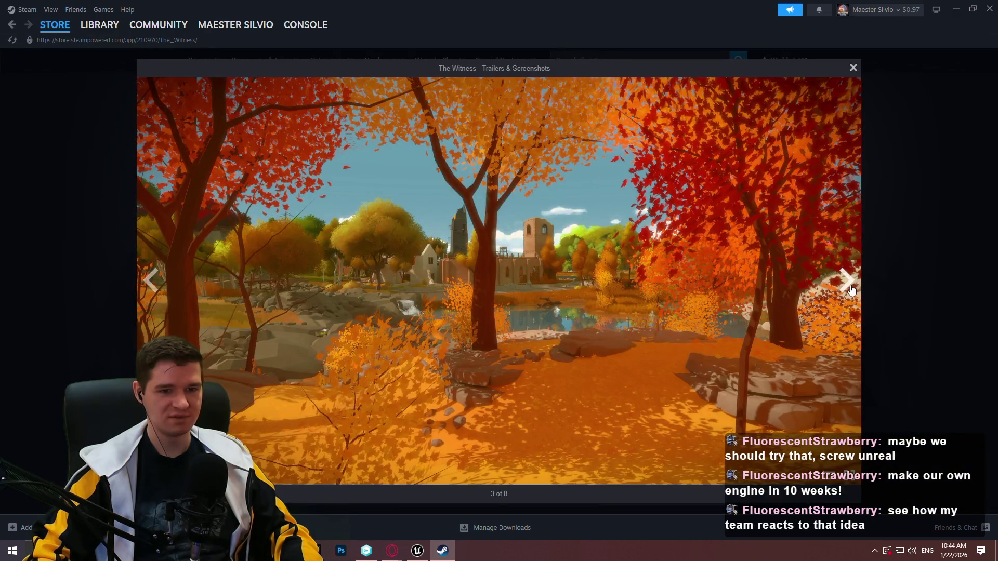
click(851, 290)
click(851, 290)
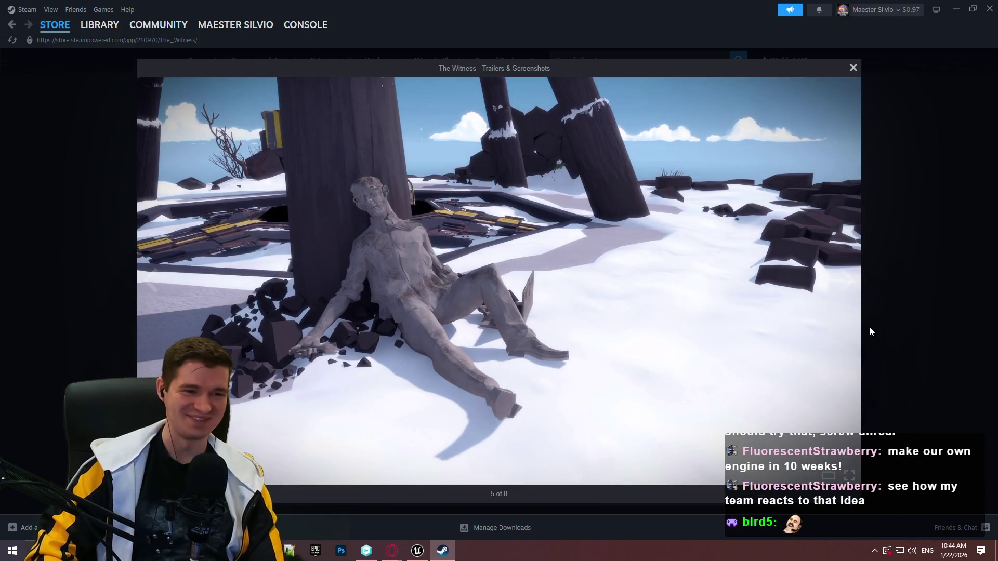
click(843, 285)
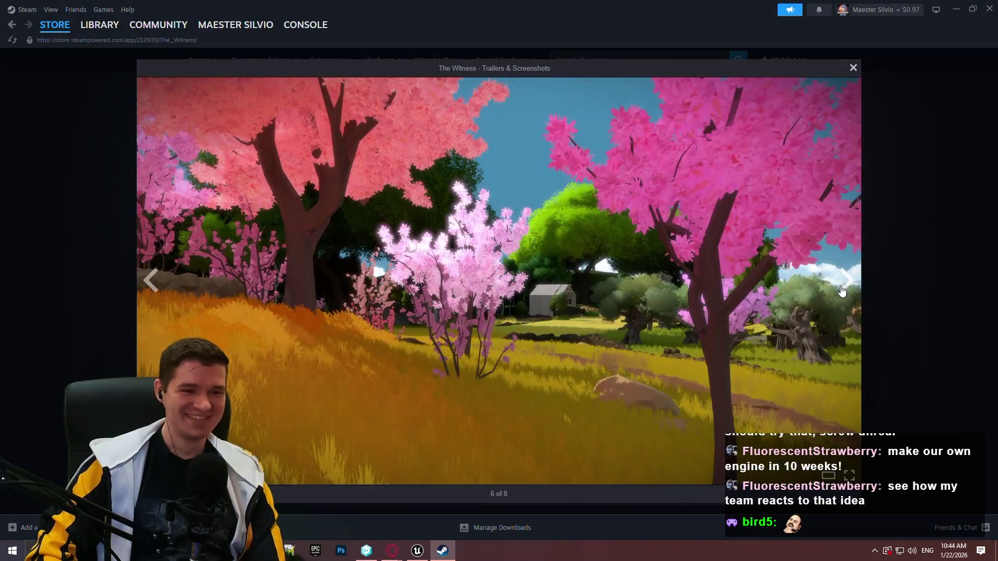
click(843, 288)
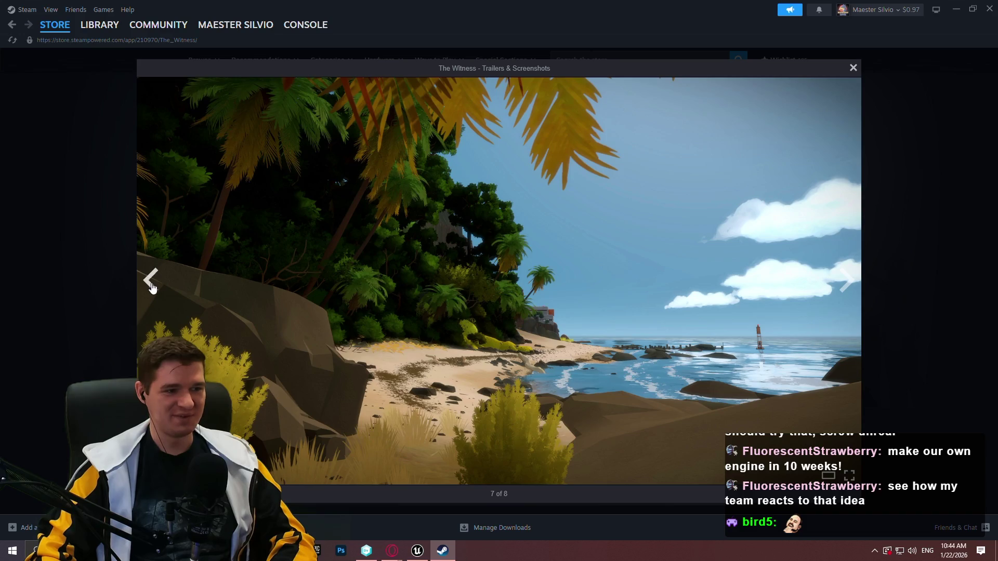
click(151, 283)
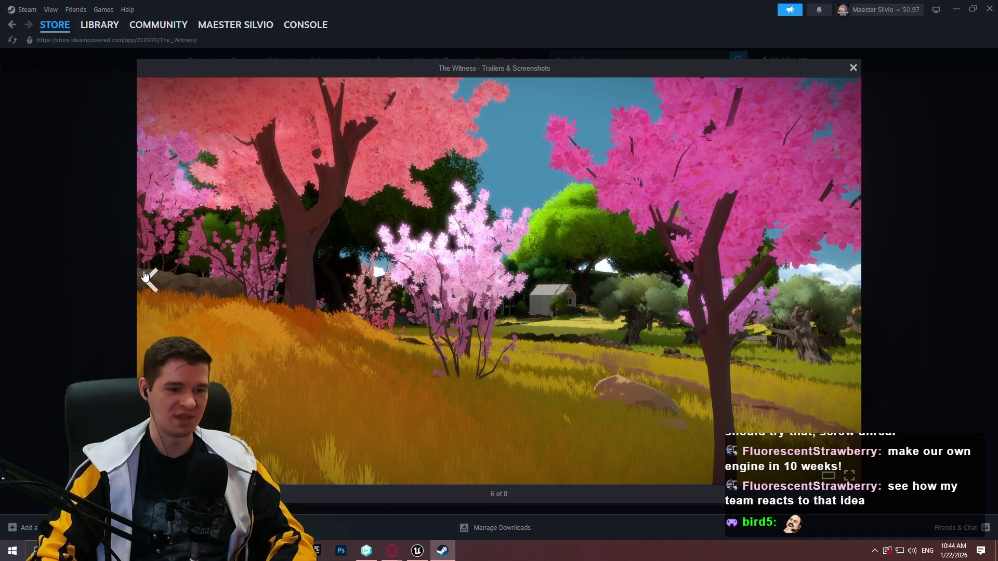
click(163, 281)
click(921, 214)
scroll(906, 176, down, 4)
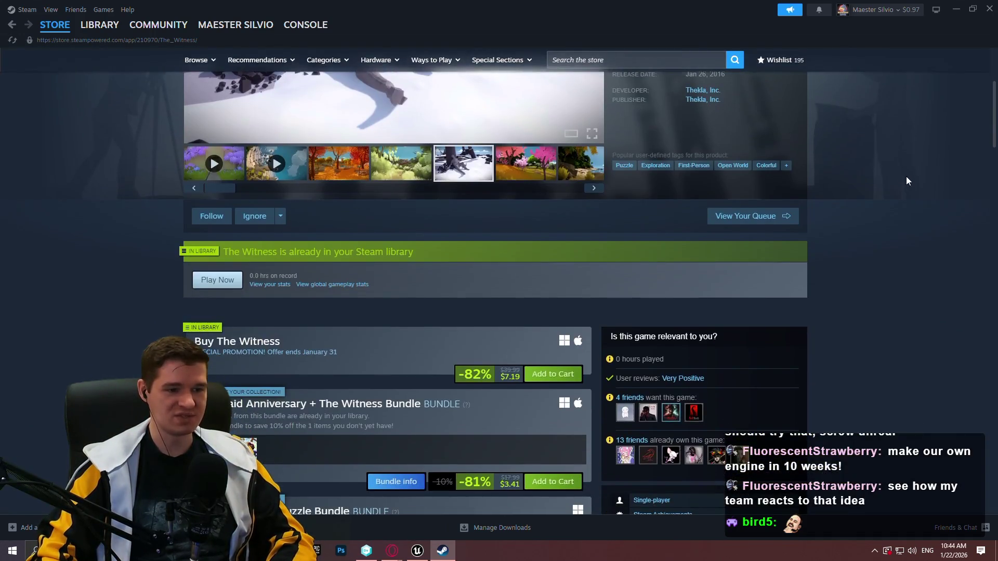
scroll(553, 305, up, 4)
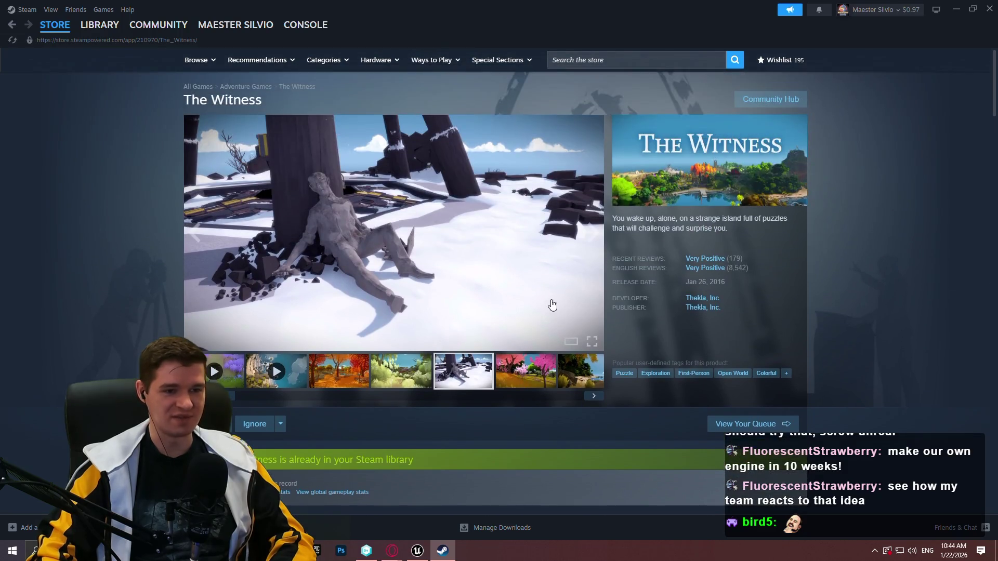
click(366, 206)
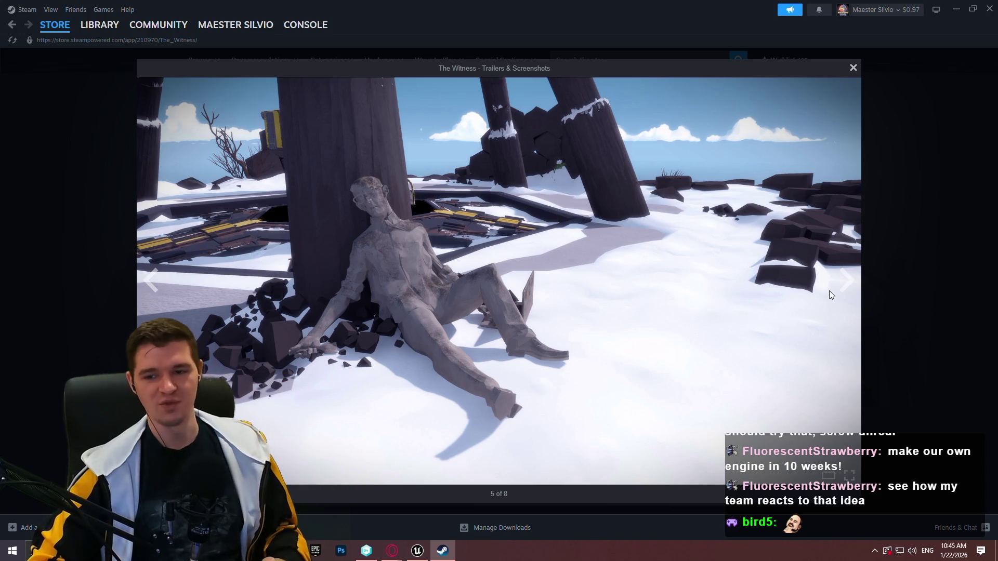
Step back through the screenshots to The Witness trailer and scrub it to the puzzle scenes.
click(151, 281)
click(150, 280)
click(150, 280)
click(152, 281)
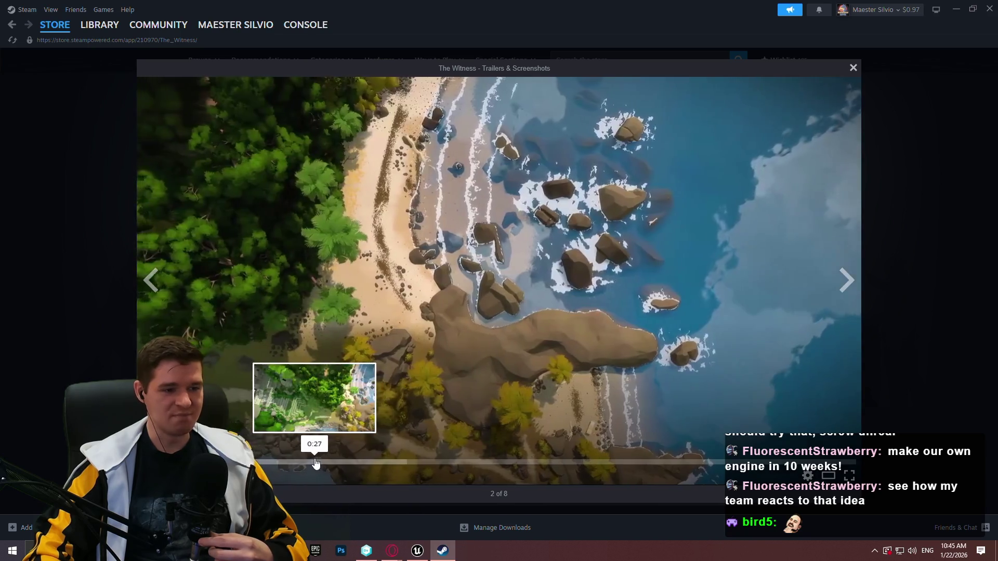
drag(316, 463, 546, 464)
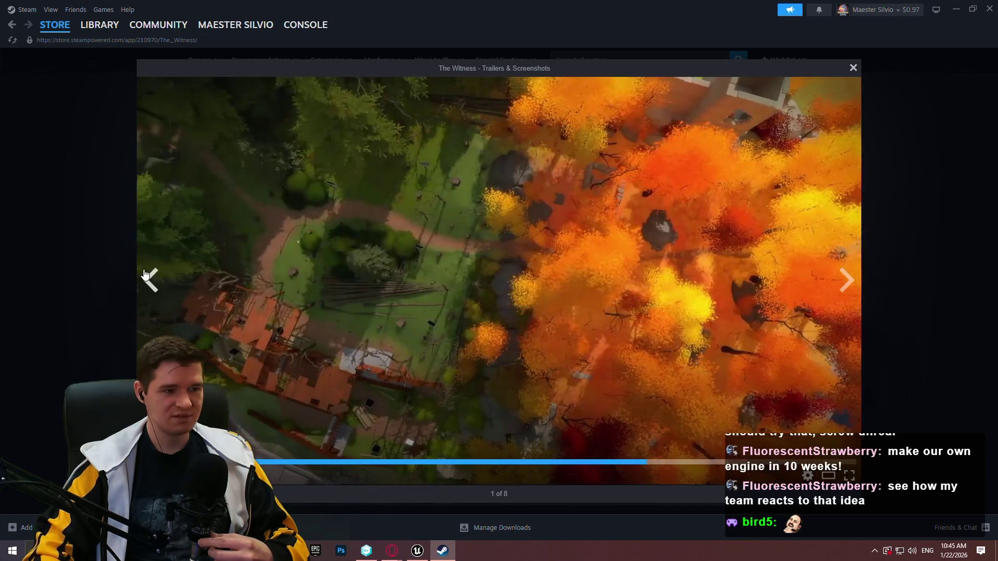
click(270, 462)
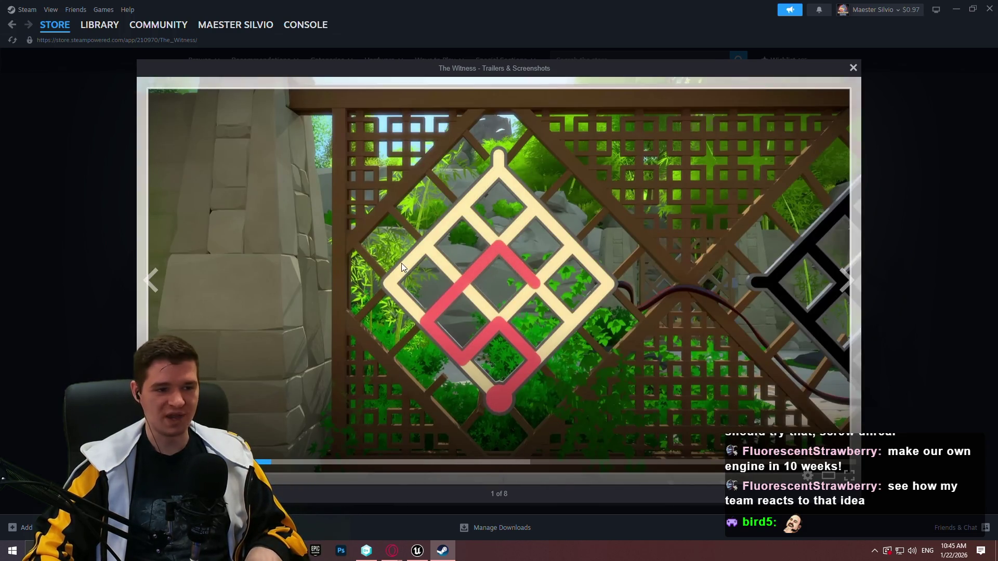
drag(285, 462, 336, 462)
Skim the boat, tiled-floor and doorway scenes up to 1:04, then close the viewer and Steam.
click(368, 462)
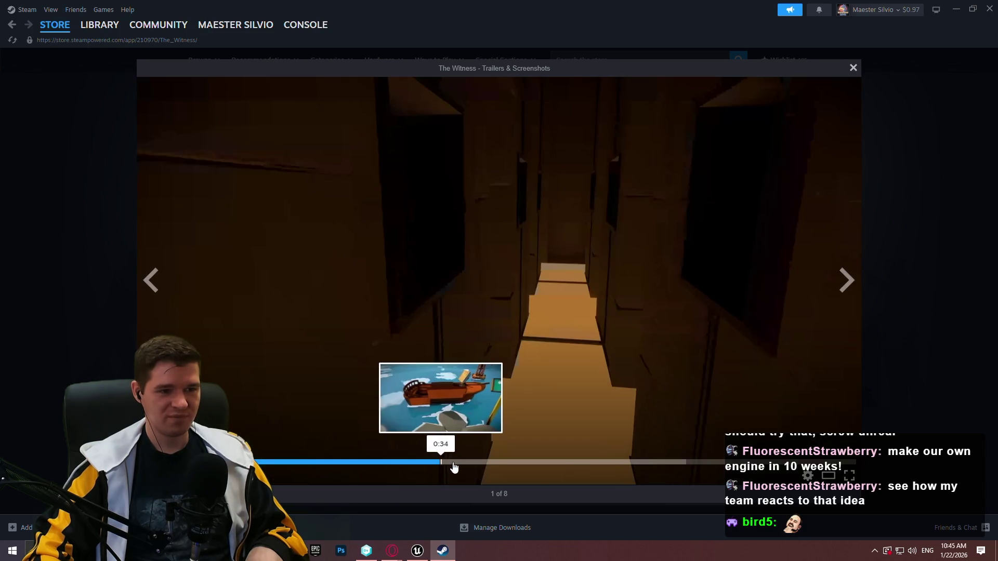
click(466, 462)
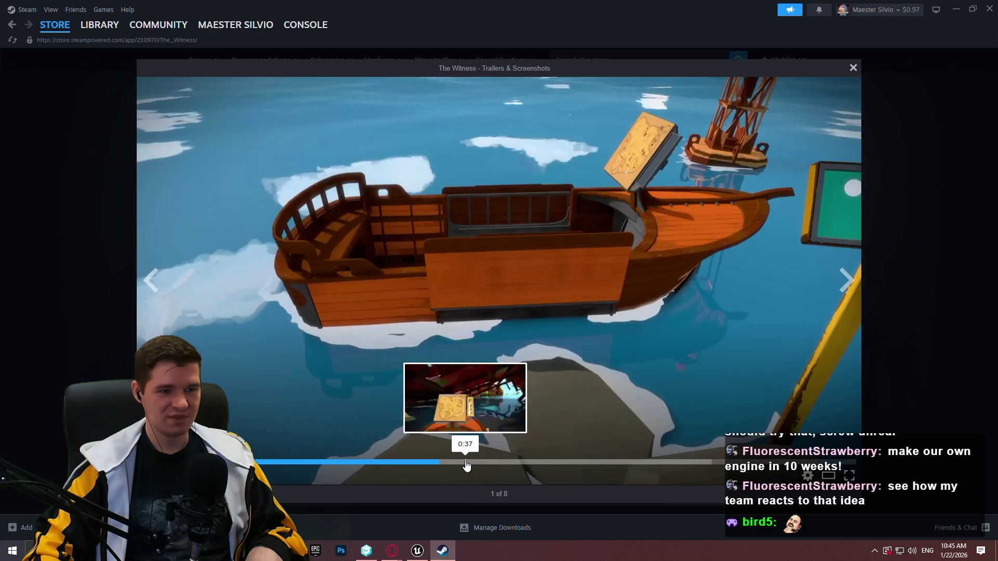
click(353, 462)
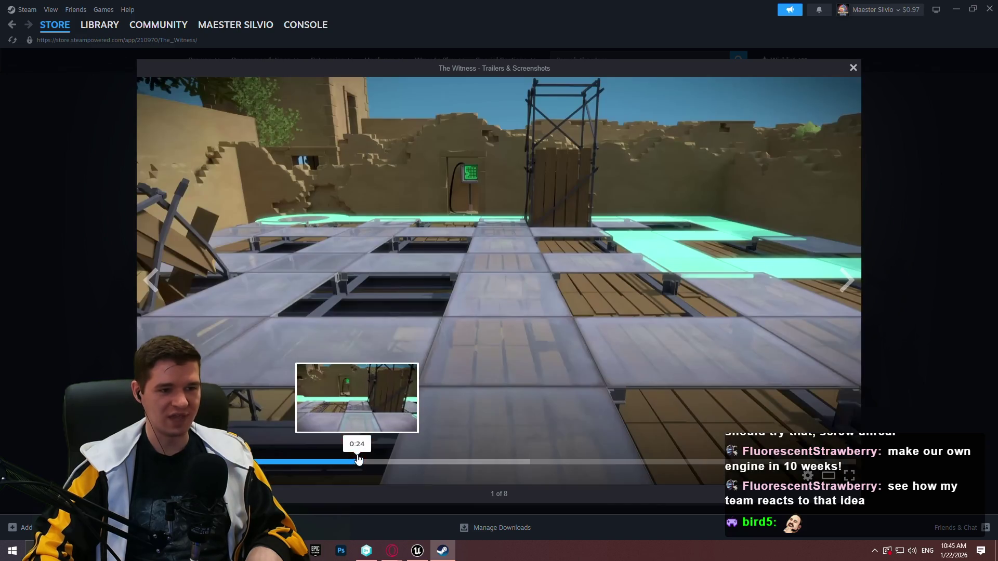
click(378, 461)
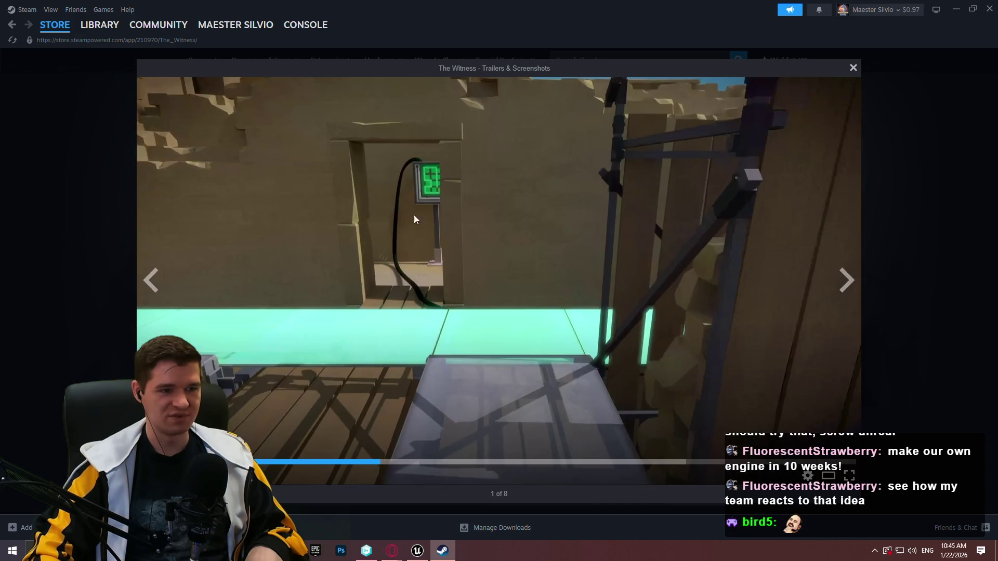
drag(549, 467, 663, 462)
click(704, 463)
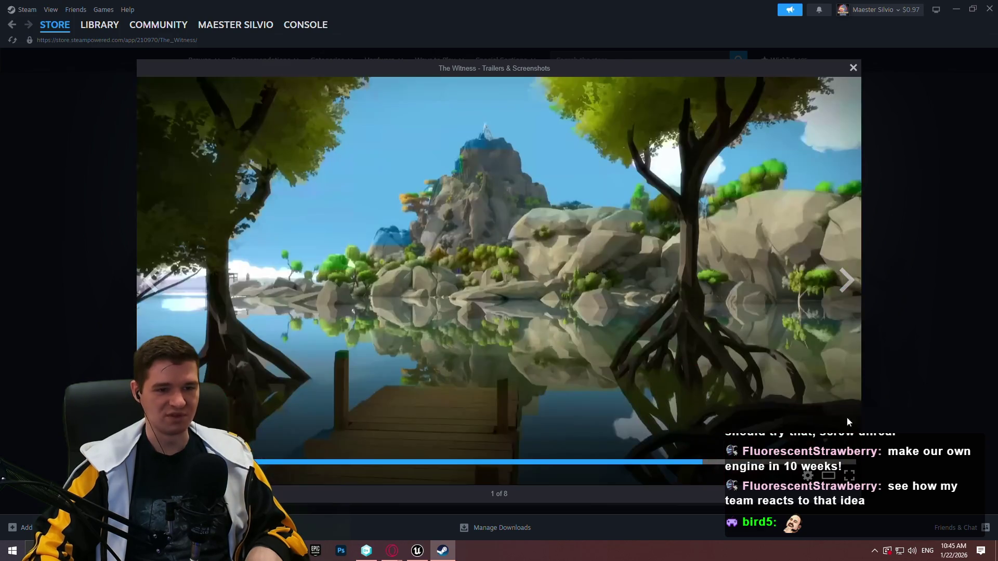
click(906, 344)
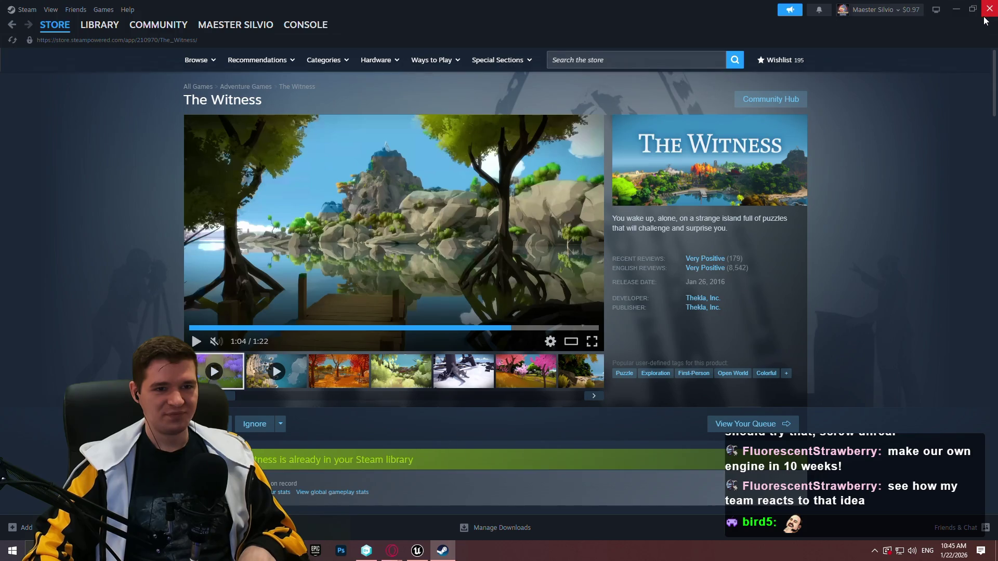
click(984, 17)
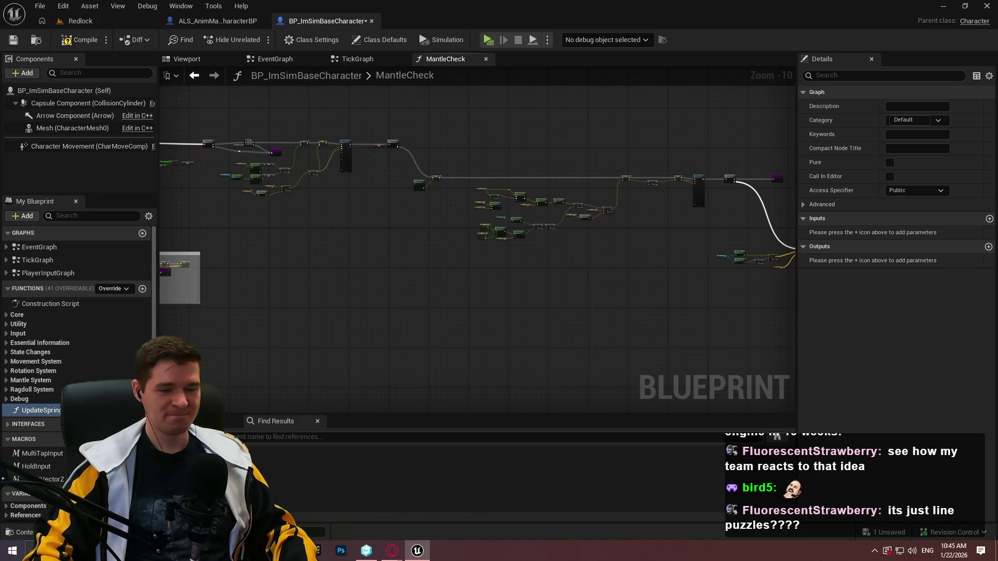
Replay The Witness trailer full screen from the start, exiting full screen at 1:05.
key(alt+Tab)
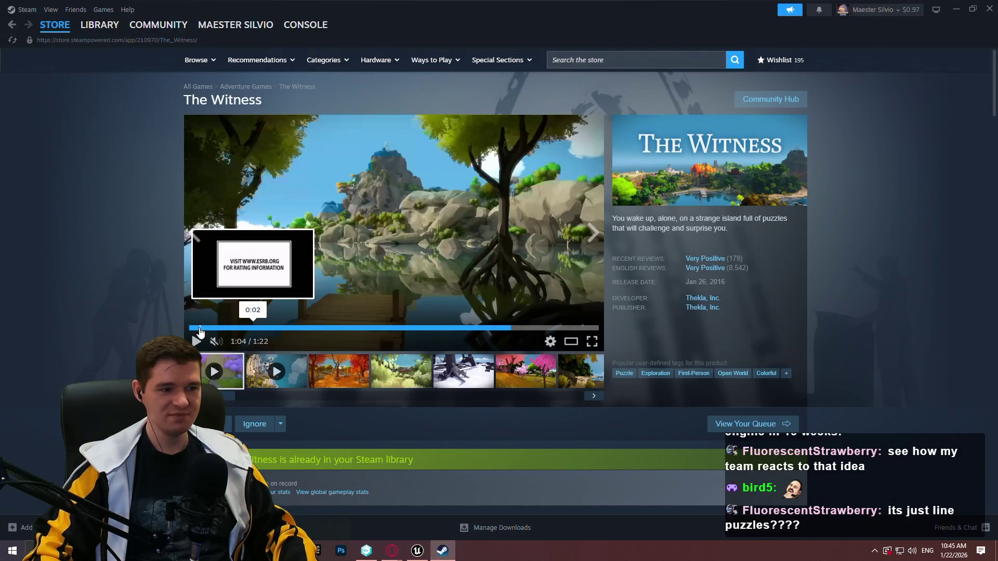
click(197, 328)
click(592, 341)
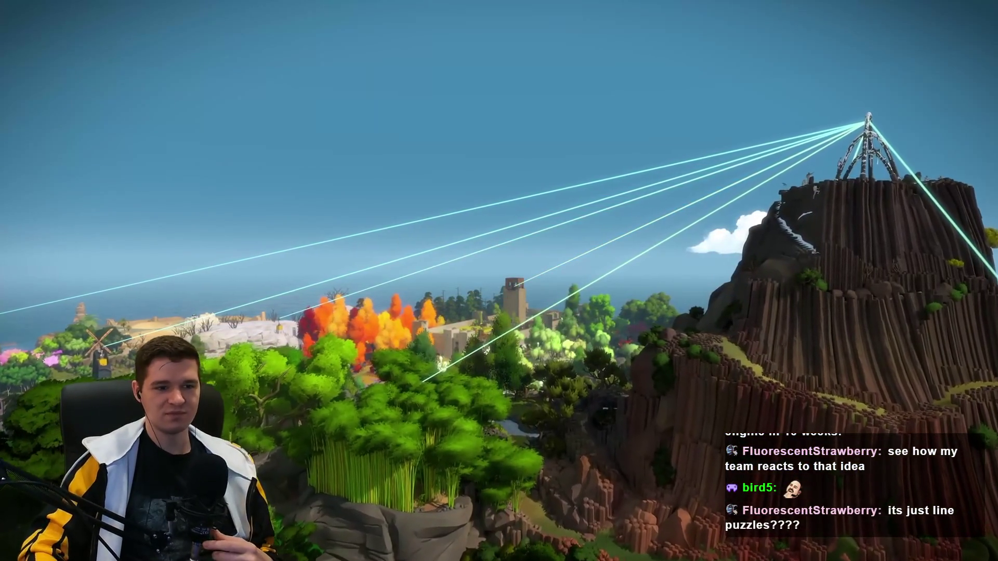
mouse_move(981, 559)
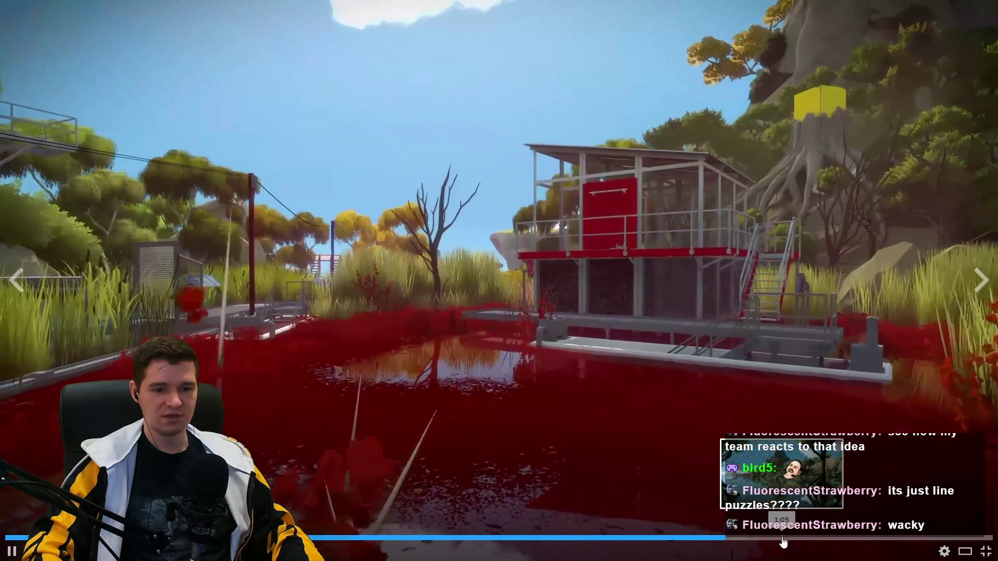
key(Escape)
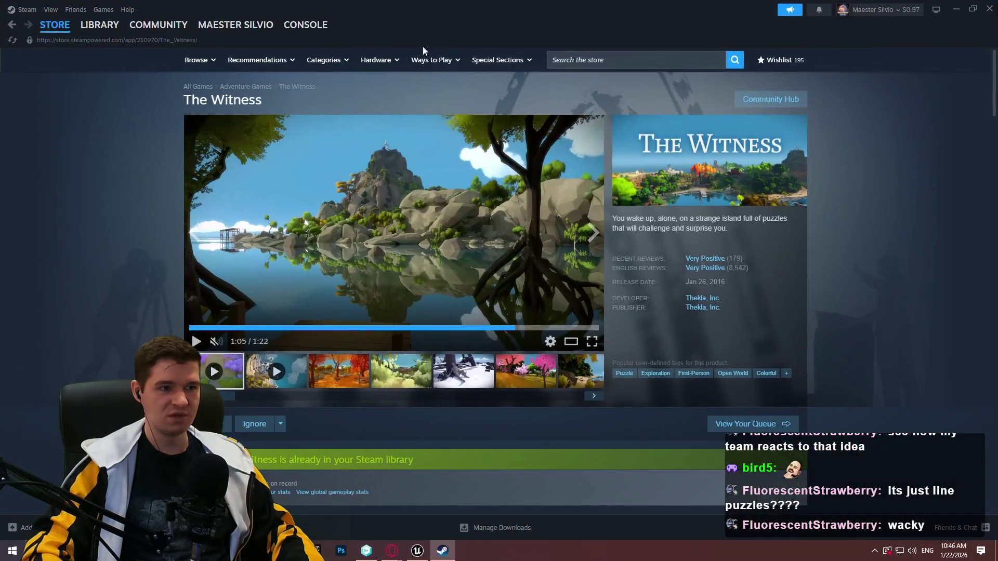
Close Steam and search Google Images for 'the witness level' in a new browser tab.
click(990, 10)
key(alt+Tab)
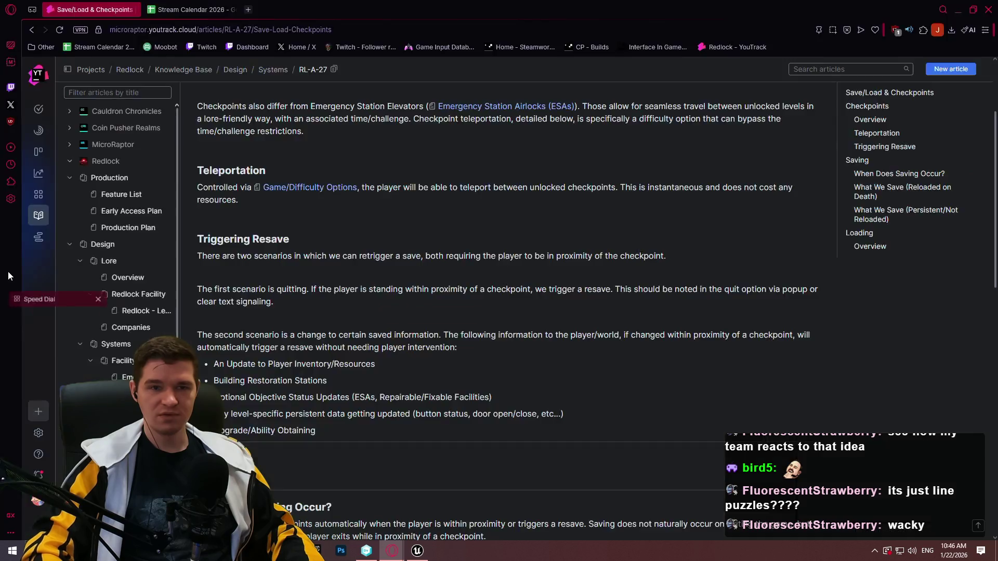
key(ctrl+t)
text(the witness )
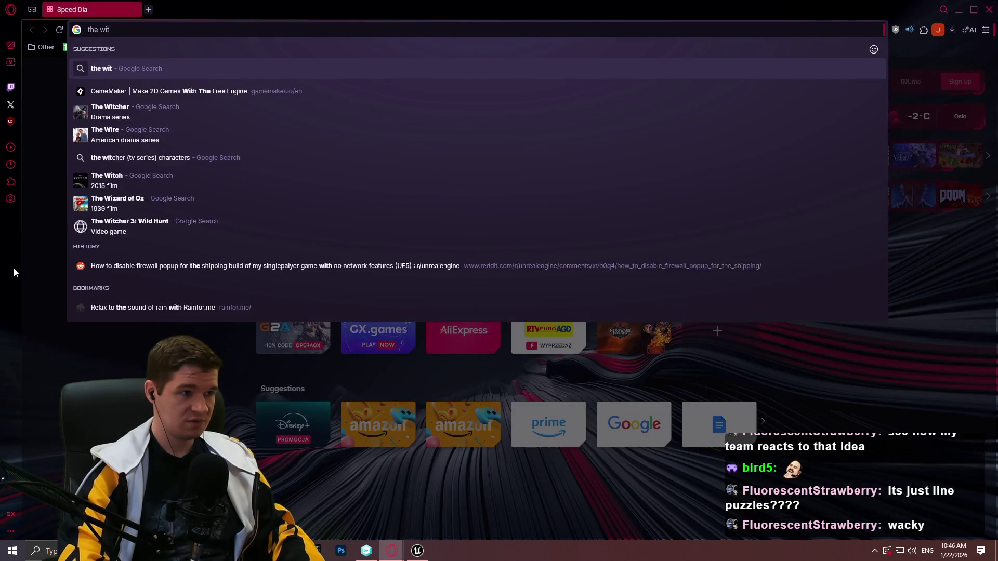
text(level)
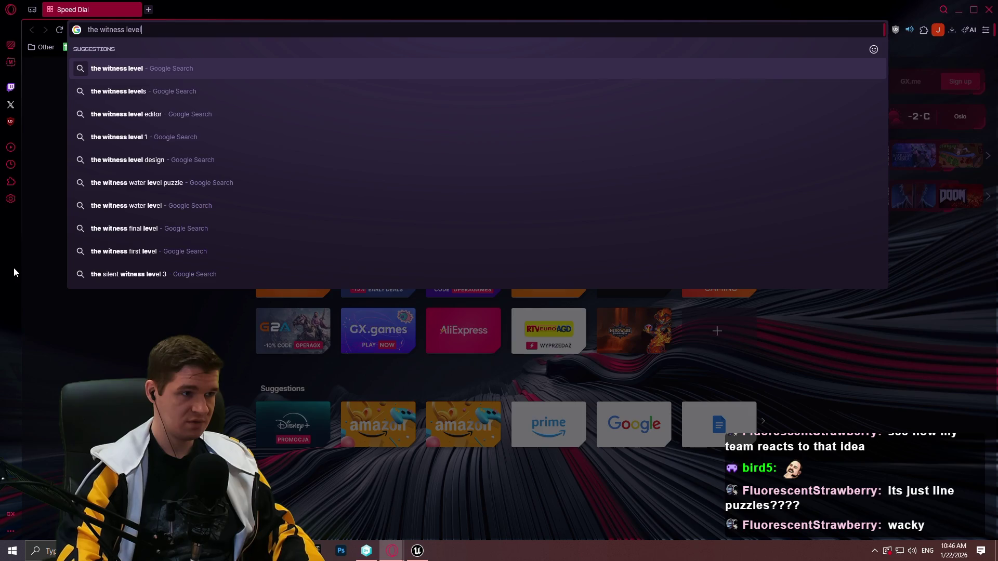
key(Return)
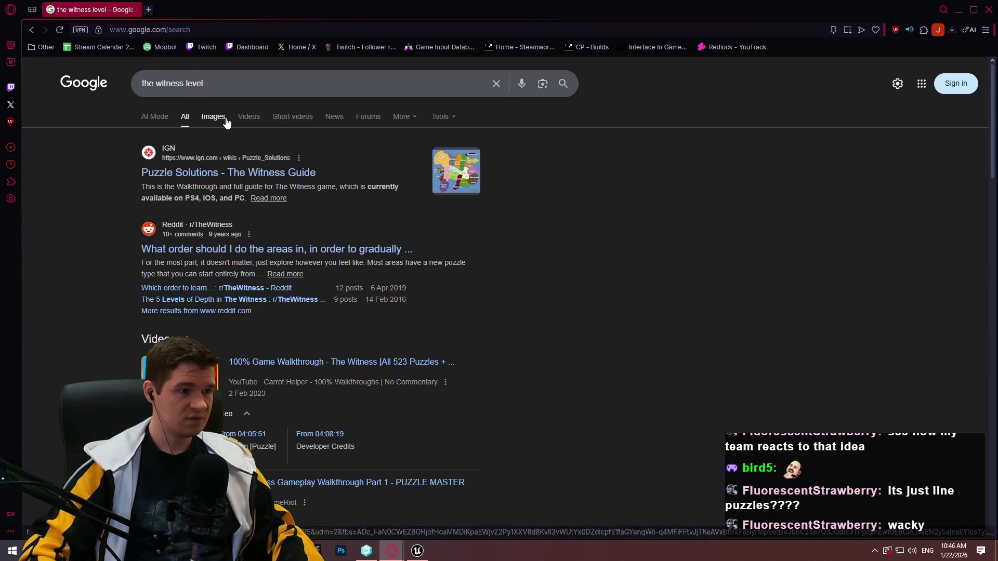
click(213, 116)
Open the Witness island overview image full size via Google Lens and zoom around it.
click(488, 230)
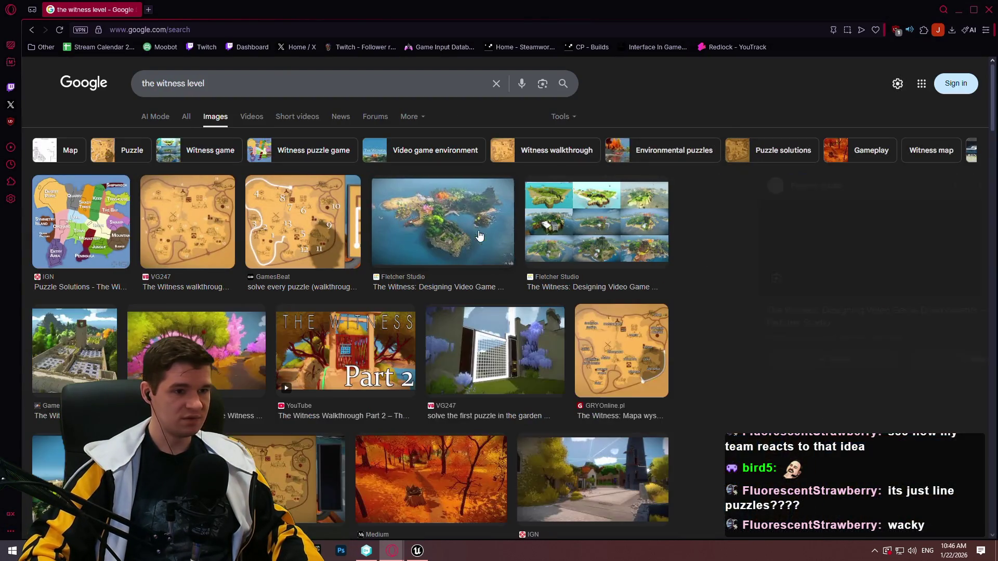
right_click(798, 312)
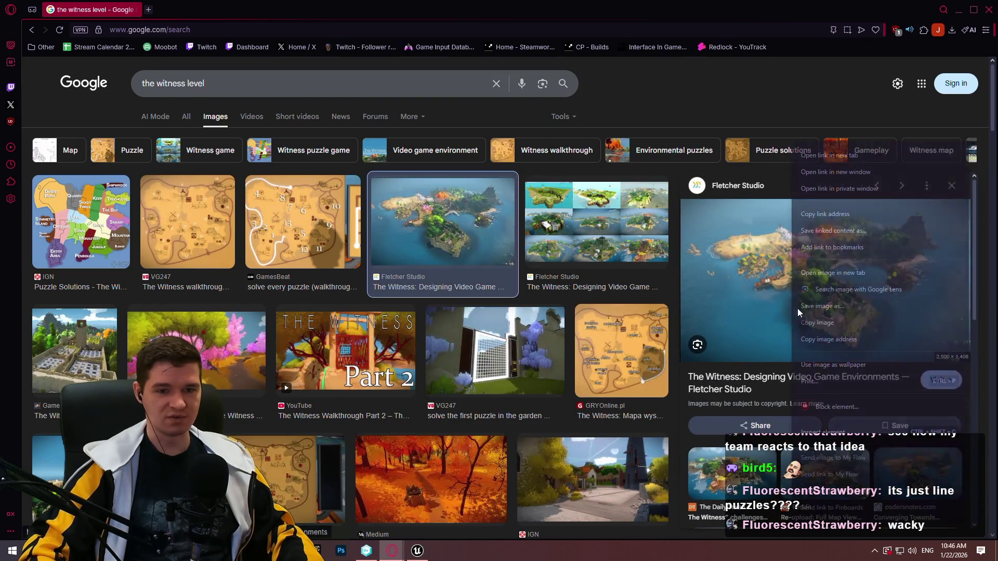
click(831, 289)
click(163, 7)
click(486, 250)
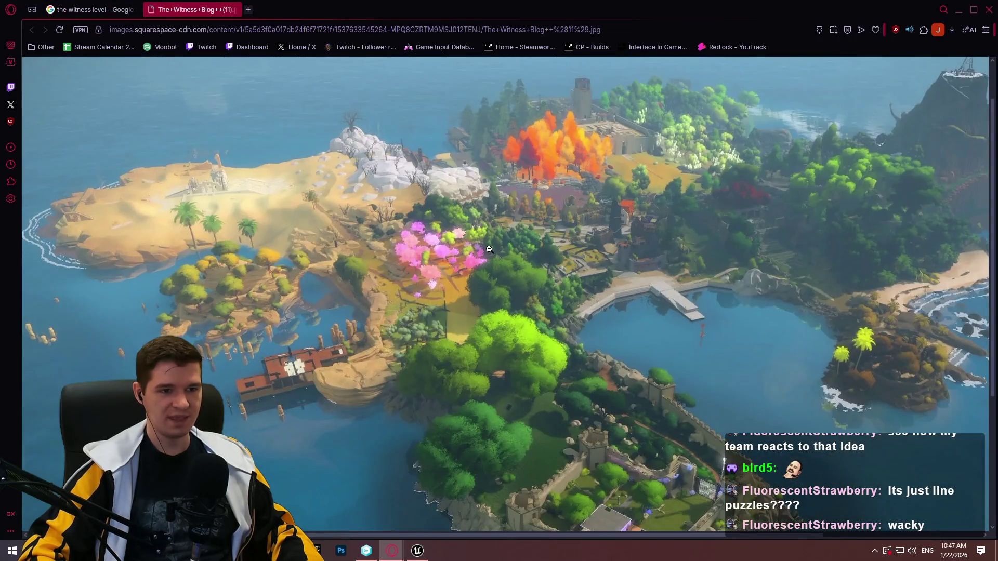
scroll(496, 243, down, 1)
scroll(546, 272, up, 1)
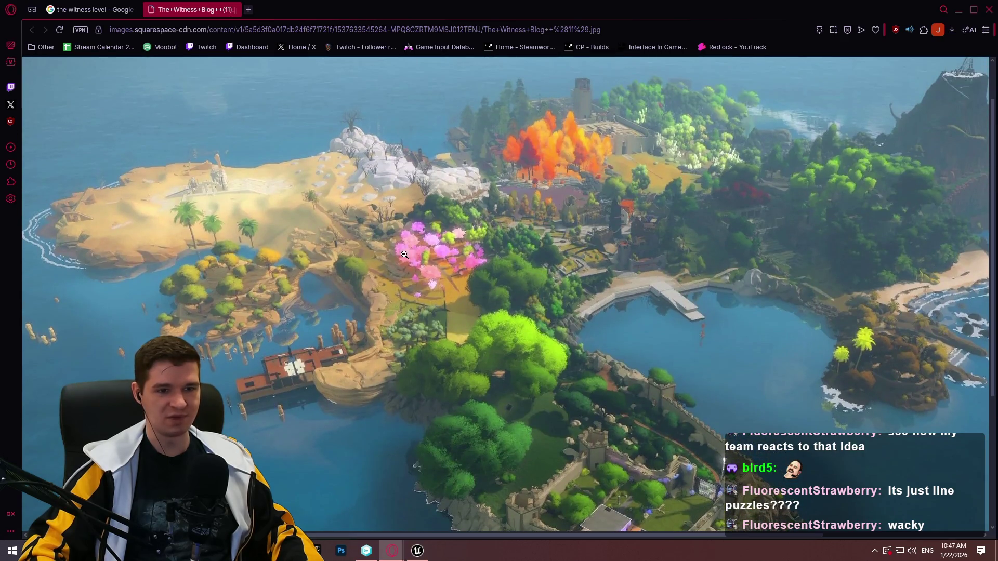
scroll(696, 528, right, 2)
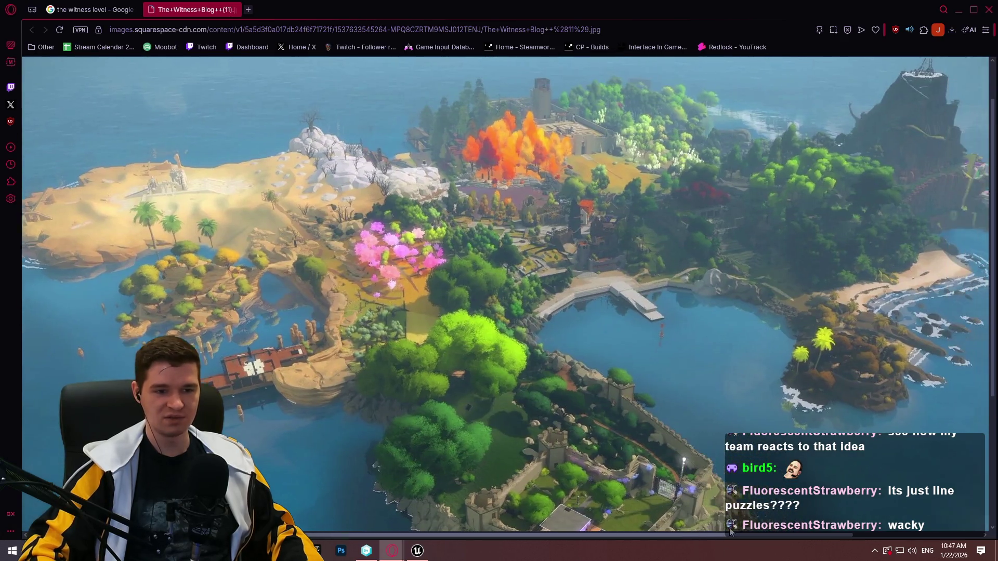
Load HowLongToBeat in a new tab, start searching 'the witness', then close that tab.
click(248, 10)
text(howlongtobeat)
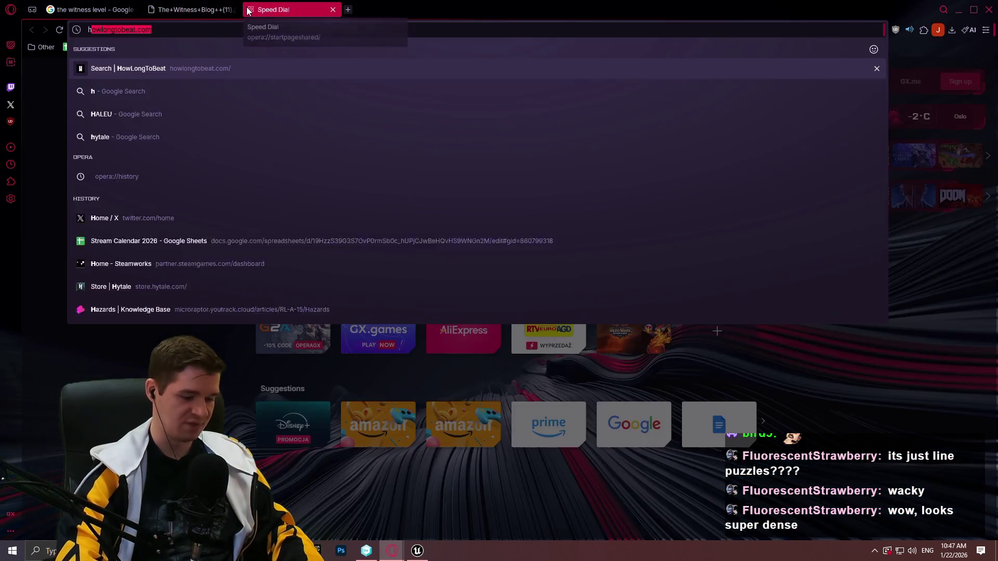
key(Return)
click(255, 74)
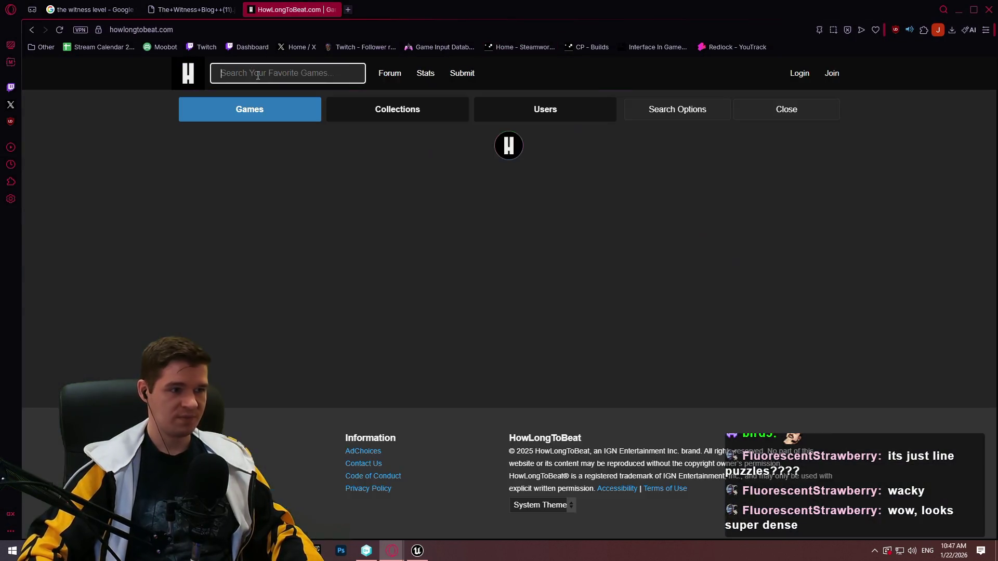
text(the witness)
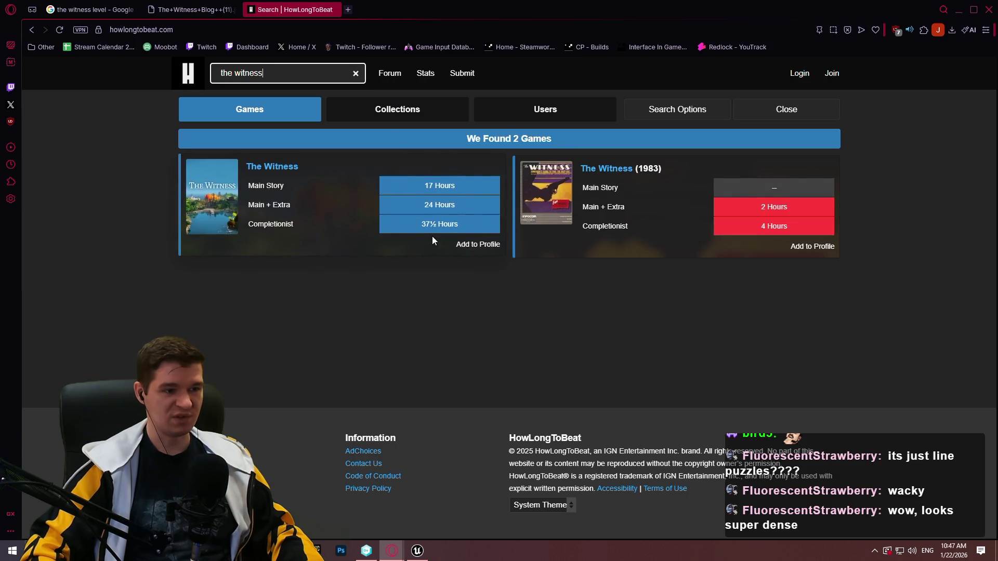
click(332, 10)
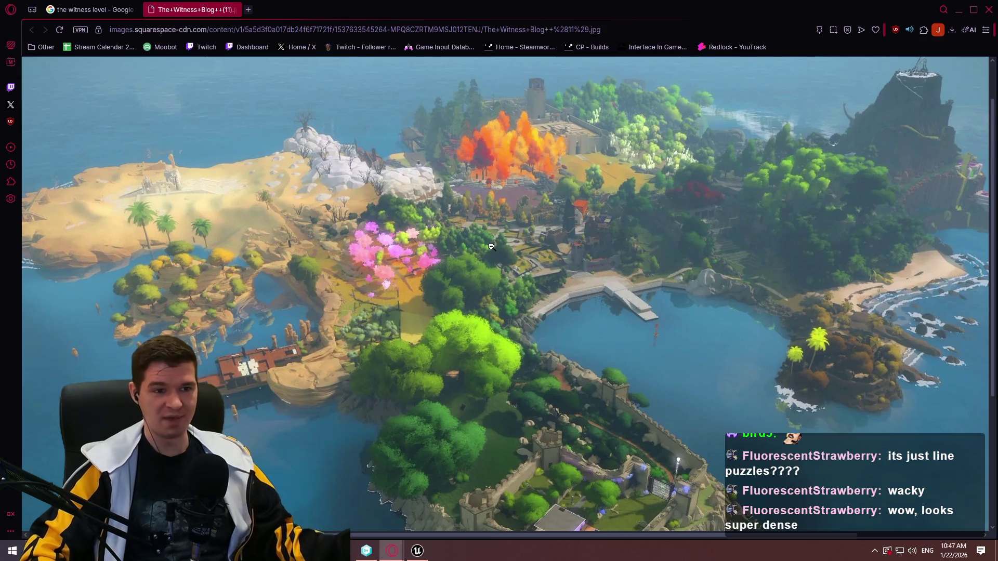
Fit the island image to the window and close its tab with Ctrl+W.
scroll(573, 323, down, 1)
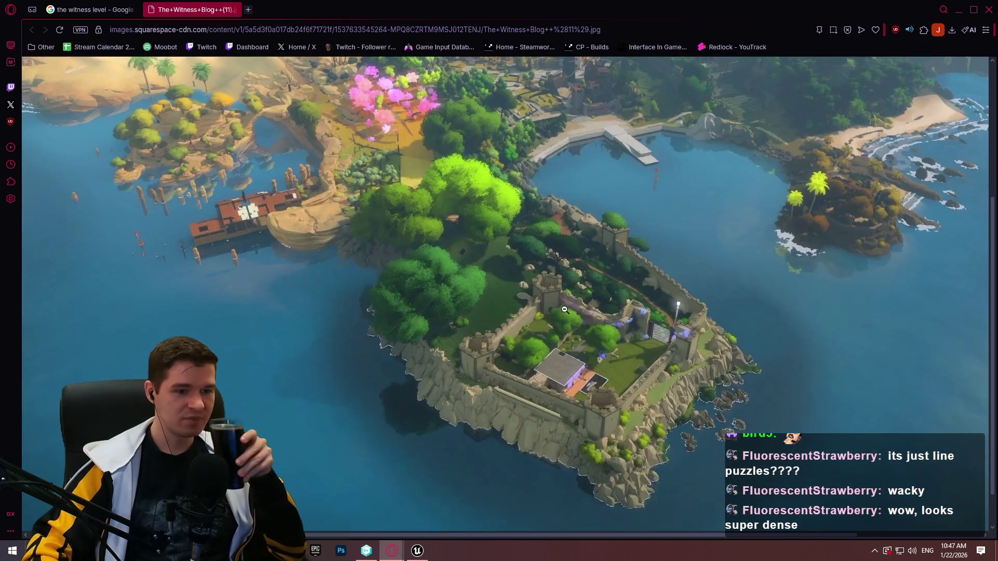
scroll(560, 302, up, 3)
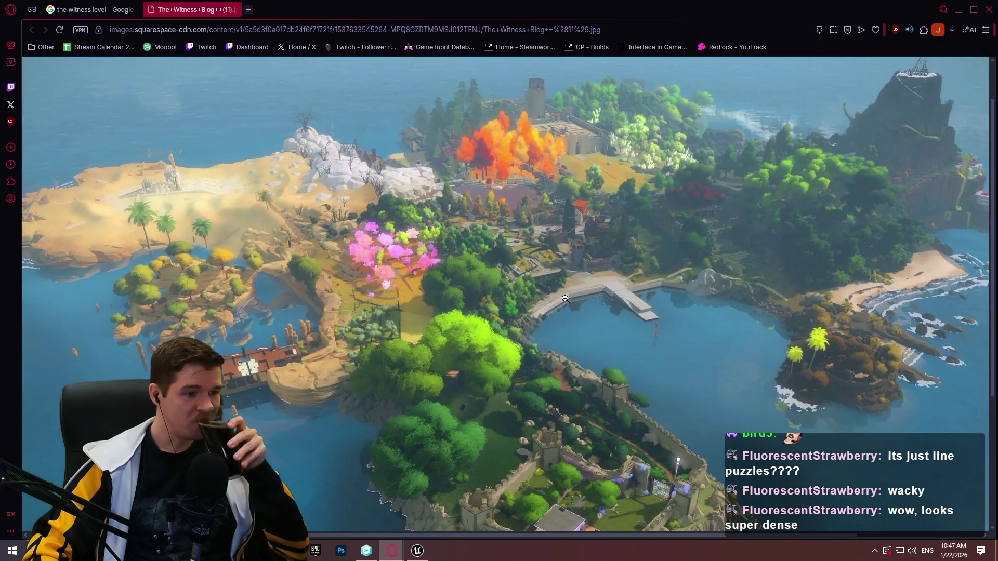
click(319, 81)
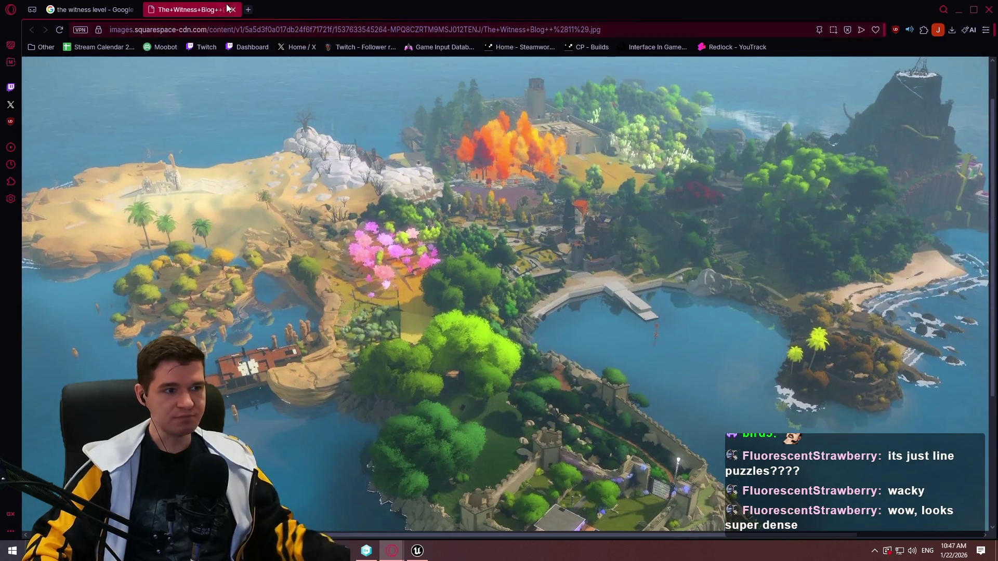
key(ctrl+w)
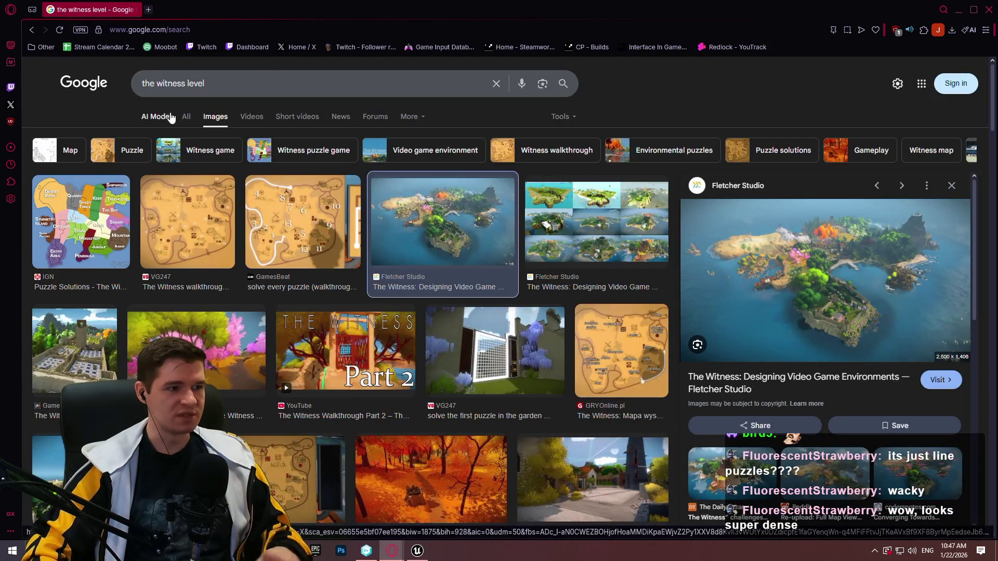
Switch to the All web results for 'the witness level' and scroll through them.
click(183, 114)
scroll(520, 270, down, 5)
scroll(567, 251, down, 10)
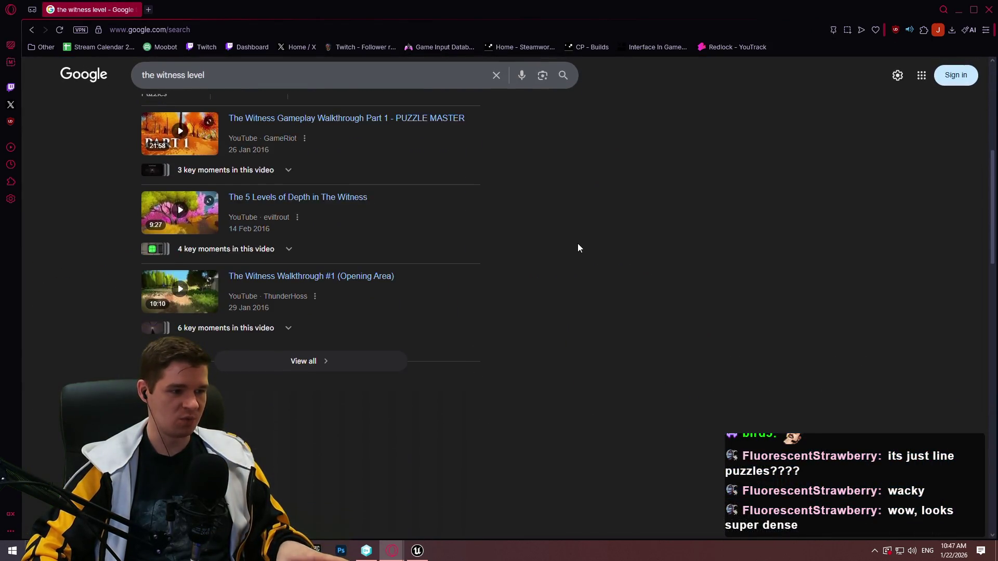
scroll(594, 240, down, 5)
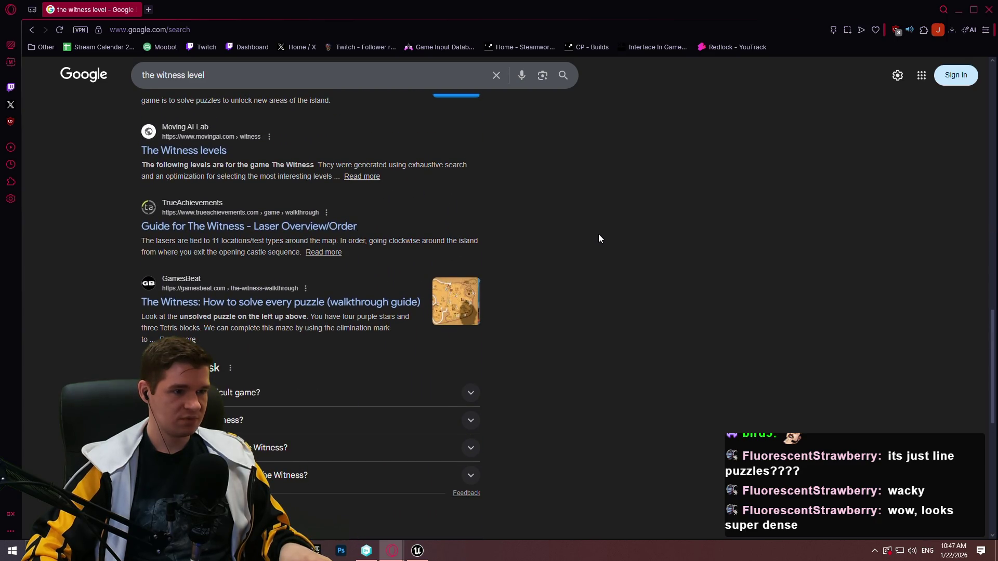
scroll(631, 280, down, 4)
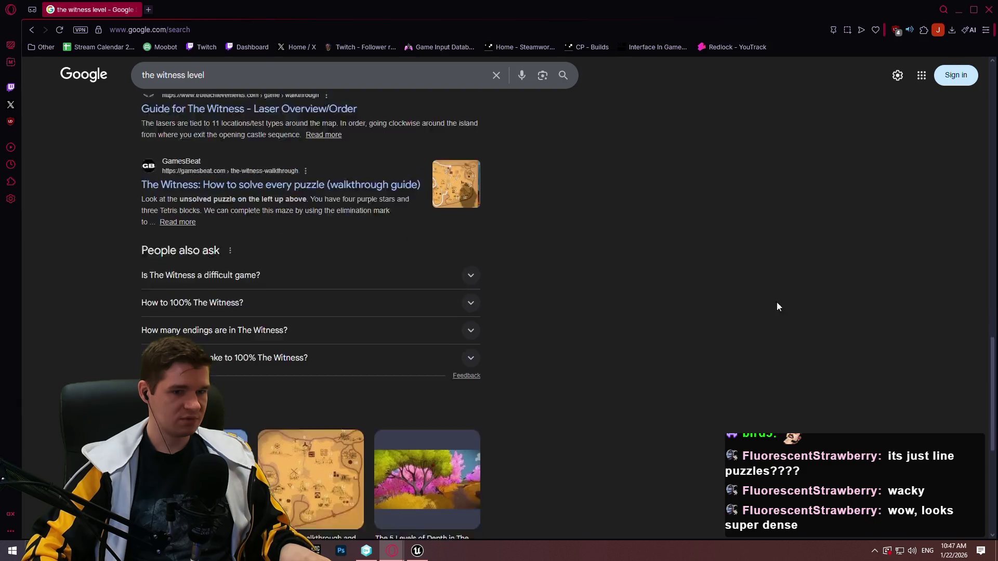
mouse_move(992, 373)
mouse_down()
mouse_move(982, 395)
mouse_move(916, 174)
mouse_move(974, 164)
mouse_move(972, 79)
mouse_move(973, 203)
mouse_move(731, 95)
mouse_up()
Search 'the witness level design' and open the Video Game Environments article in background.
click(265, 82)
text(design)
key(Return)
scroll(344, 292, down, 4)
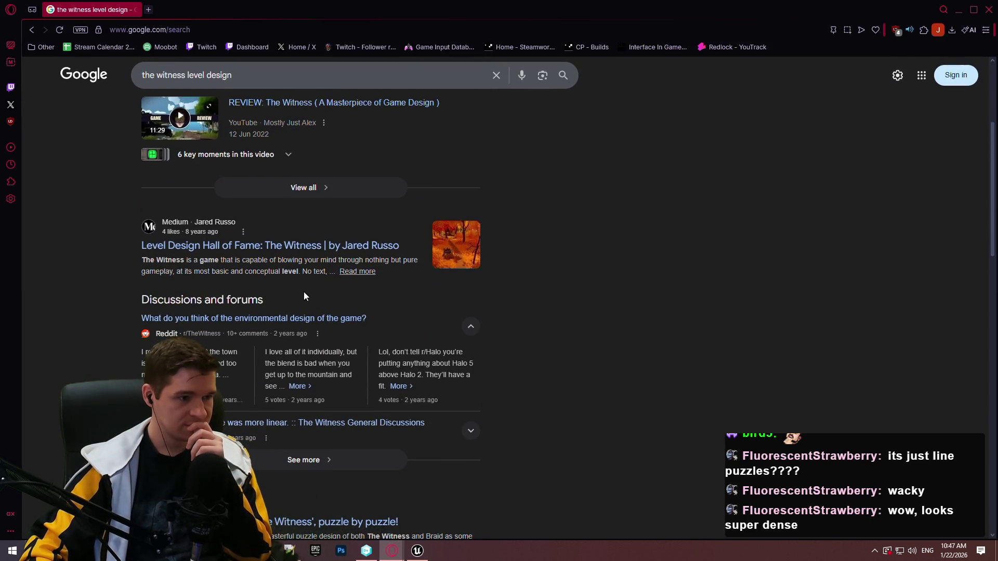
scroll(300, 285, down, 5)
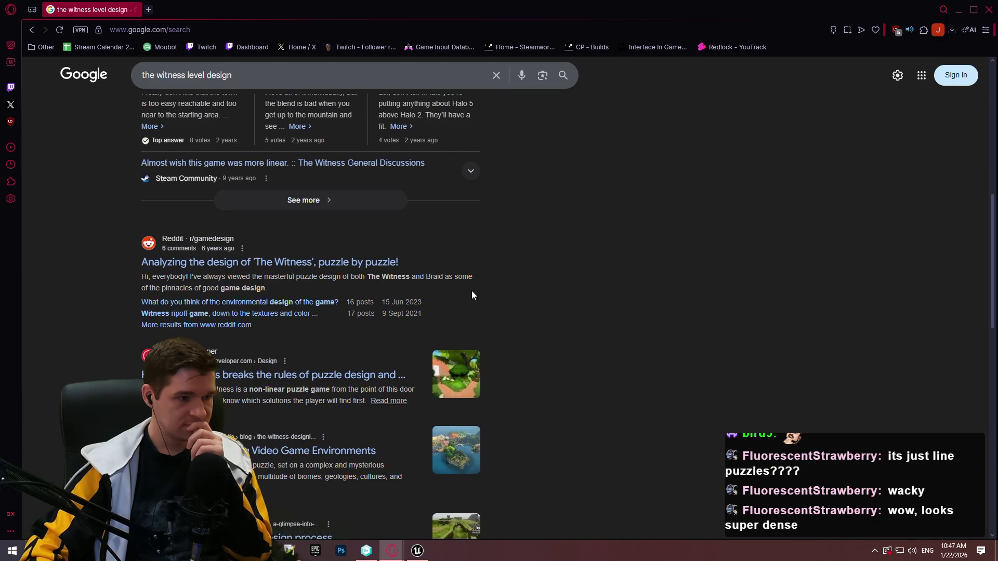
middle_click(280, 447)
Read through the fletcher.studio Witness environments article's island maps, then close the window.
click(200, 8)
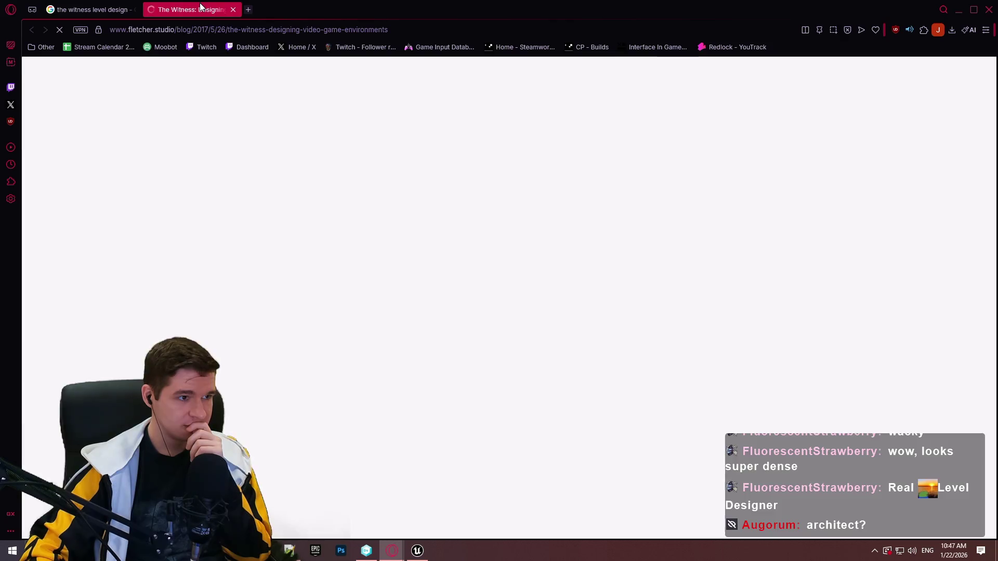
scroll(744, 230, down, 2)
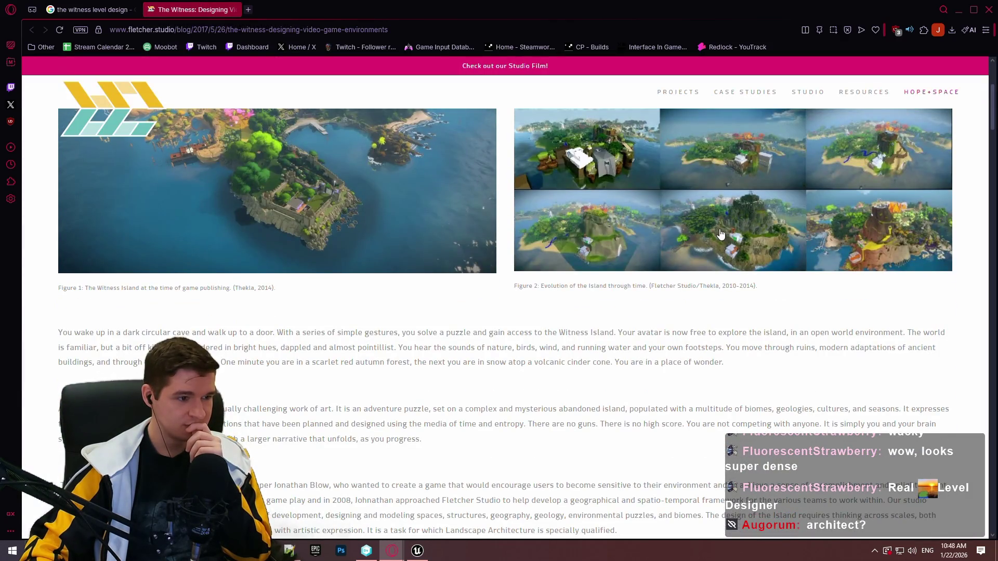
scroll(704, 249, down, 15)
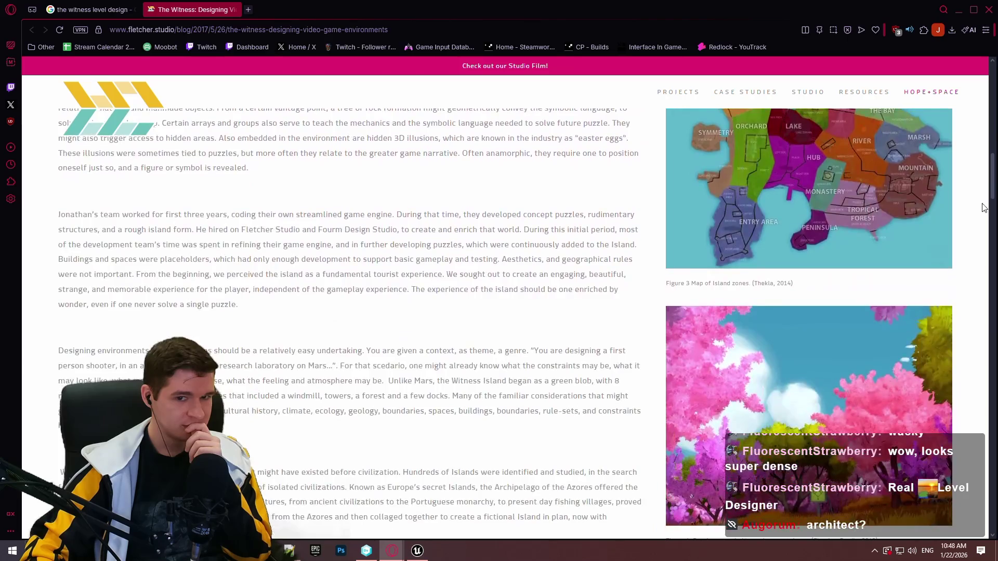
mouse_move(994, 203)
mouse_down()
mouse_move(988, 253)
mouse_move(981, 229)
mouse_move(974, 317)
mouse_move(968, 301)
mouse_move(955, 517)
mouse_move(954, 303)
mouse_move(932, 197)
mouse_up()
scroll(930, 194, up, 5)
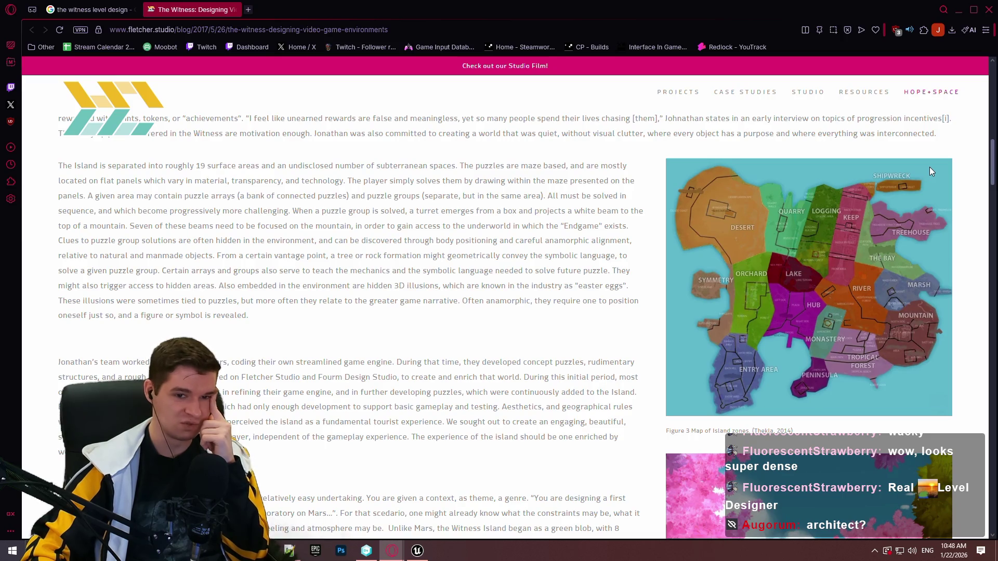
scroll(930, 167, up, 2)
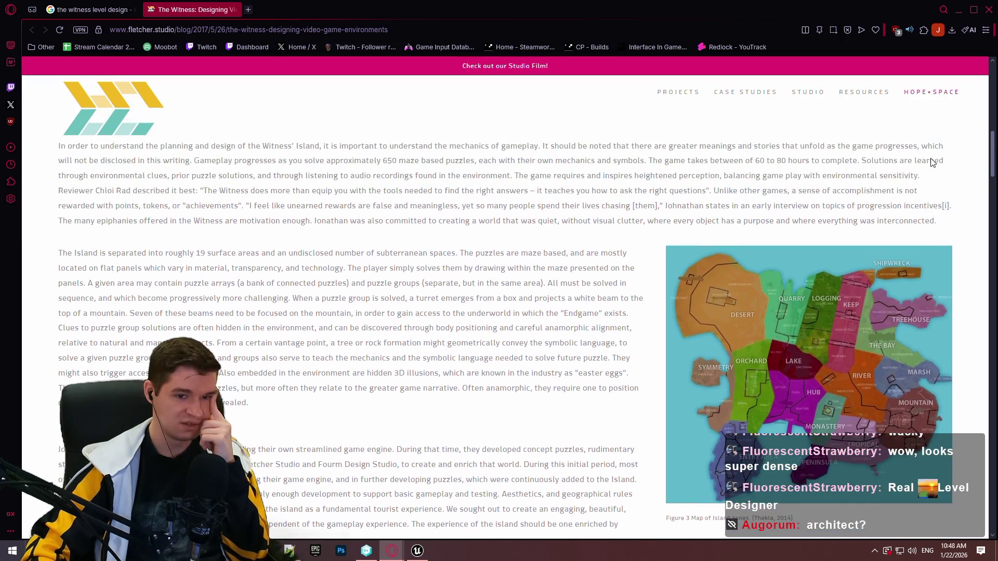
scroll(862, 341, down, 10)
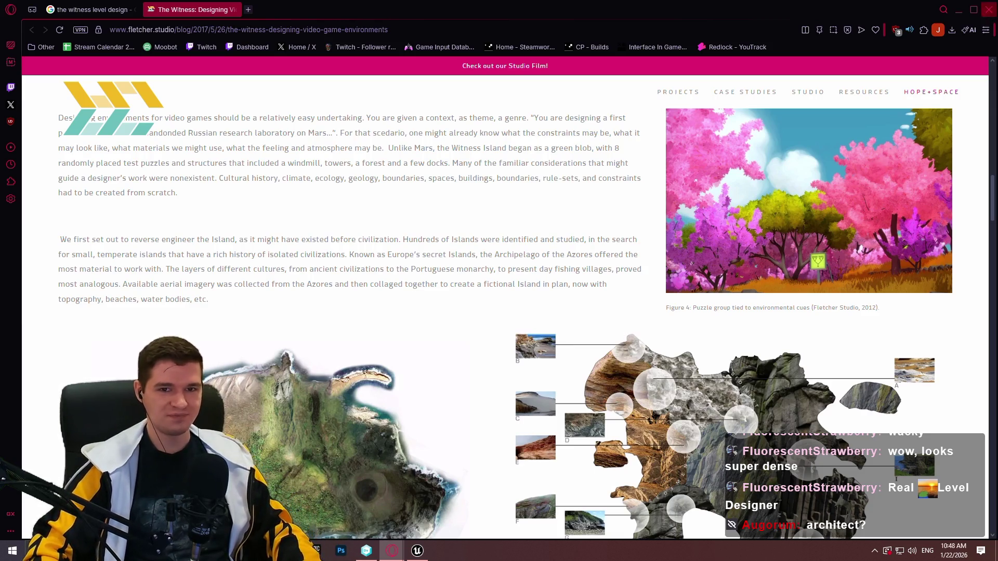
click(989, 11)
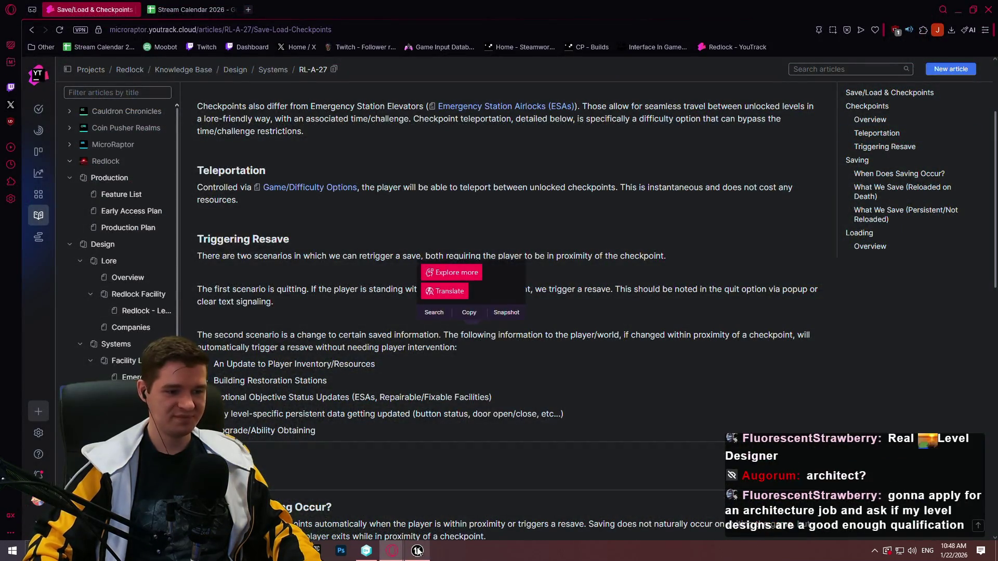
Back in Unreal, drag the Branch False-wire reroute node in MantleCheck further left.
key(alt+Tab)
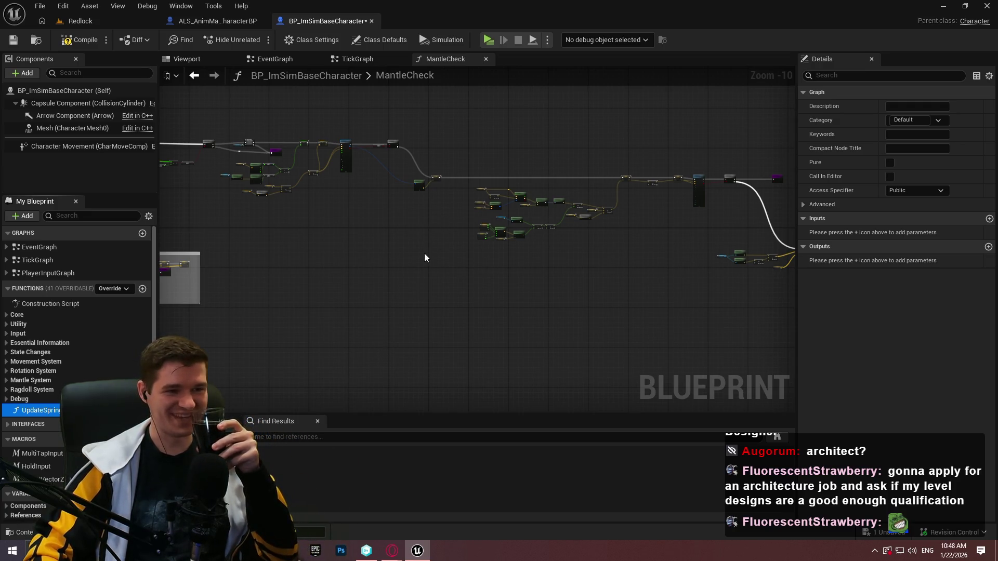
scroll(389, 229, up, 3)
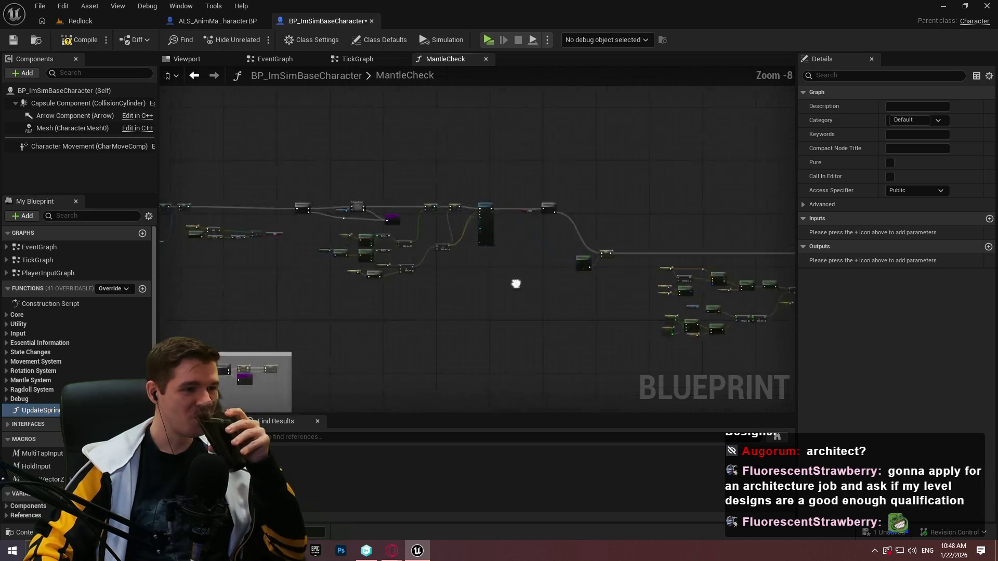
scroll(397, 236, up, 5)
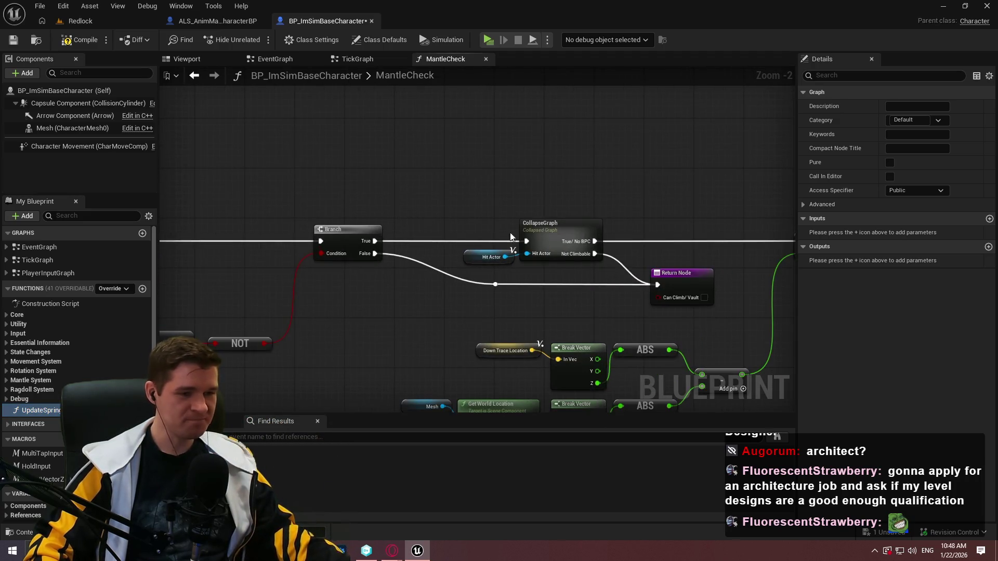
drag(498, 285, 439, 290)
scroll(399, 330, down, 8)
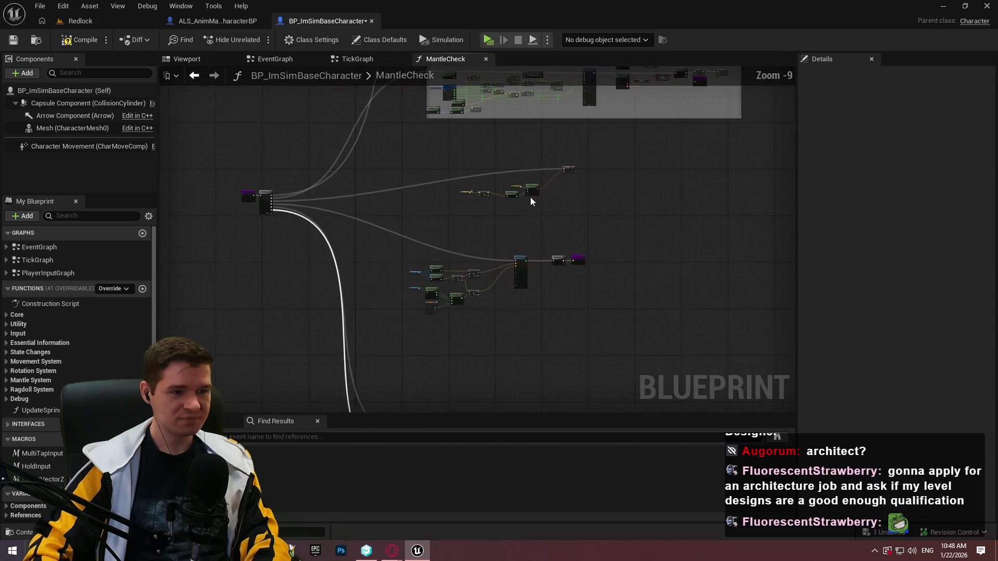
scroll(606, 306, up, 9)
scroll(691, 289, down, 3)
Box-select the downward trace node group in the MantleCheck graph.
mouse_move(689, 337)
mouse_down()
mouse_move(547, 219)
mouse_move(234, 123)
mouse_up()
scroll(468, 131, down, 1)
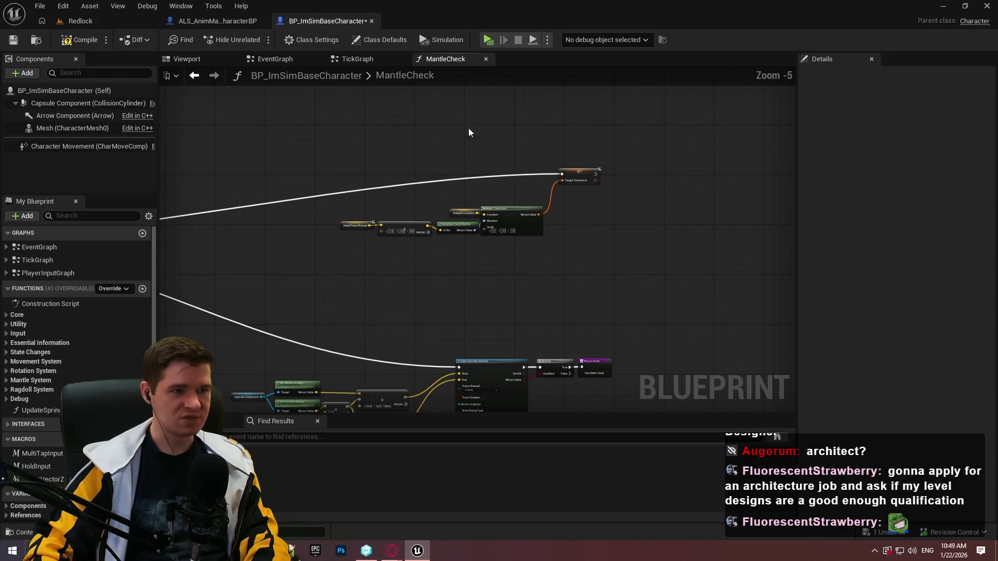
scroll(551, 284, down, 3)
scroll(510, 234, up, 3)
scroll(601, 126, down, 3)
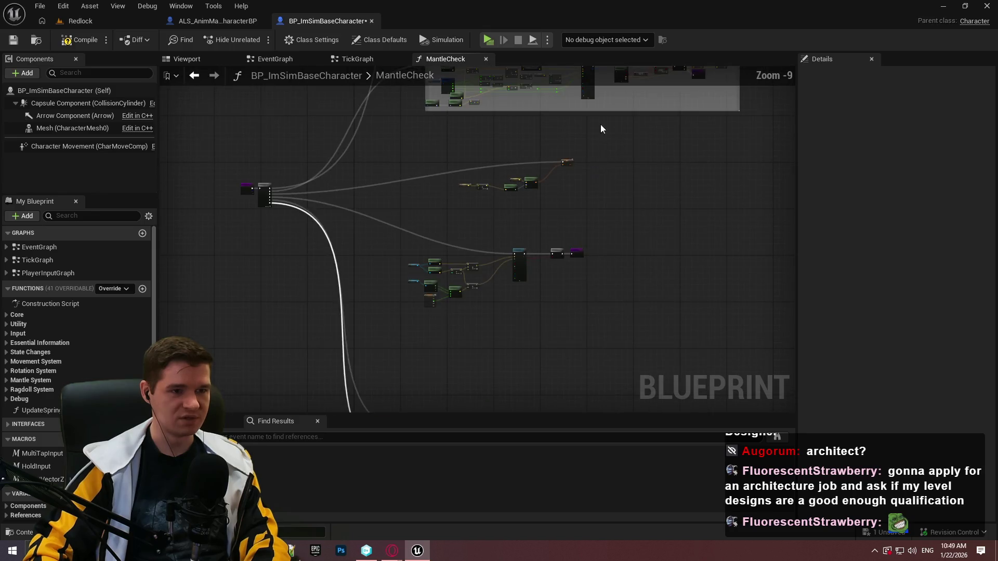
scroll(438, 304, down, 1)
scroll(366, 197, up, 3)
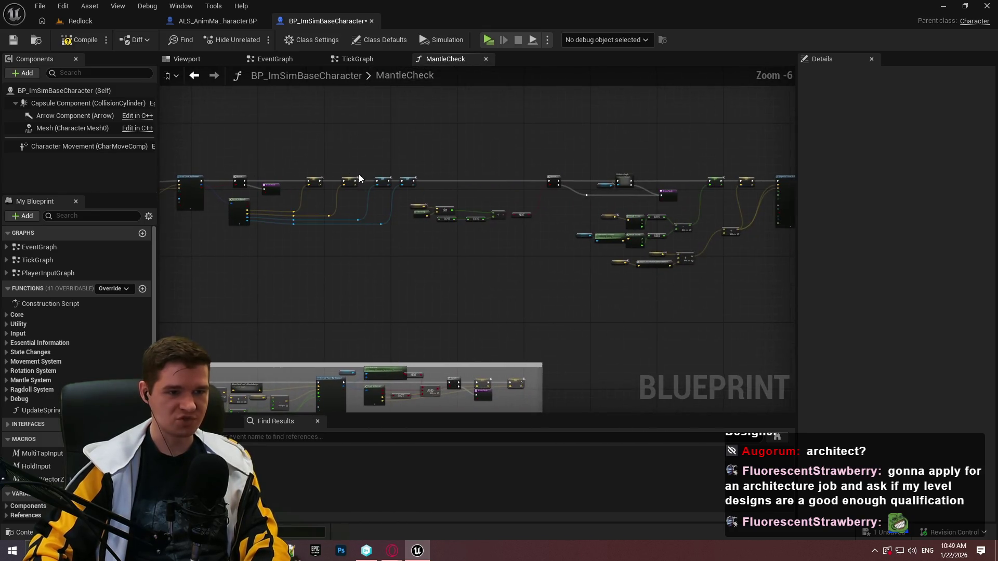
mouse_move(257, 165)
mouse_down()
mouse_move(648, 318)
mouse_move(694, 304)
mouse_up()
Wrap the selected nodes in a comment titled 'Downward trace to detect if a platform exists'.
key(c)
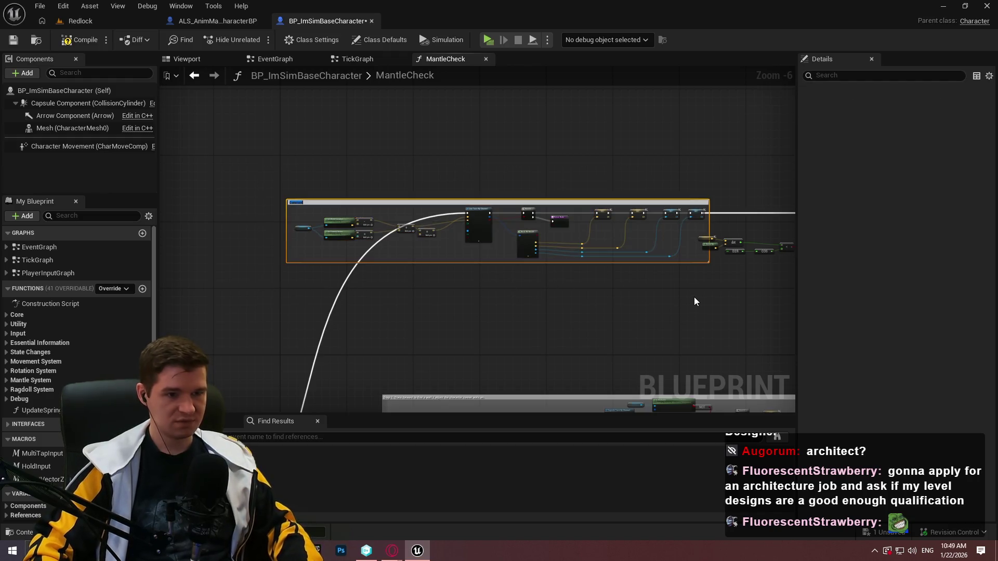
scroll(329, 218, up, 2)
text(Fi)
key(BackSpace)
key(BackSpace)
text(Downward tr)
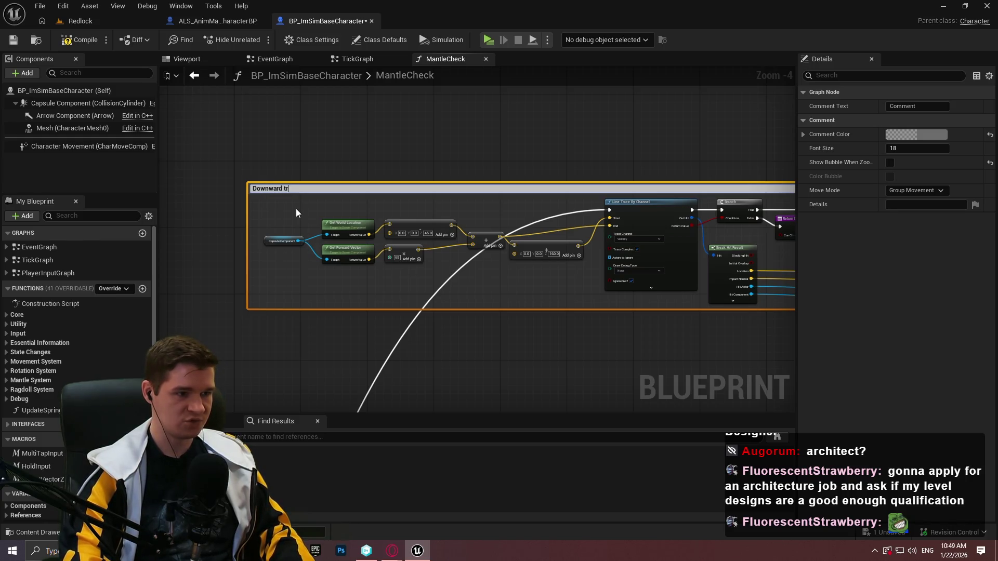
text(ace to detect if a platform exists)
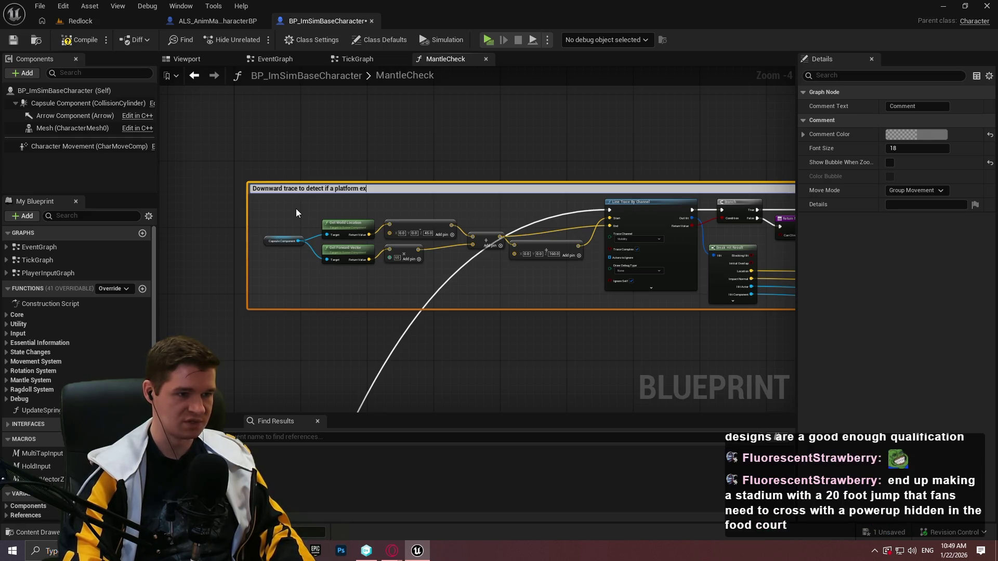
key(Return)
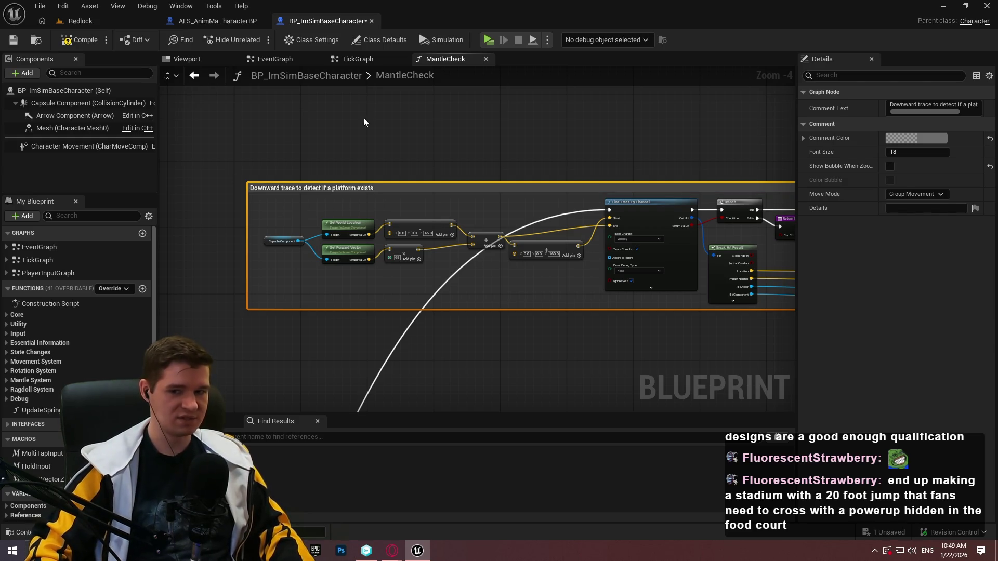
Pan and zoom across MantleCheck, selecting the function entry node, toward the lower node group.
scroll(541, 140, down, 4)
scroll(710, 135, up, 6)
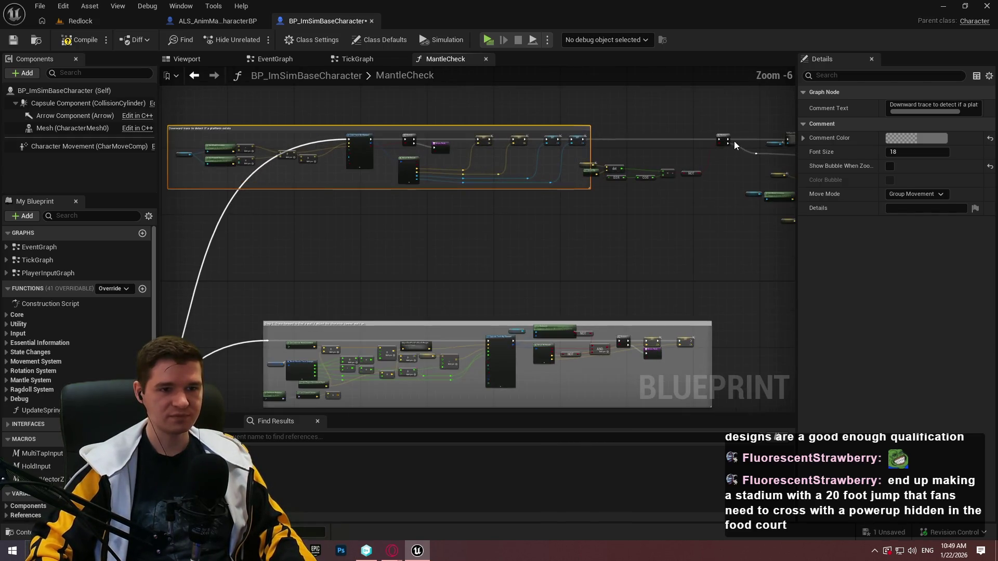
mouse_move(707, 135)
mouse_down()
mouse_move(568, 160)
mouse_move(513, 144)
mouse_move(402, 323)
mouse_move(436, 216)
mouse_up()
scroll(568, 160, down, 1)
scroll(513, 144, down, 4)
scroll(446, 316, up, 2)
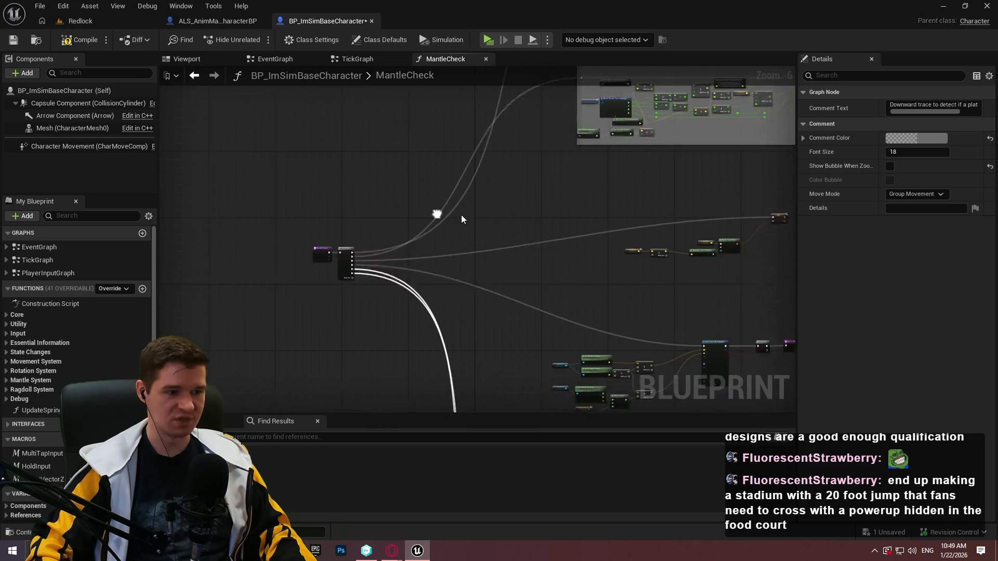
click(356, 251)
mouse_move(356, 251)
mouse_down()
mouse_move(165, 140)
mouse_move(223, 201)
mouse_move(252, 208)
mouse_up()
scroll(307, 331, up, 1)
mouse_move(307, 331)
mouse_down()
mouse_move(475, 216)
mouse_move(305, 89)
mouse_up()
scroll(518, 188, down, 6)
drag(564, 381, 481, 259)
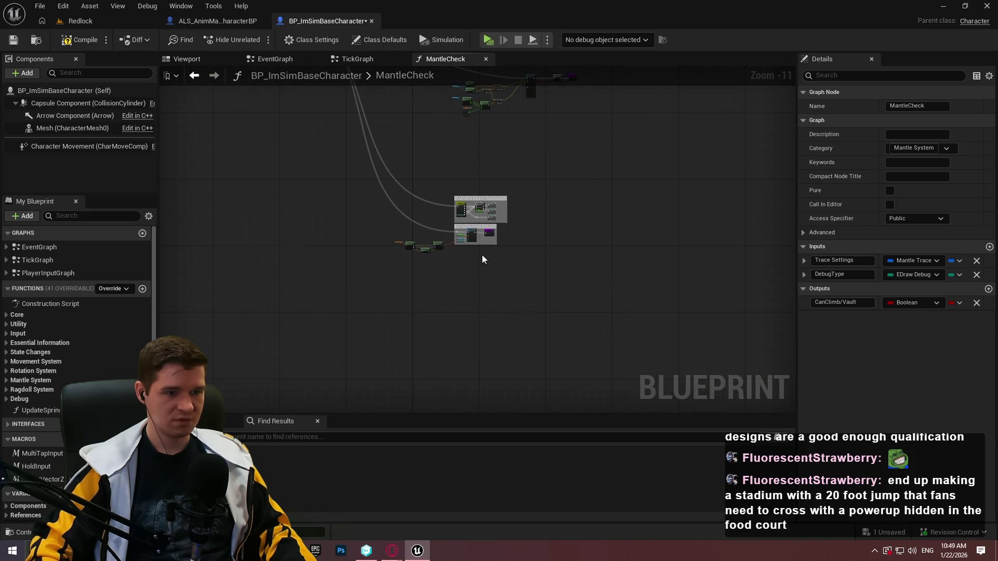
Select the lower MantleCheck node group and move it further down.
scroll(375, 229, up, 2)
drag(375, 233, 372, 222)
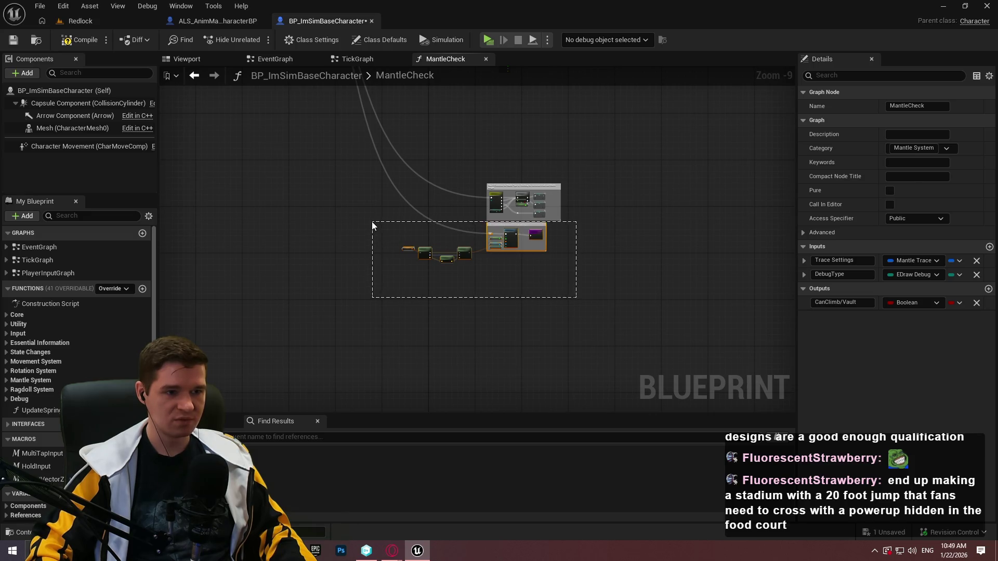
click(528, 227)
scroll(523, 223, up, 3)
mouse_move(523, 225)
mouse_down()
mouse_move(536, 304)
mouse_move(549, 156)
mouse_up()
scroll(530, 282, up, 4)
scroll(551, 140, down, 5)
scroll(527, 234, down, 5)
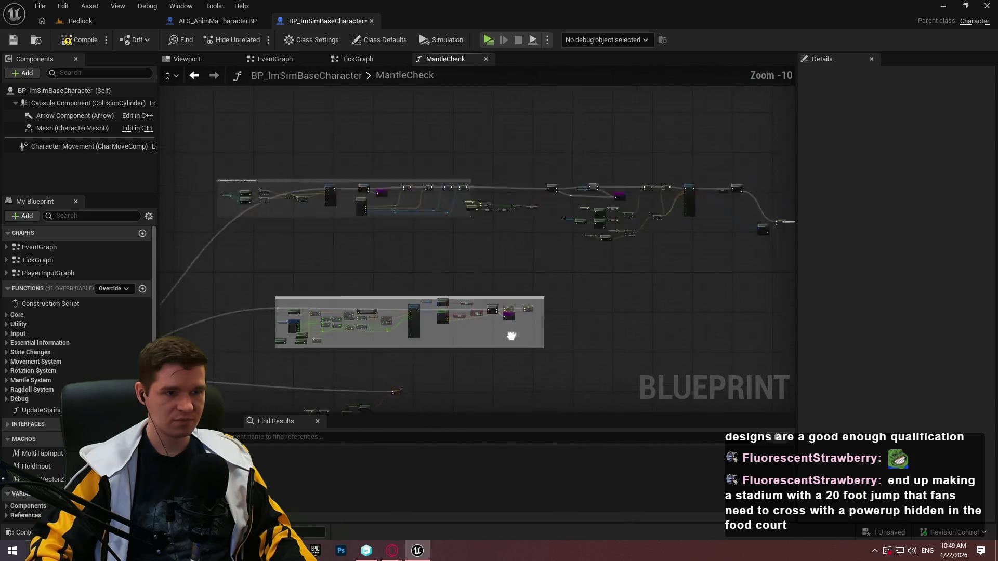
scroll(371, 217, up, 5)
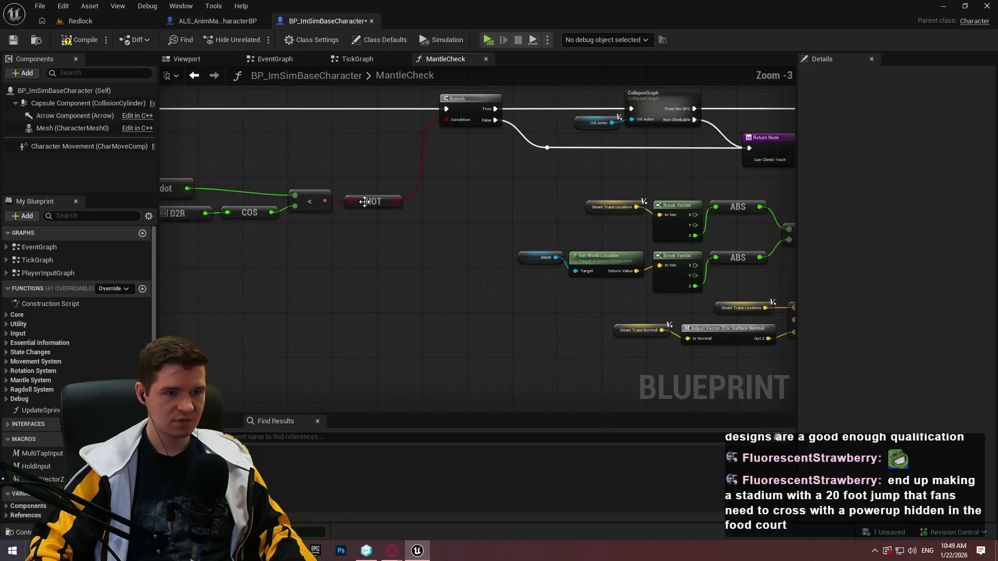
scroll(548, 232, up, 4)
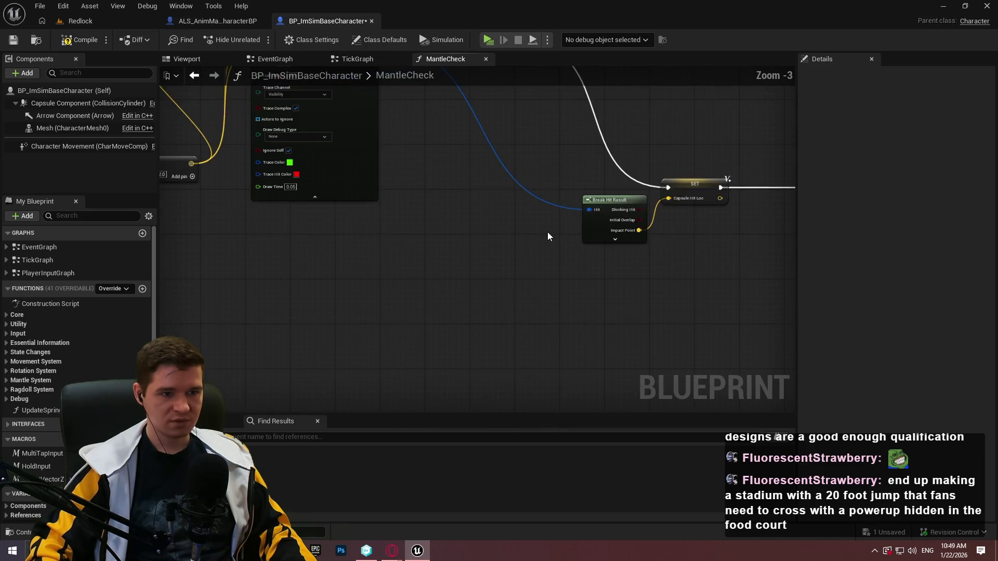
Pan across the node network to inspect the trace and NOT nodes.
mouse_move(544, 212)
mouse_down()
mouse_move(489, 311)
mouse_move(413, 316)
mouse_up()
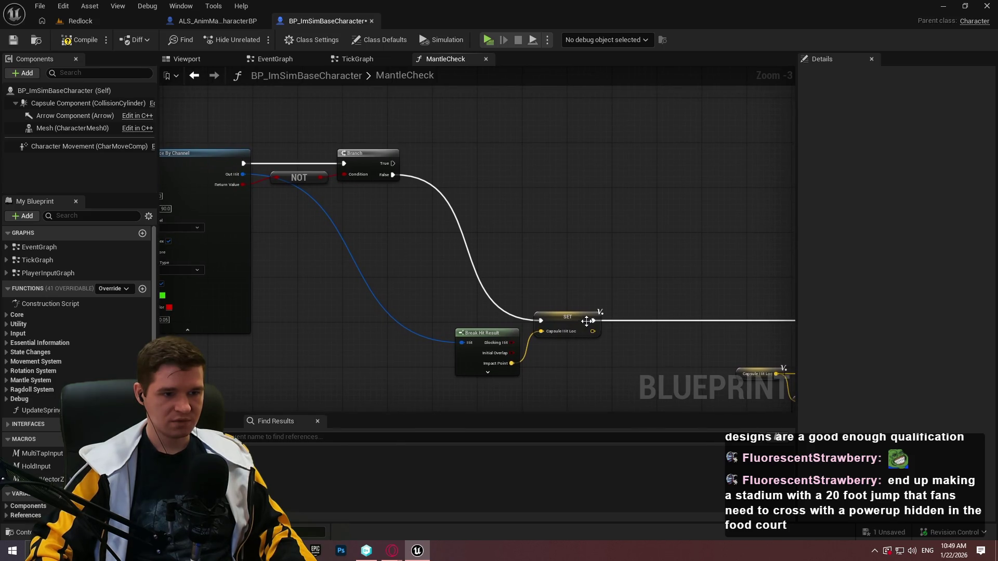
scroll(190, 132, down, 3)
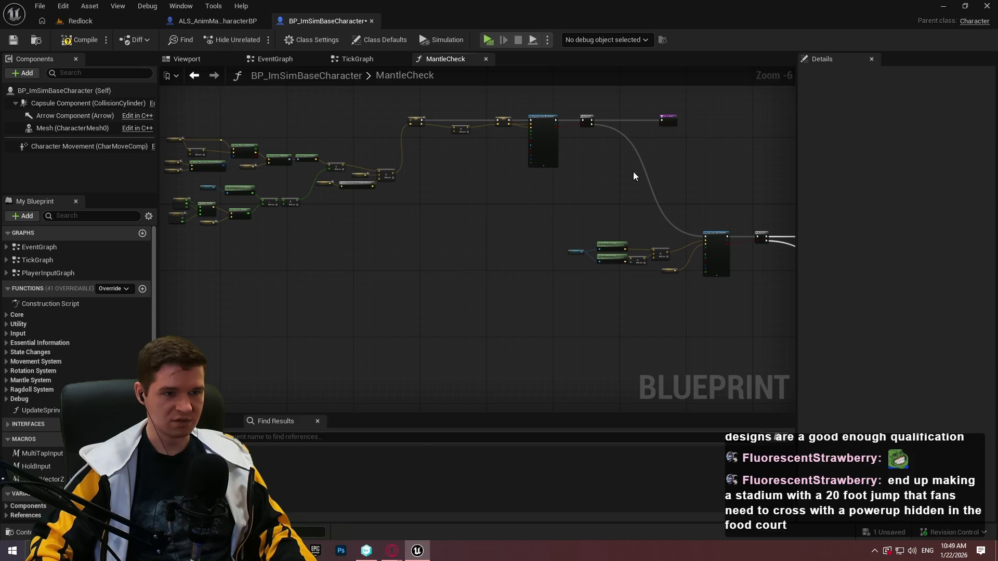
scroll(523, 168, up, 4)
scroll(578, 183, down, 2)
mouse_move(578, 183)
mouse_down()
mouse_move(431, 130)
mouse_move(415, 228)
mouse_up()
scroll(413, 209, down, 2)
scroll(489, 241, up, 3)
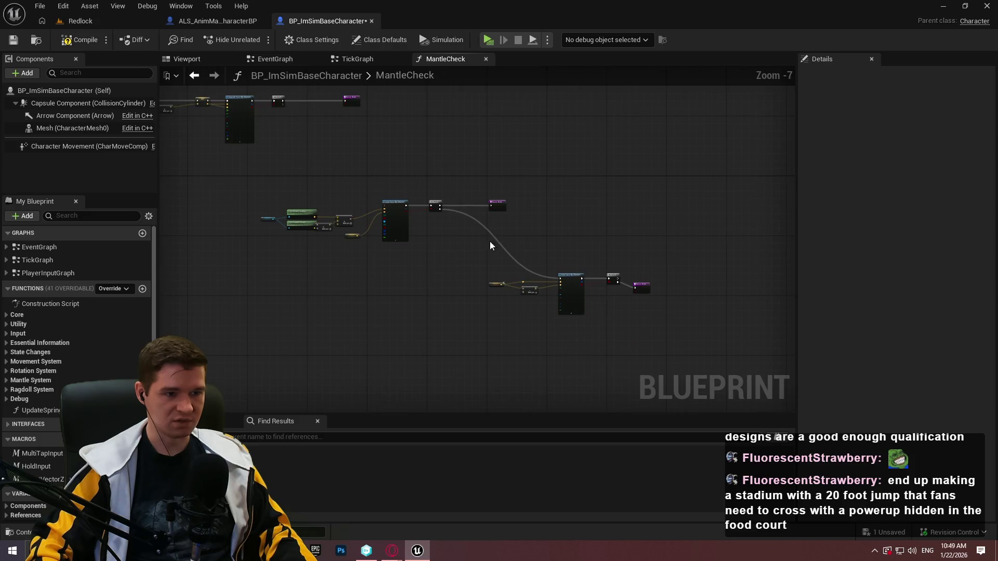
scroll(380, 148, down, 3)
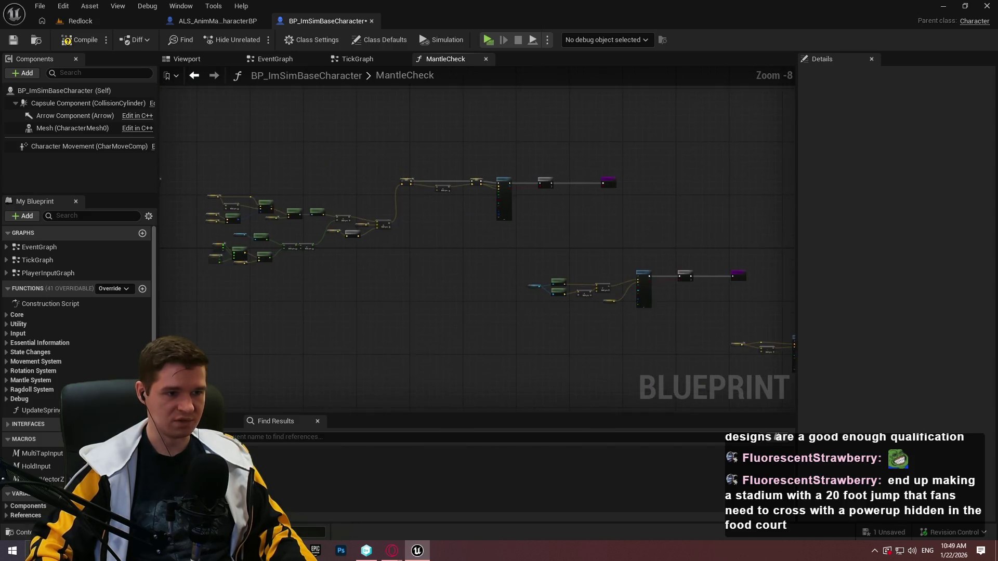
scroll(608, 268, up, 2)
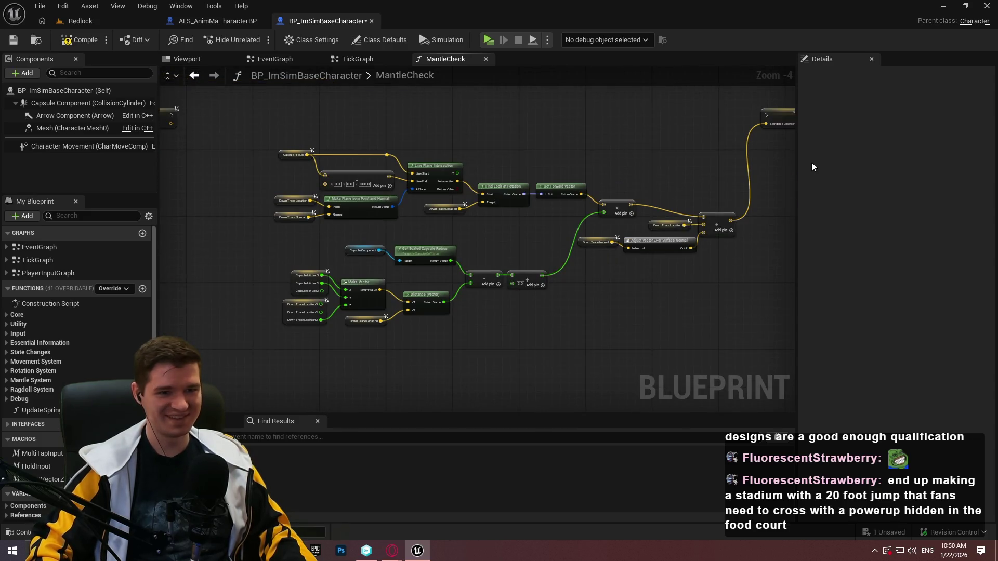
Widen the graph panel, expand Mantle System functions, and open TickMantlingCheck.
mouse_move(795, 149)
mouse_down()
mouse_move(881, 151)
mouse_move(863, 148)
mouse_up()
mouse_move(641, 129)
mouse_down()
mouse_move(747, 218)
mouse_move(510, 160)
mouse_up()
scroll(475, 174, down, 1)
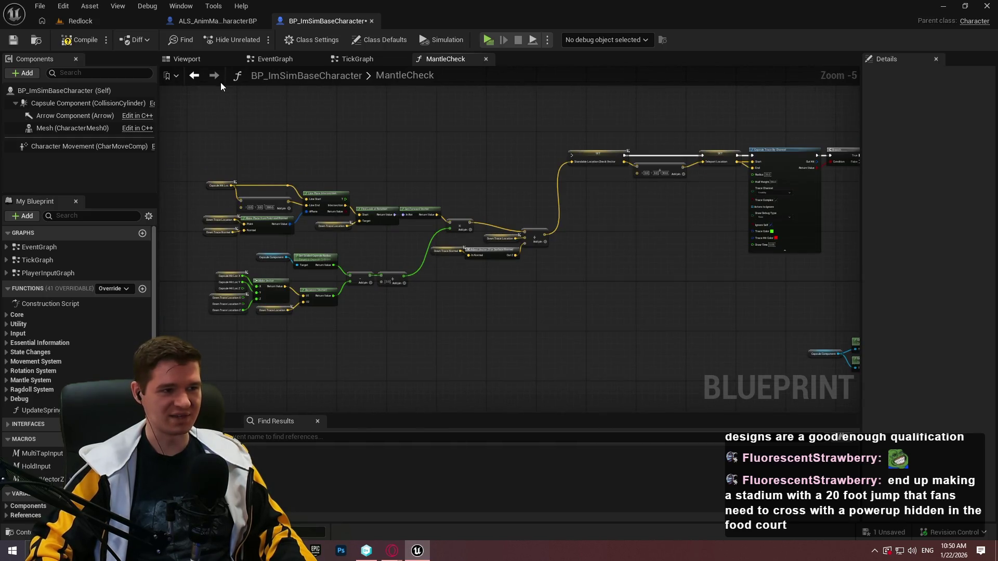
click(12, 383)
click(6, 383)
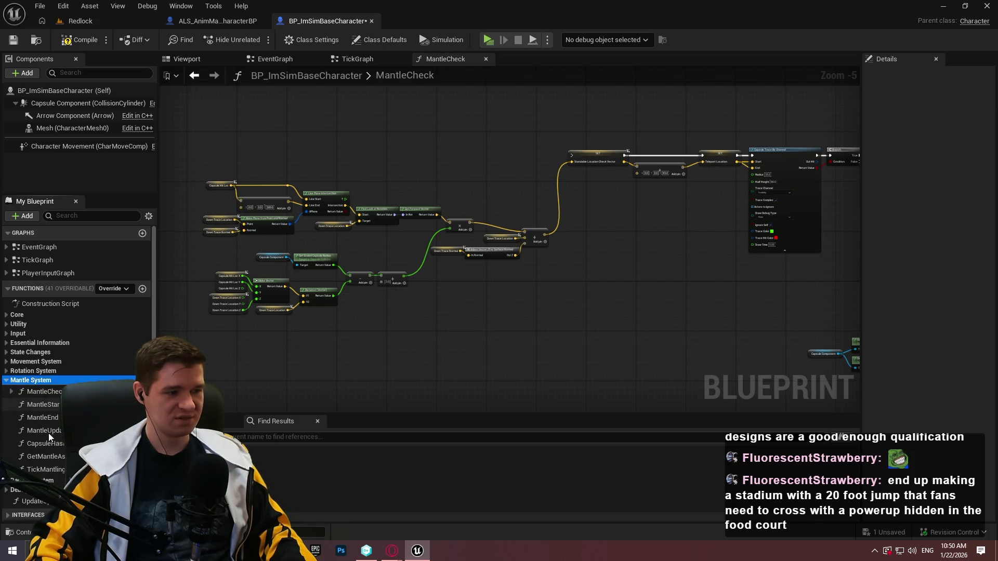
double_click(46, 469)
scroll(710, 190, up, 1)
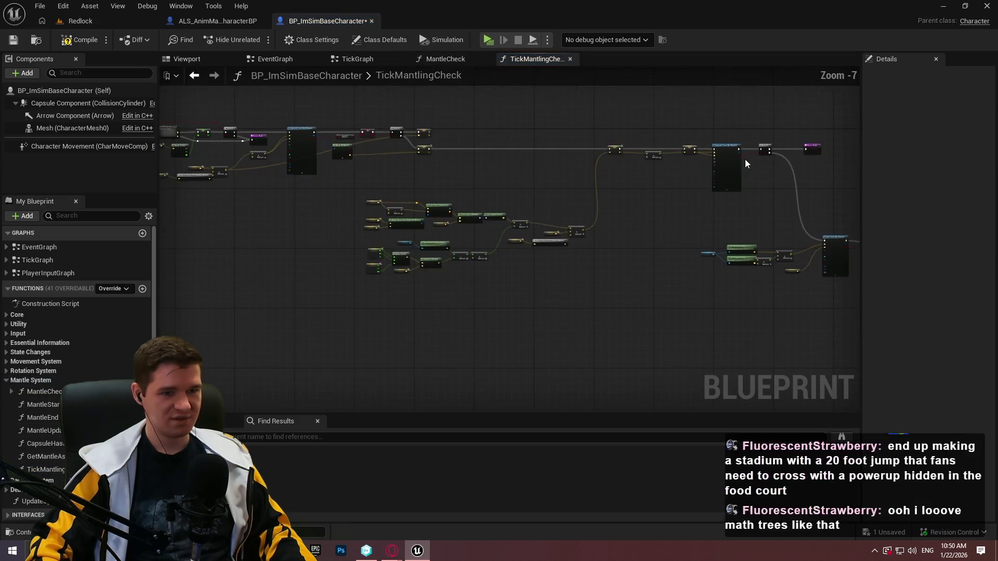
Set the Capsule Trace By Channel Draw Debug Type to For One Frame.
scroll(711, 190, up, 2)
click(700, 222)
click(694, 250)
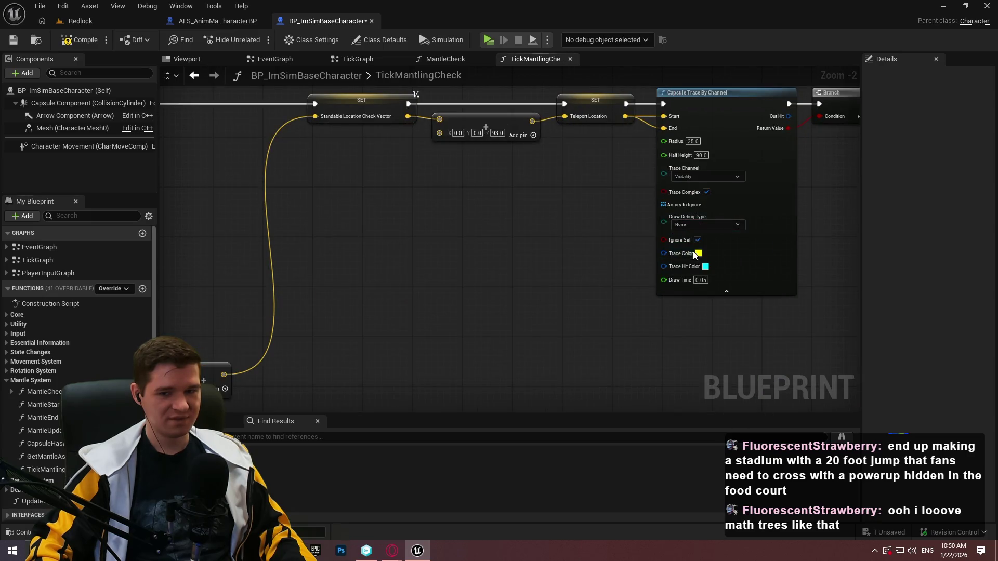
Playtest Redlock by running to the orange wall and mantling onto it, then exit.
click(514, 60)
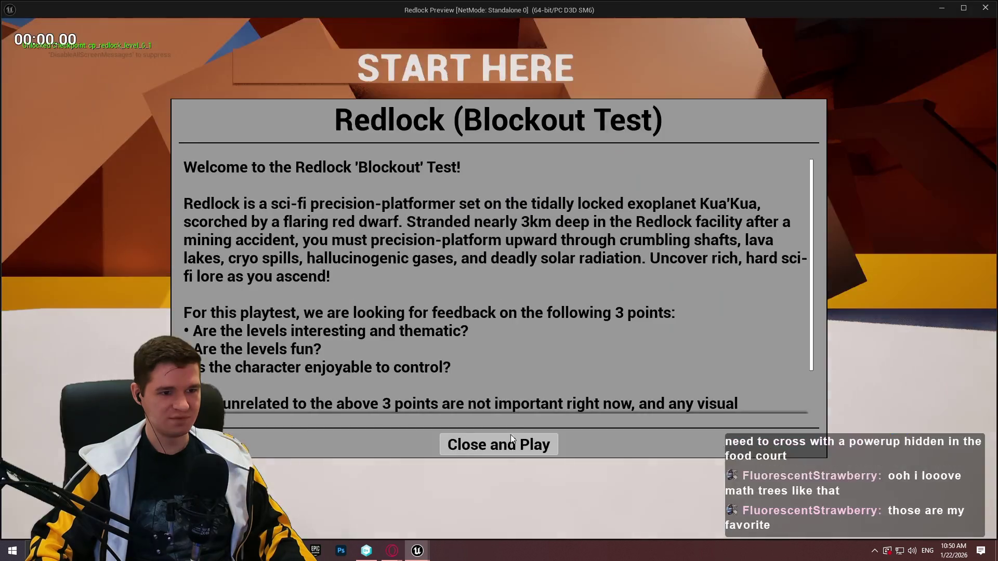
click(517, 443)
key(w)
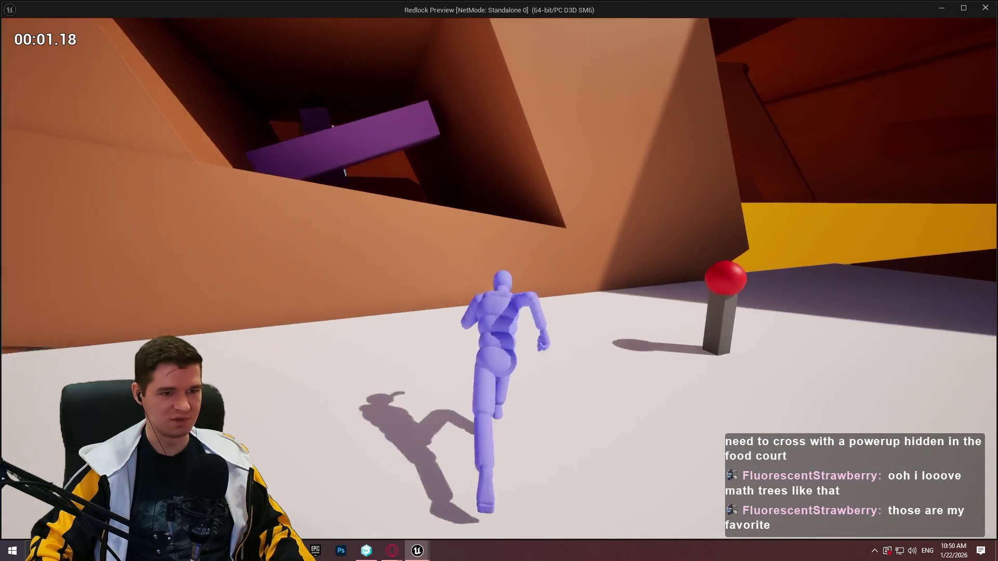
key(space)
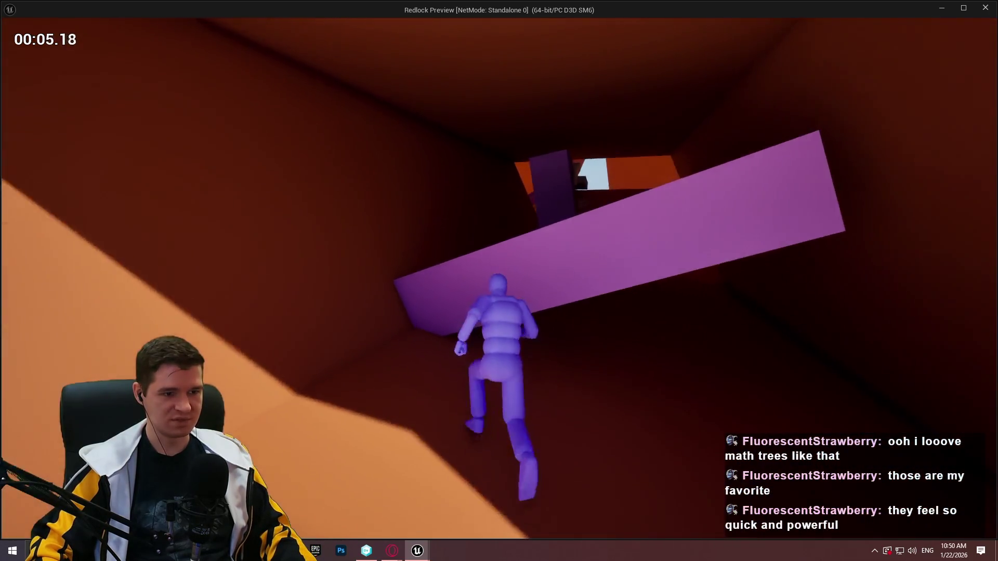
key(Escape)
scroll(439, 227, down, 4)
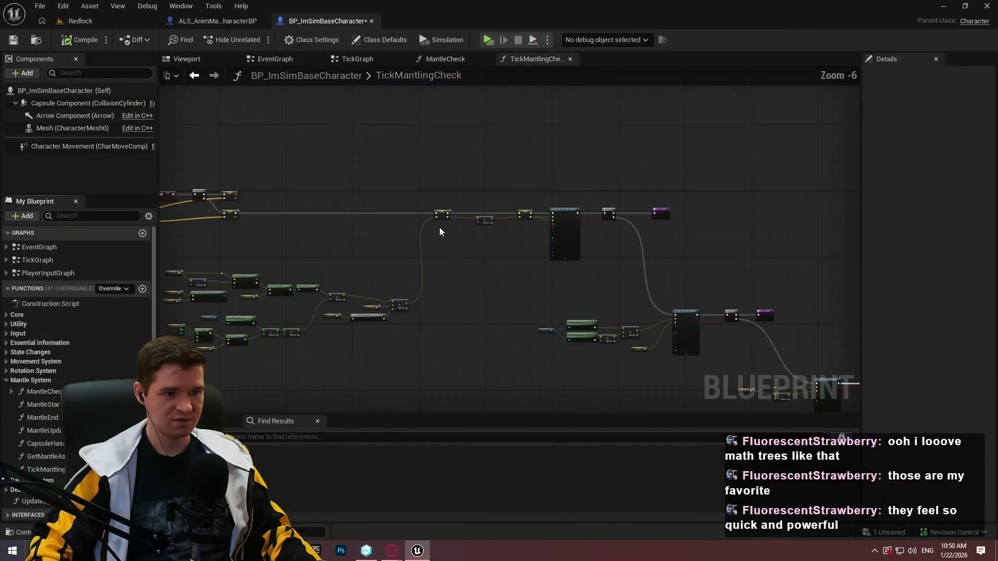
scroll(532, 245, up, 3)
scroll(570, 245, down, 4)
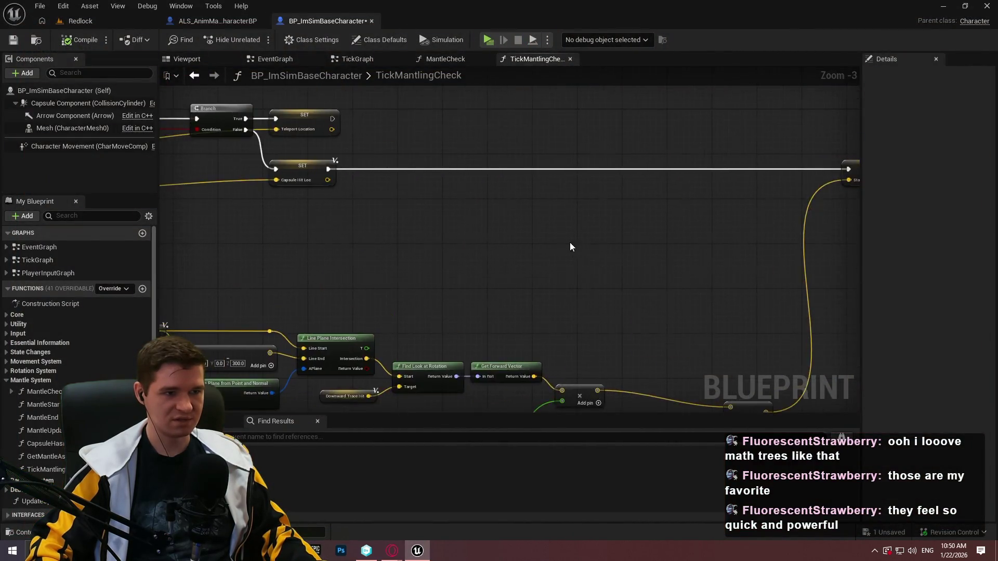
scroll(453, 245, up, 4)
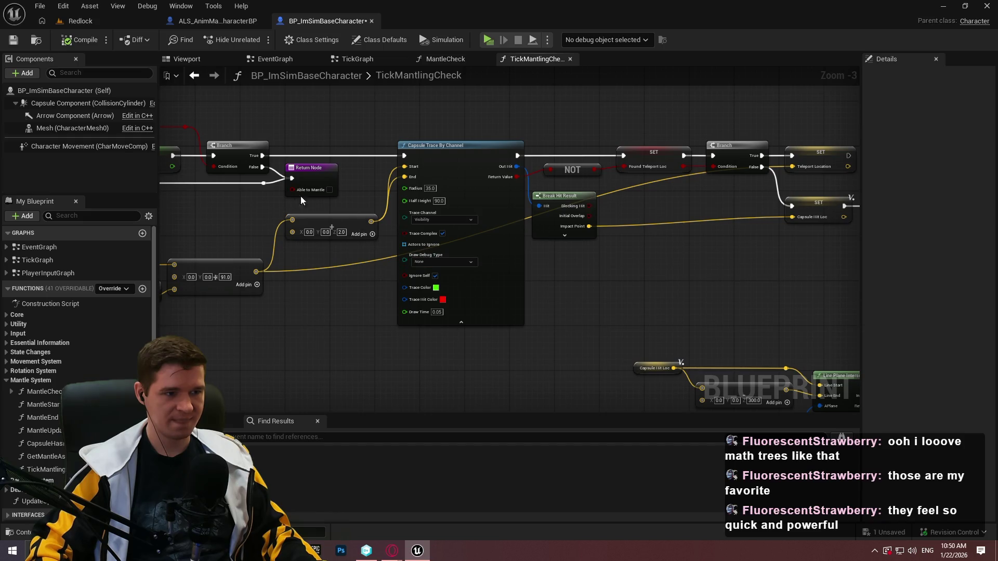
scroll(709, 221, down, 3)
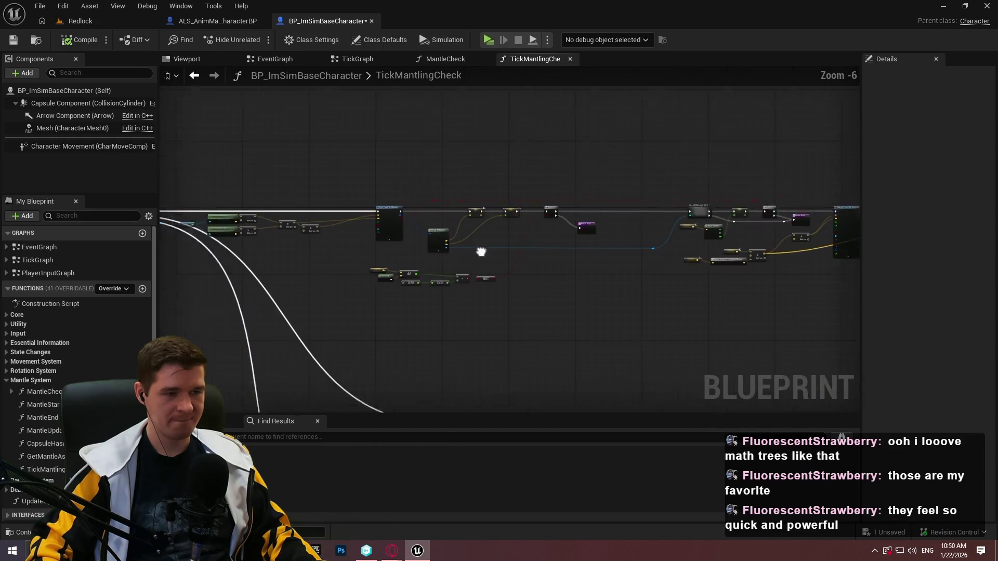
drag(709, 220, 691, 230)
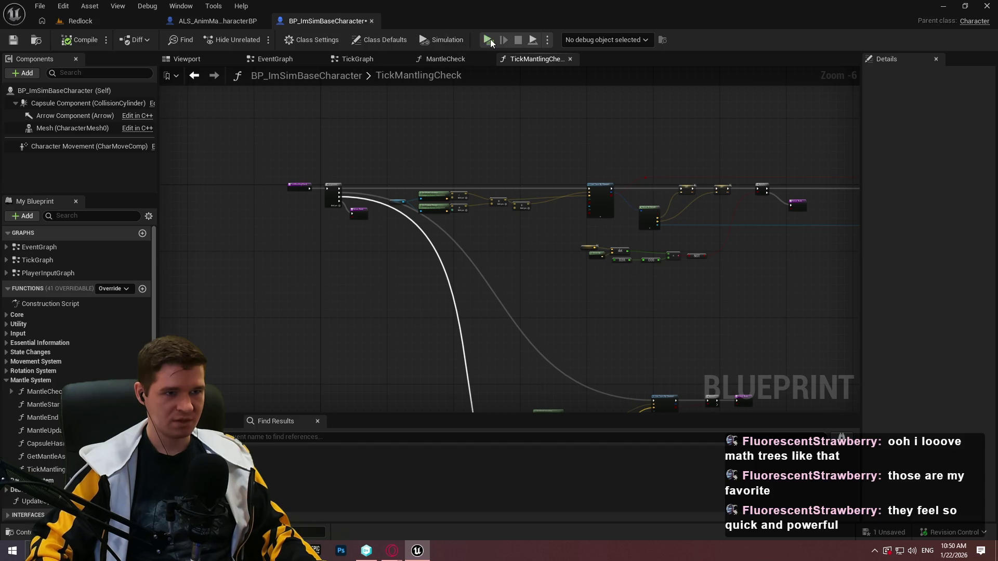
key(alt+p)
click(524, 451)
key(w)
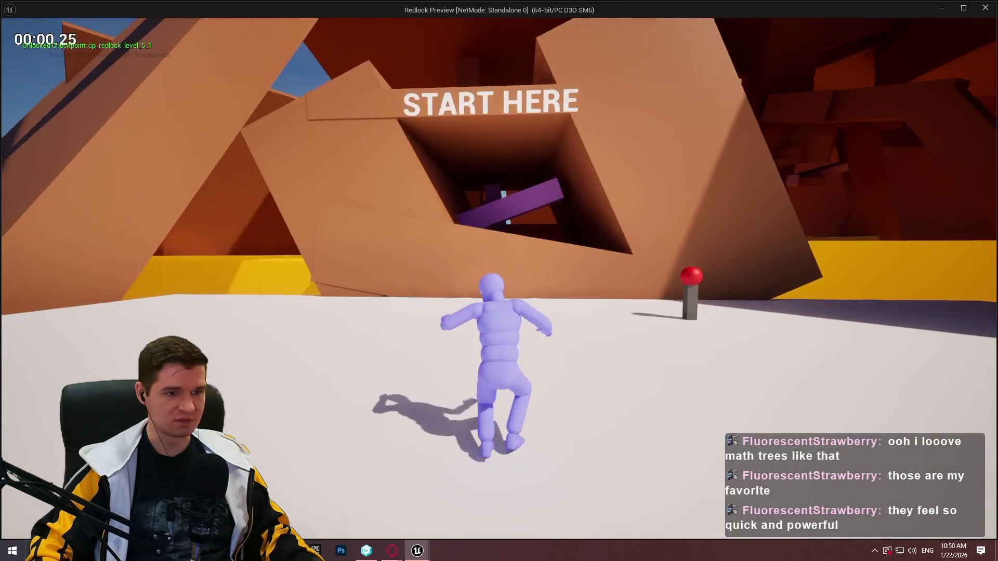
key(space)
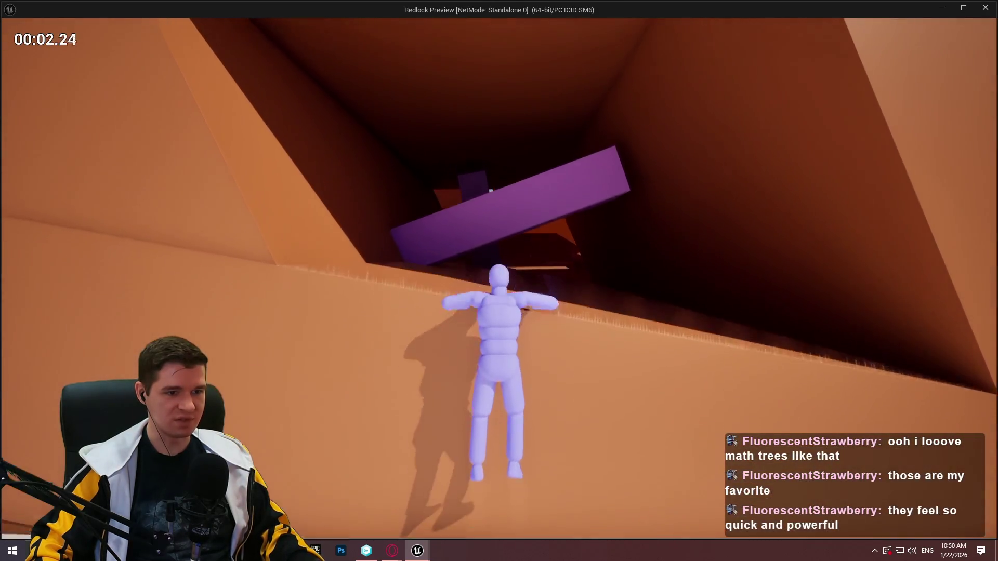
key(space)
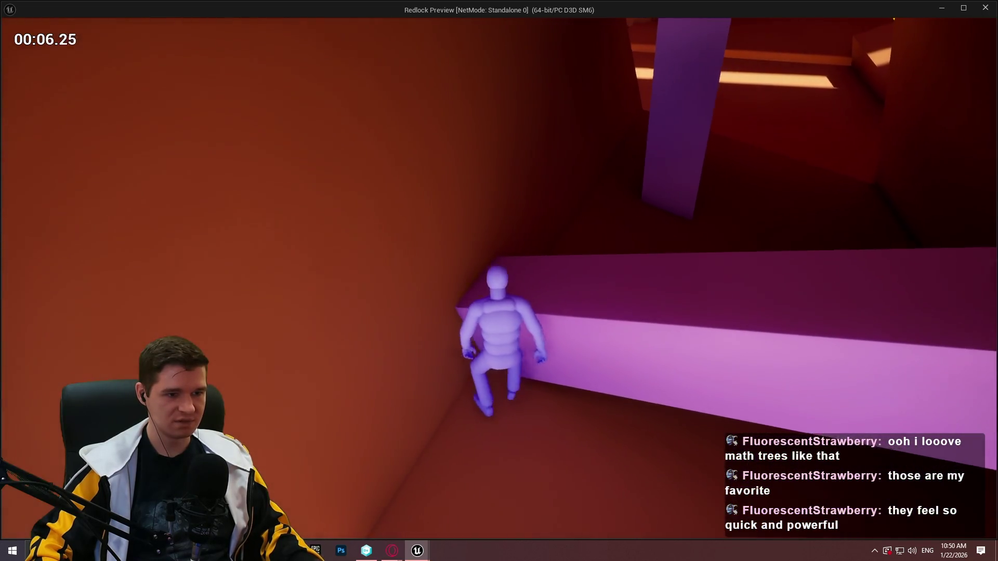
key(alt+Tab)
key(Escape)
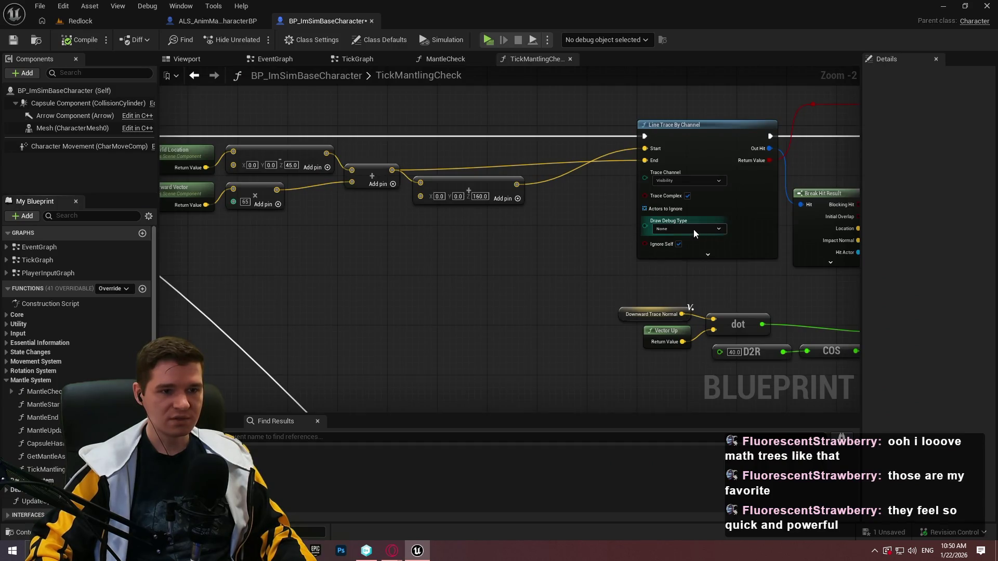
Leave the TickMantlingCheck graph for the Redlock level editor tab.
scroll(756, 264, down, 3)
scroll(431, 213, up, 2)
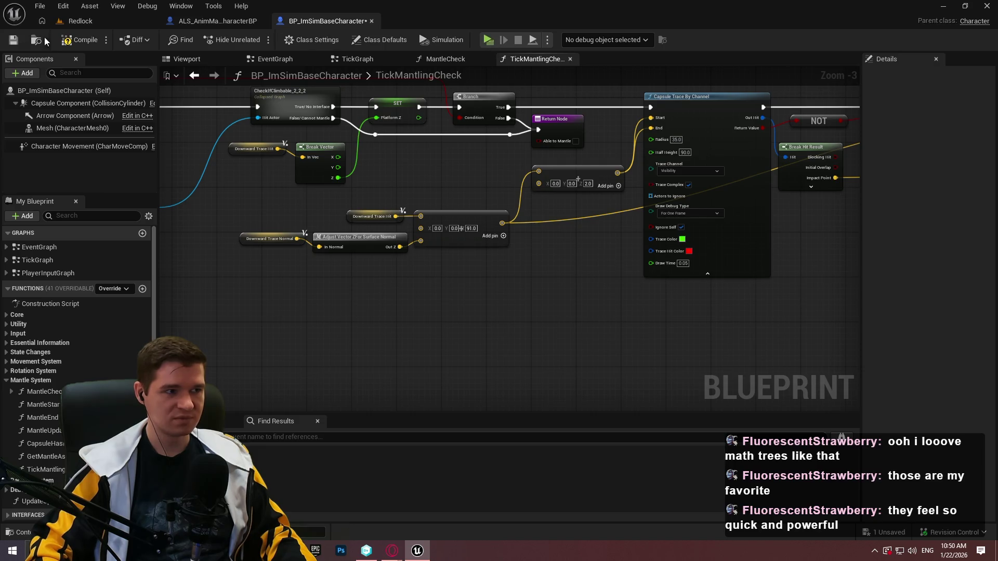
click(83, 22)
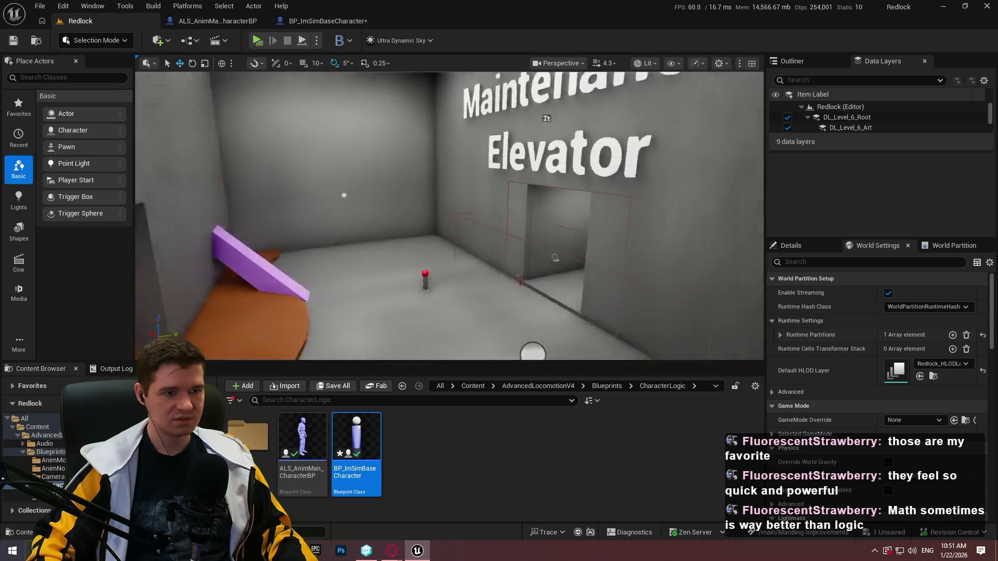
Duplicate the box as a low slab placed forward in front of the test wall.
scroll(449, 216, up, 5)
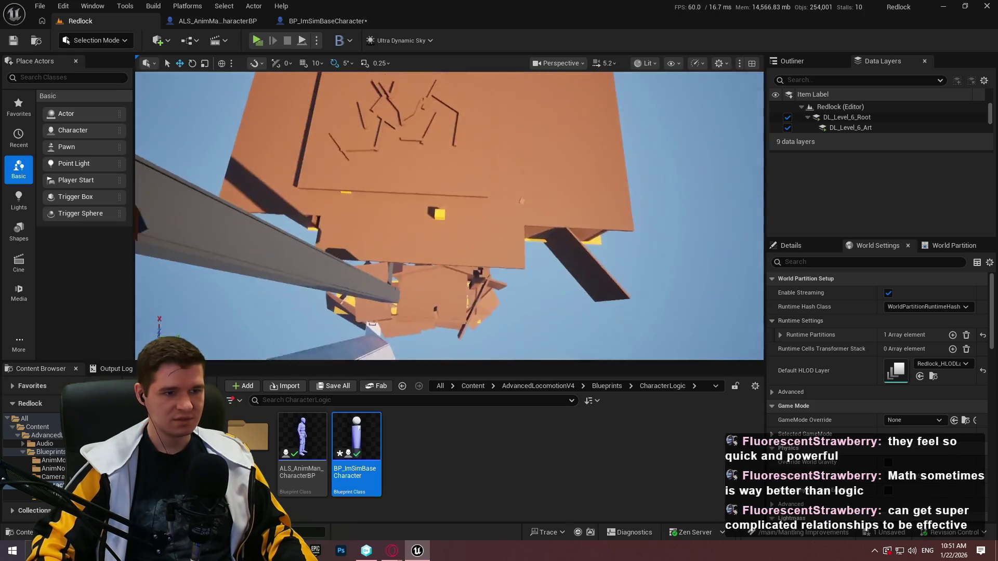
scroll(449, 215, down, 3)
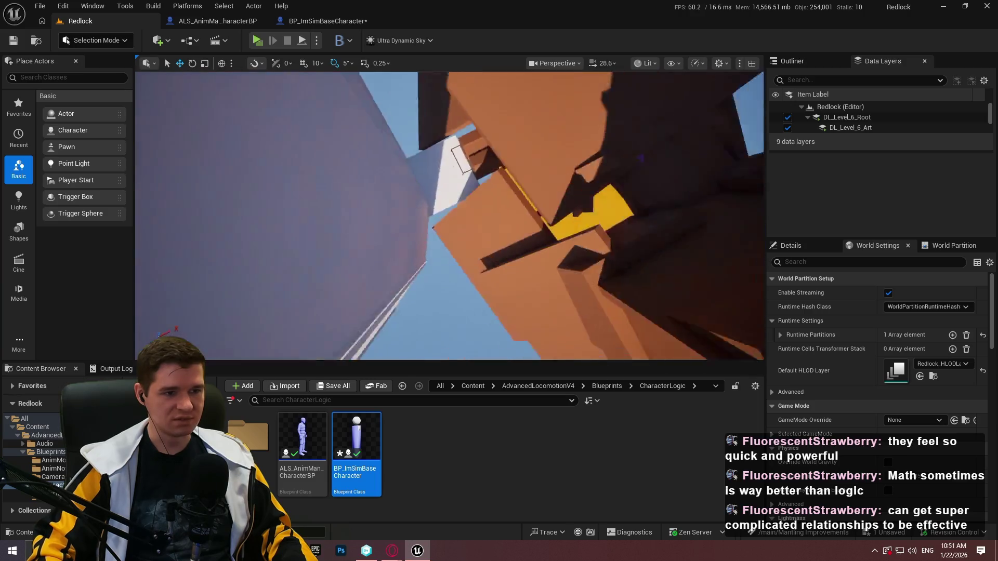
drag(449, 216, 449, 260)
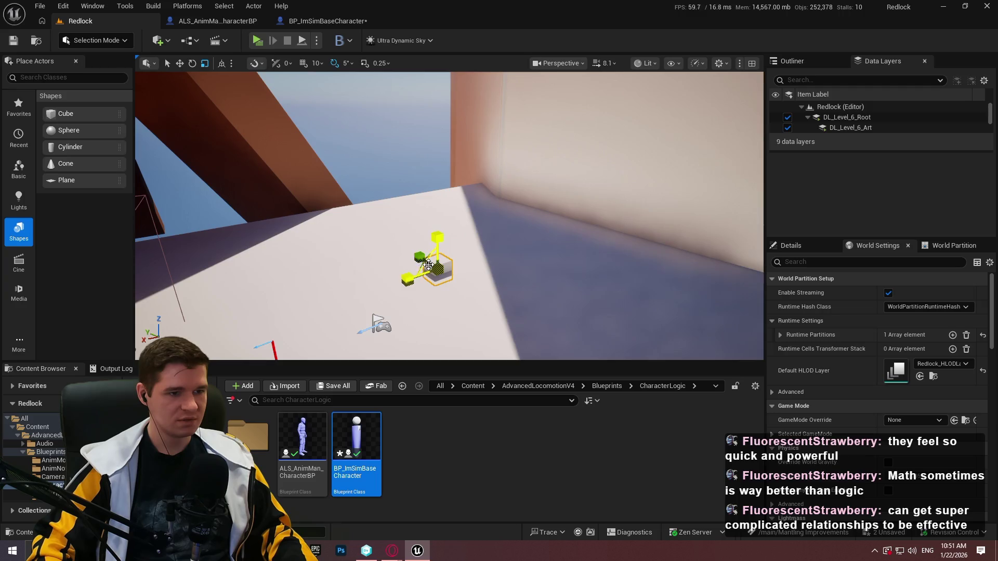
mouse_move(410, 256)
alt+mouse_down()
mouse_move(490, 294)
mouse_move(450, 277)
alt+mouse_up()
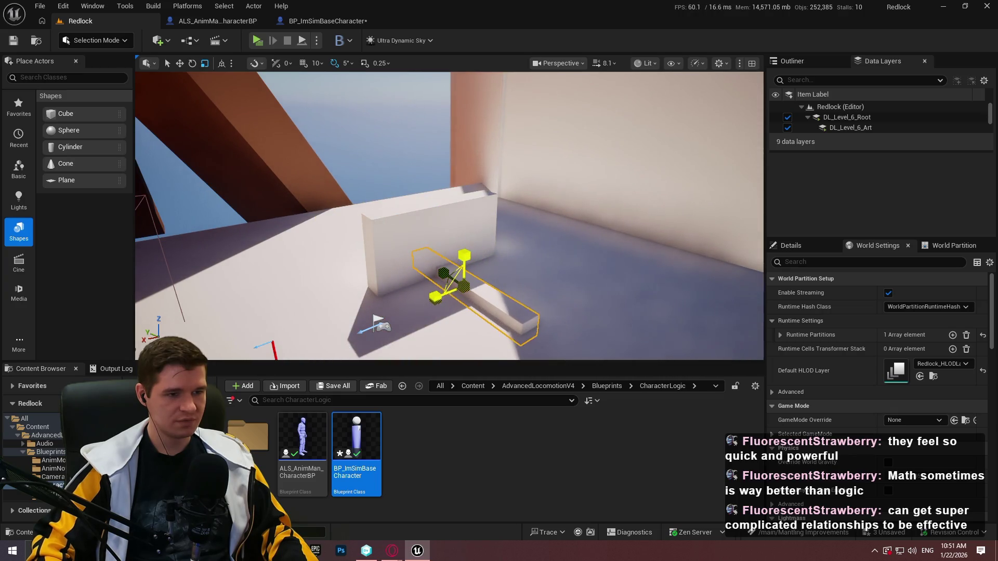
Start a play-in-editor session of the Redlock level.
right_click(412, 305)
key(Escape)
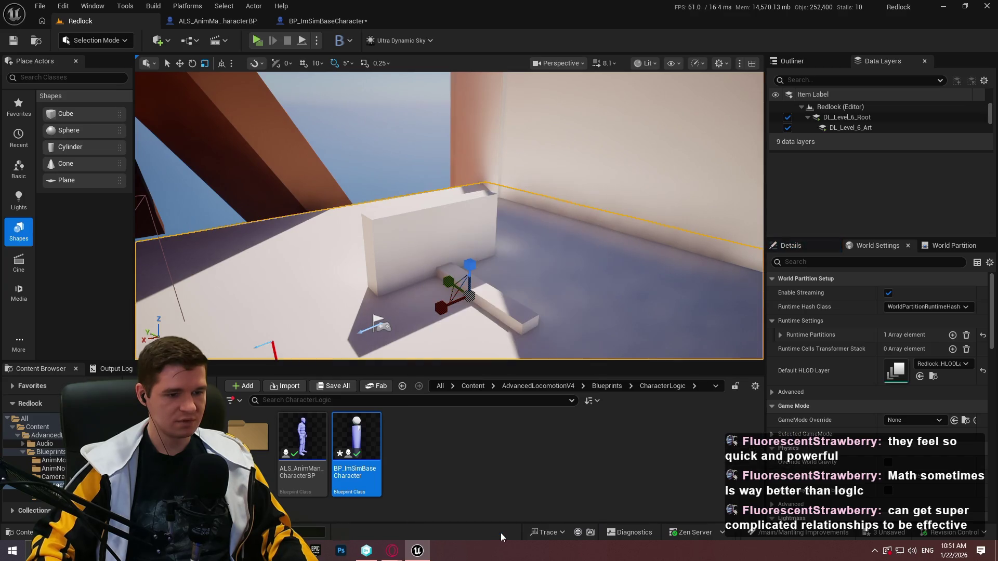
key(alt+p)
click(451, 367)
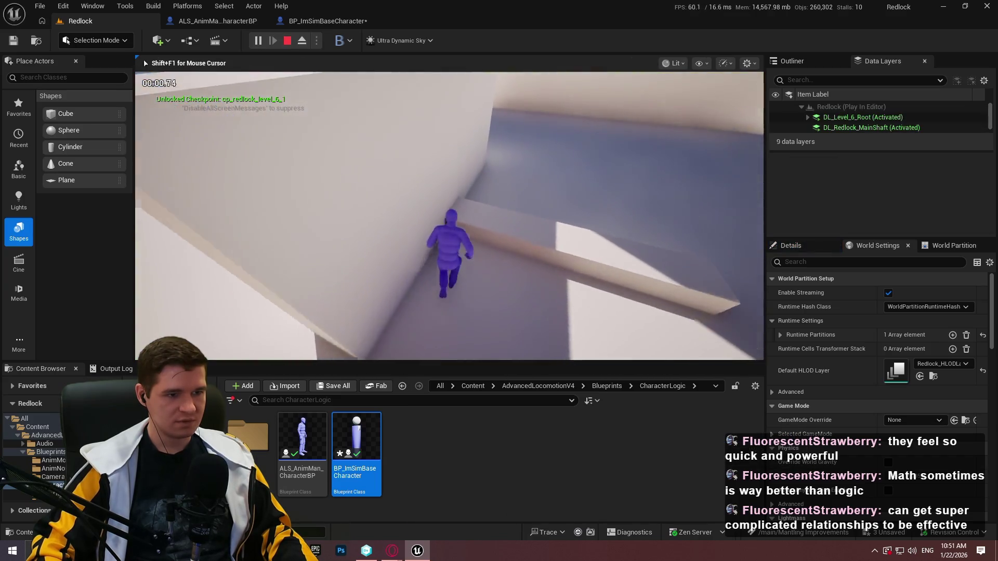
Stop play, undo the box's last move, and play from the floor spot beside the ledge.
key(Escape)
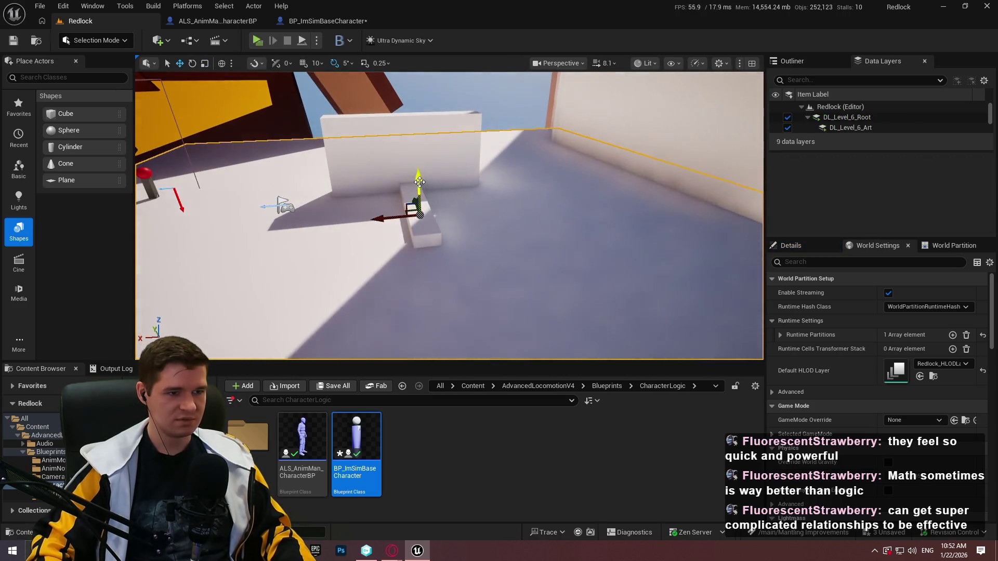
key(ctrl+z)
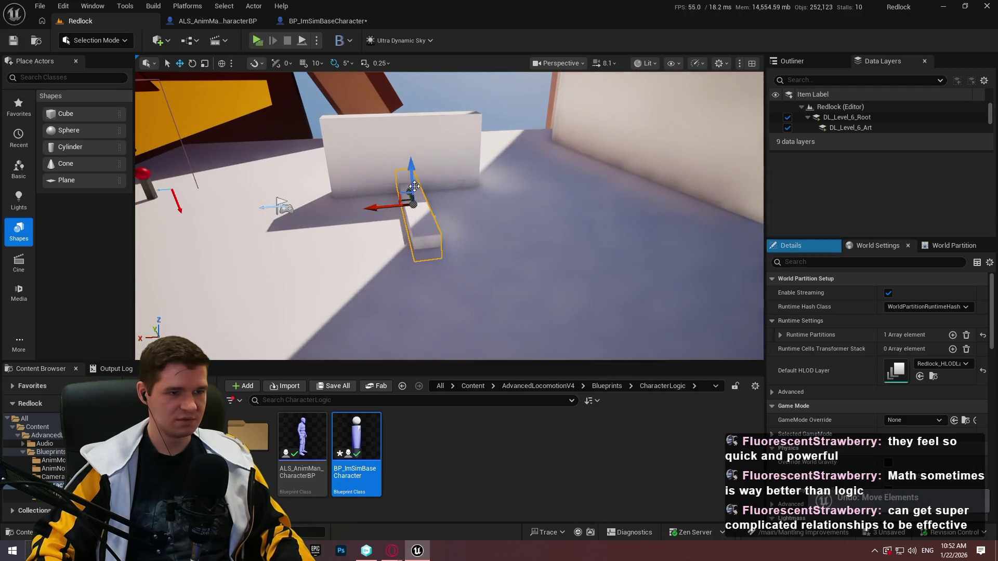
right_click(380, 229)
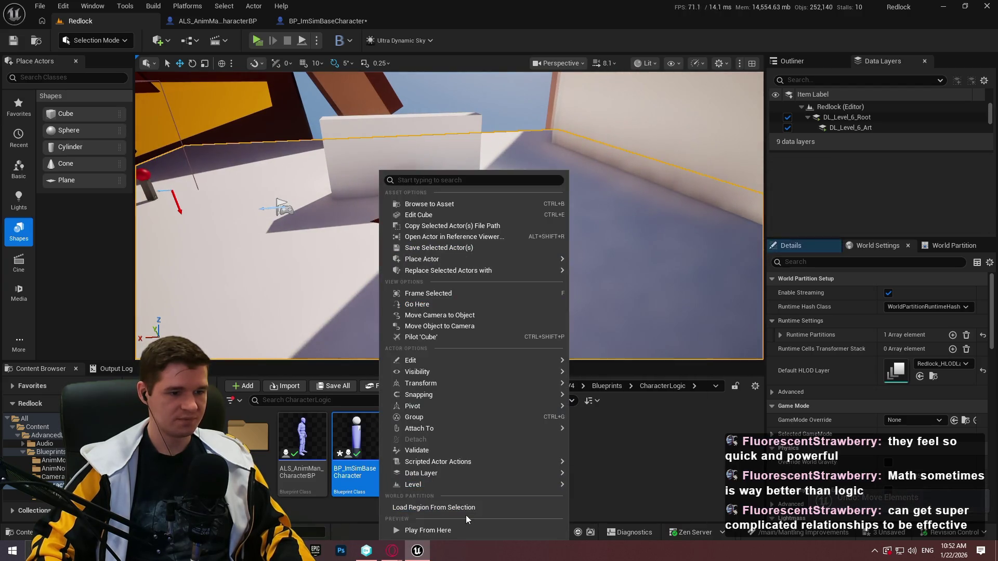
click(468, 530)
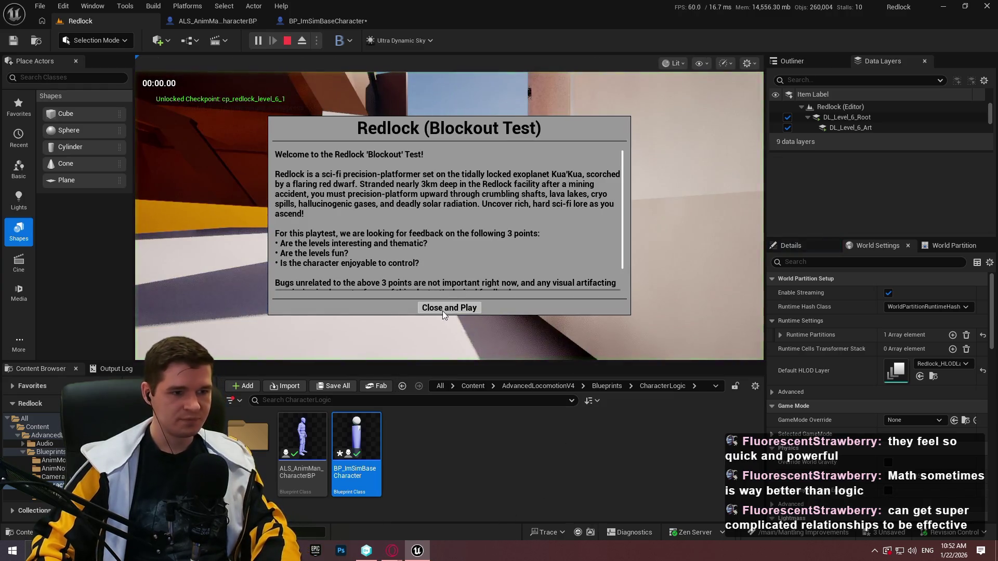
click(449, 307)
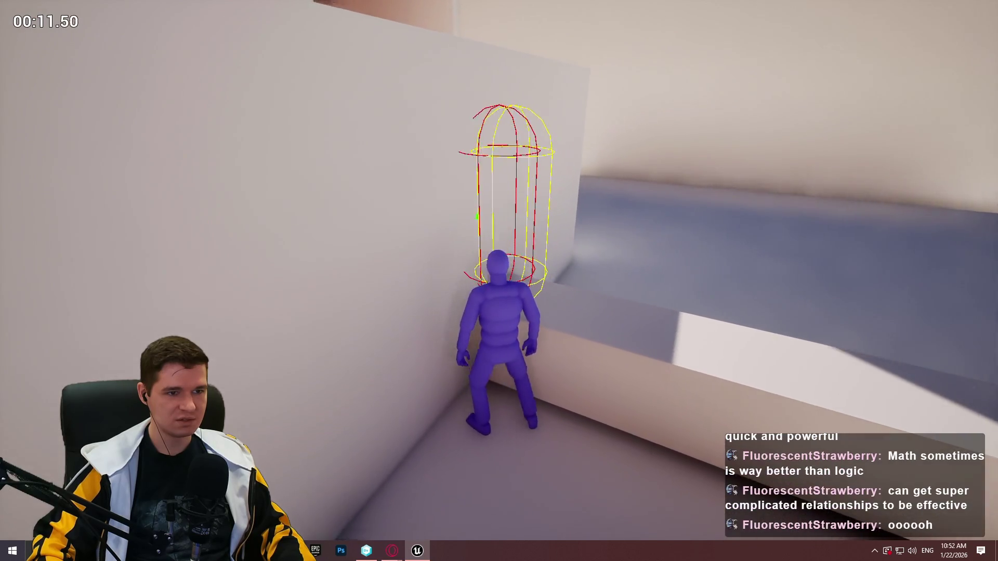
Stop play, undo the last rotation, and tilt the ledge box about 25 degrees.
key(Escape)
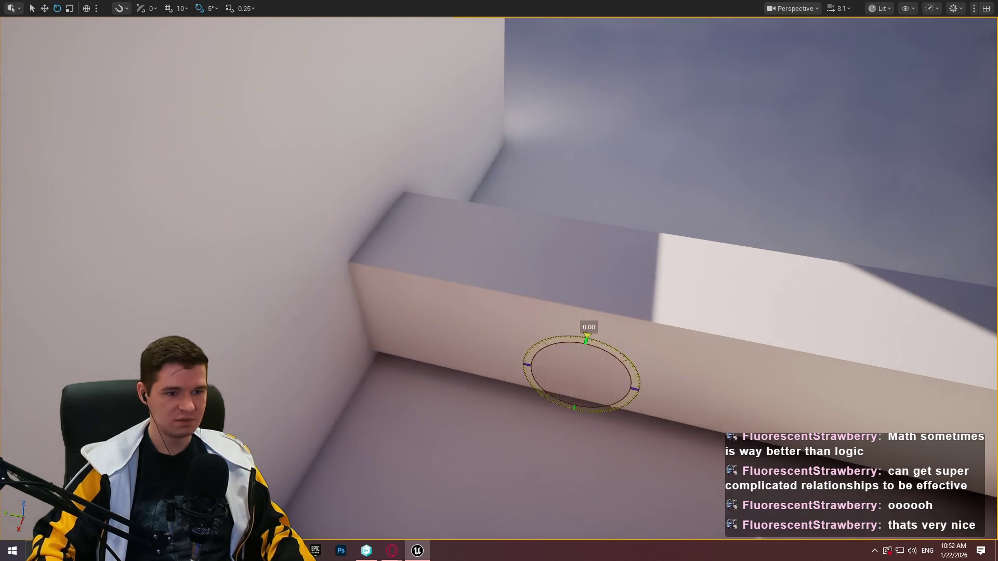
key(ctrl+z)
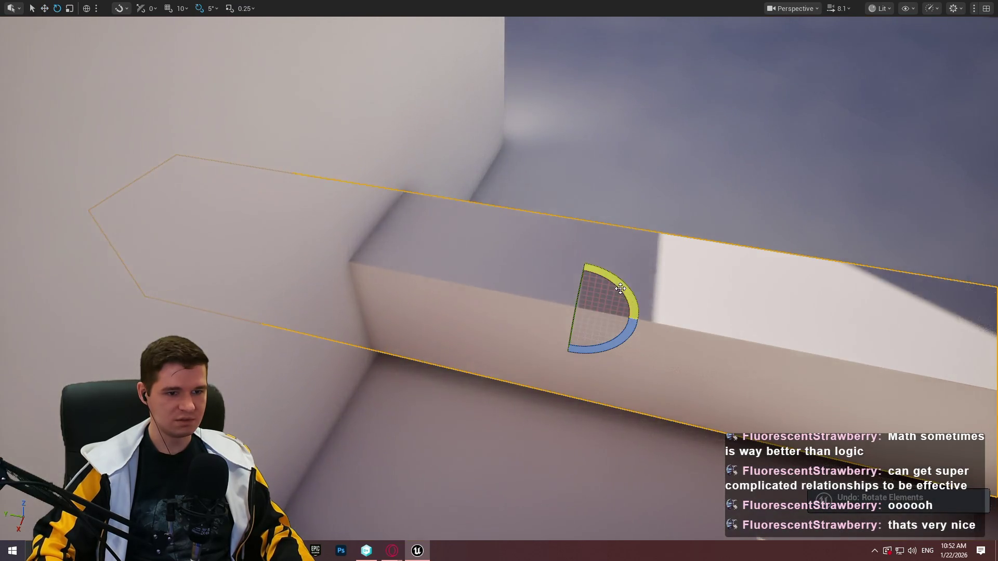
drag(620, 289, 582, 276)
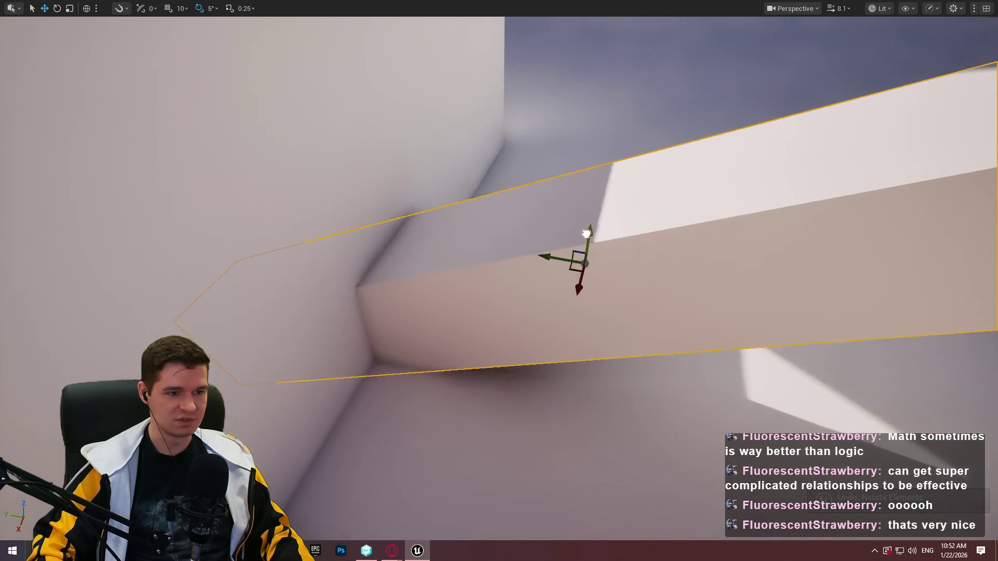
Playtest the character against the tilted ledge box, then end the session.
right_click(435, 470)
click(488, 466)
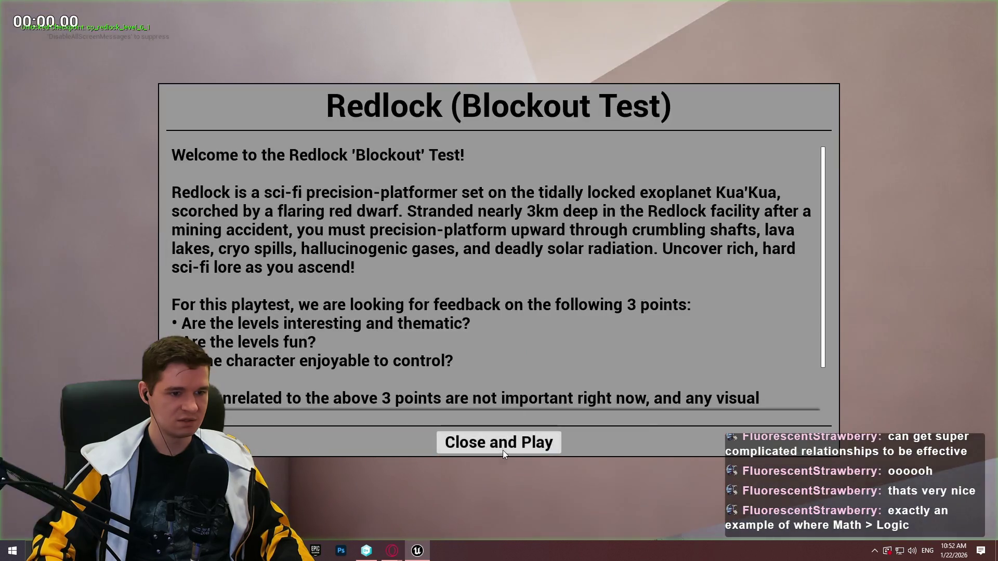
click(503, 451)
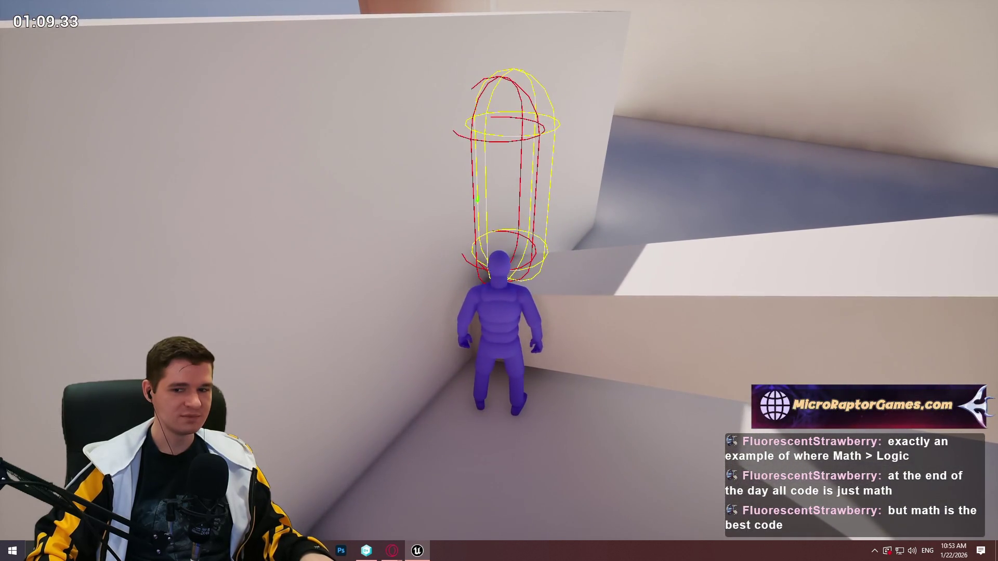
key(Escape)
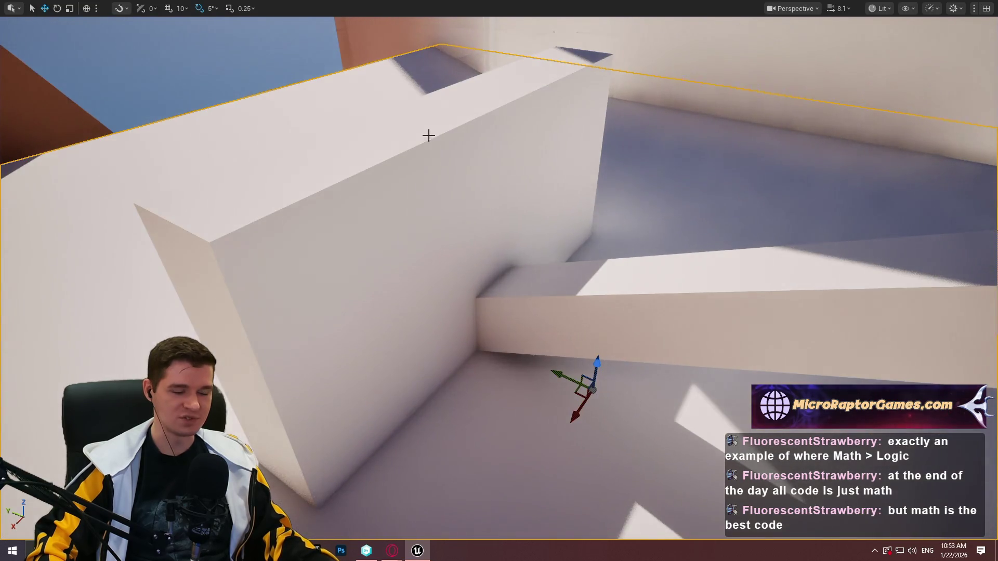
In BP_ImSimBaseCharacter, set the capsule trace's Draw Debug Type to For One Frame.
key(F11)
click(325, 21)
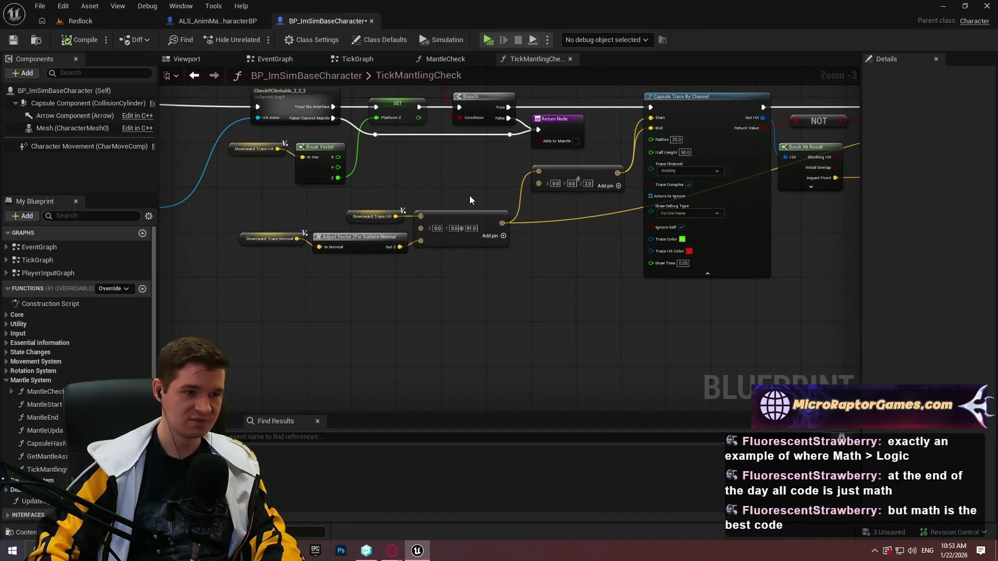
scroll(560, 242, up, 9)
click(552, 255)
click(564, 279)
Set the Line Trace By Channel node's Draw Debug Type to For One Frame.
scroll(669, 320, down, 6)
scroll(680, 257, up, 3)
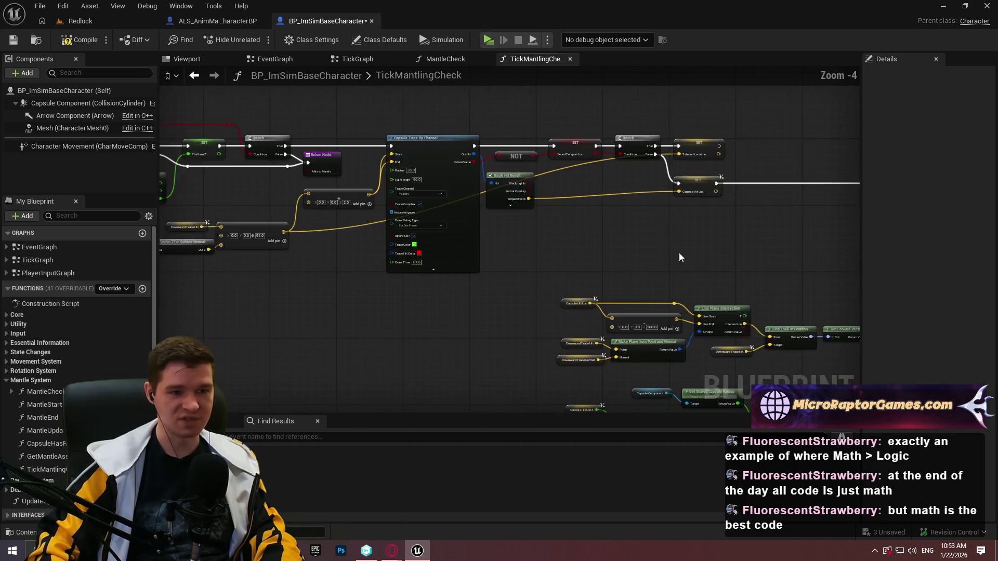
drag(724, 256, 341, 328)
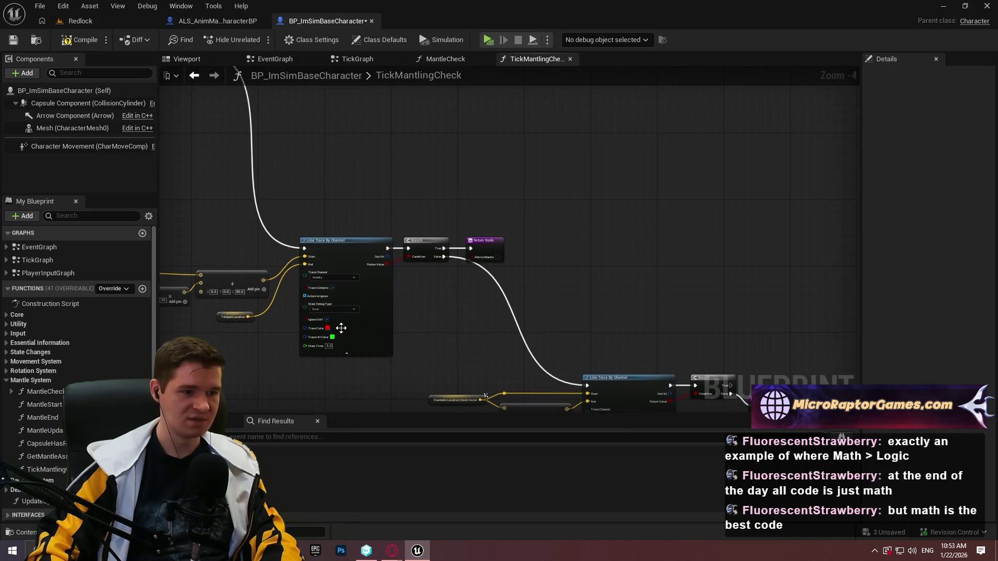
drag(498, 344, 525, 254)
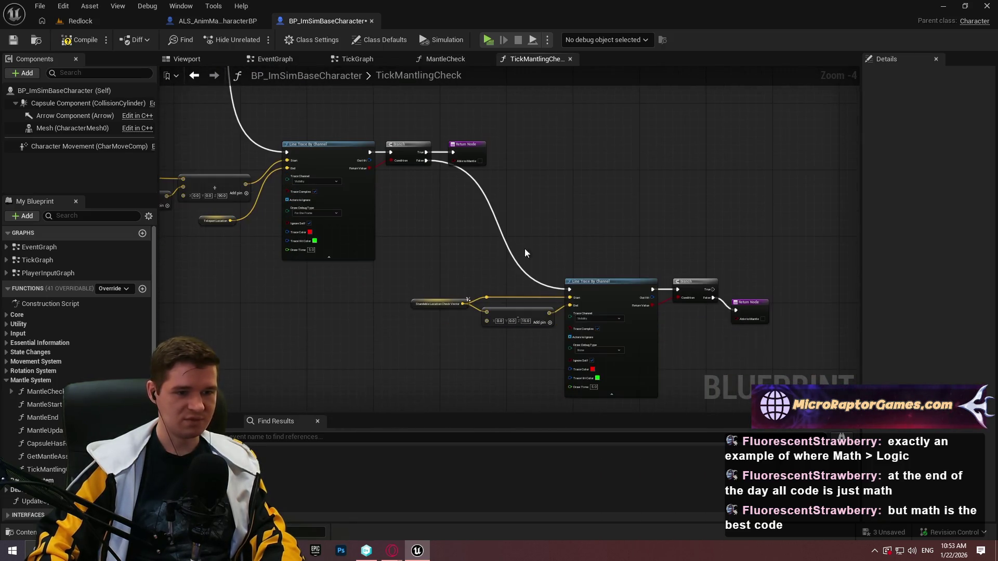
right_click(606, 356)
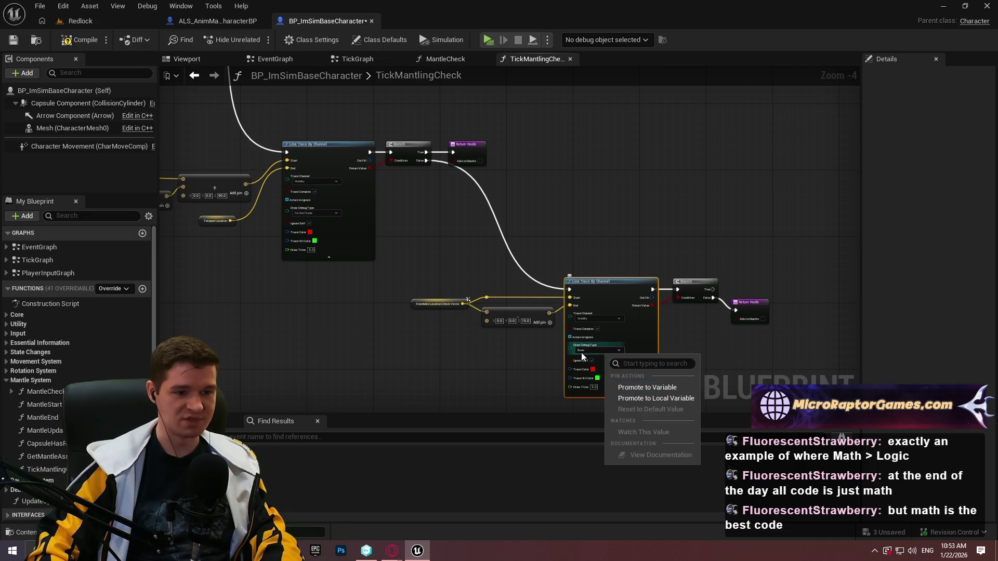
click(582, 352)
scroll(578, 366, down, 2)
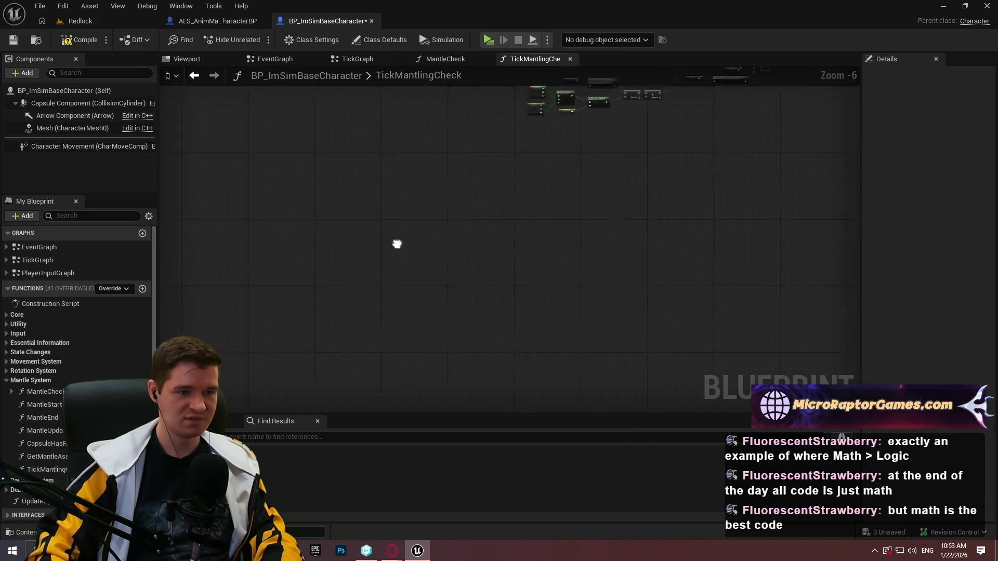
scroll(383, 312, up, 3)
click(417, 257)
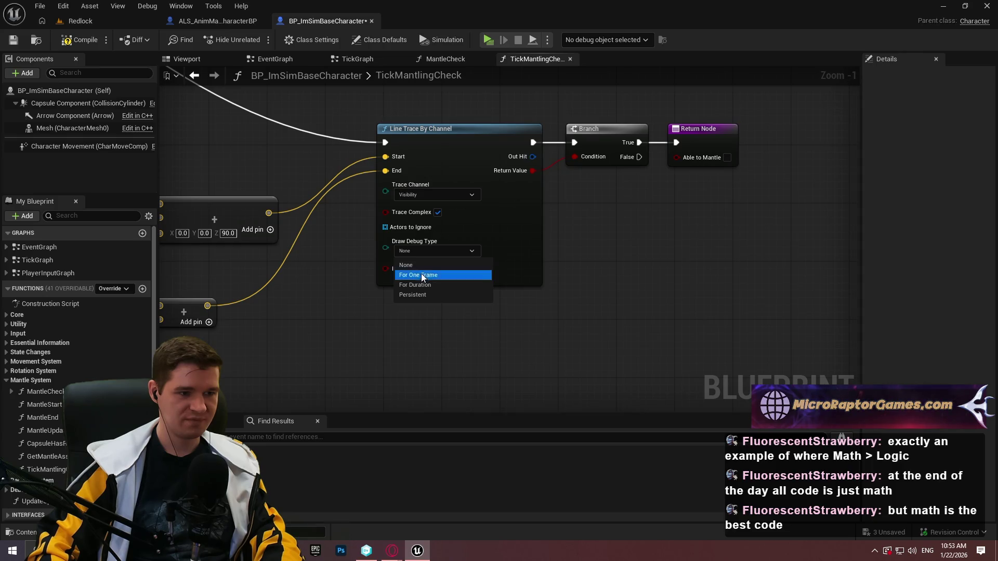
click(422, 274)
Check the next line trace node, then launch the game preview to test the traces.
scroll(453, 228, down, 2)
scroll(317, 344, up, 4)
drag(317, 344, 309, 299)
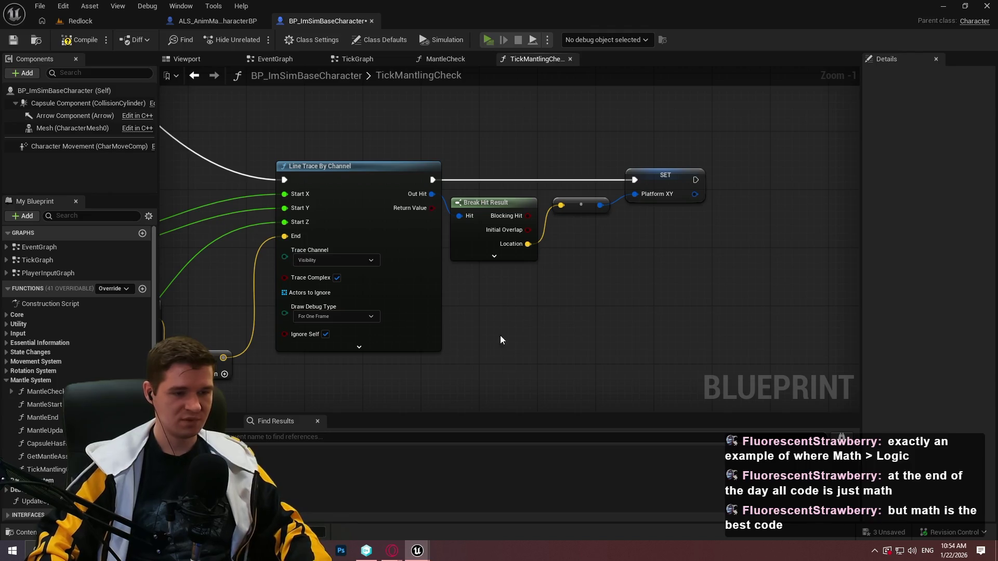
key(alt+p)
Walk the character along the white corridor and against the wall to trigger mantling.
key(w)
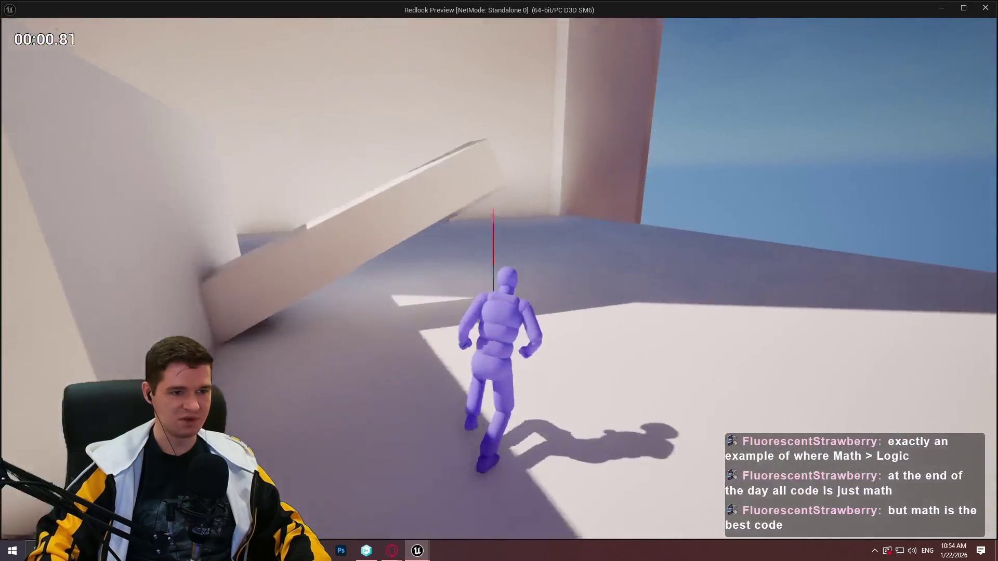
key(w)
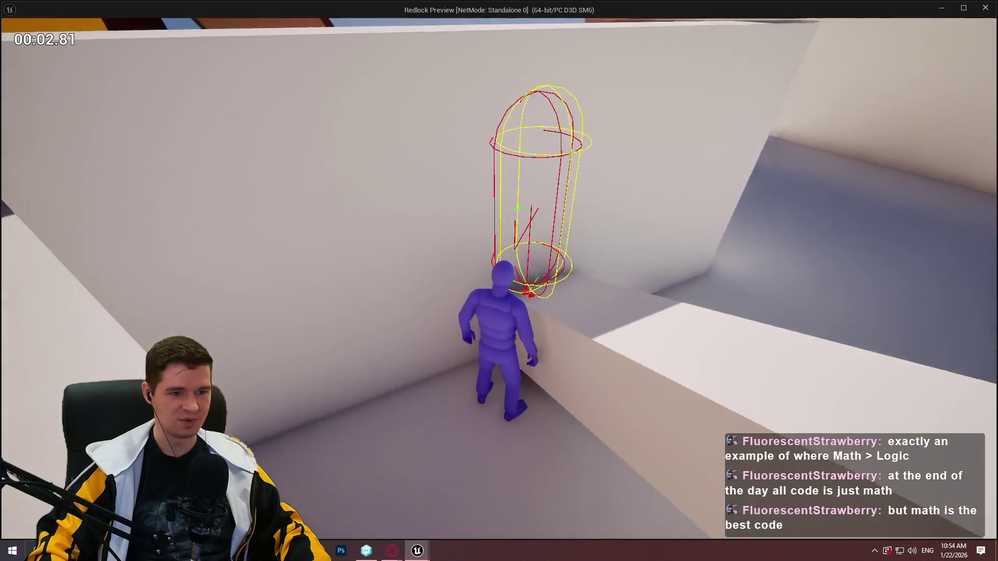
key(w)
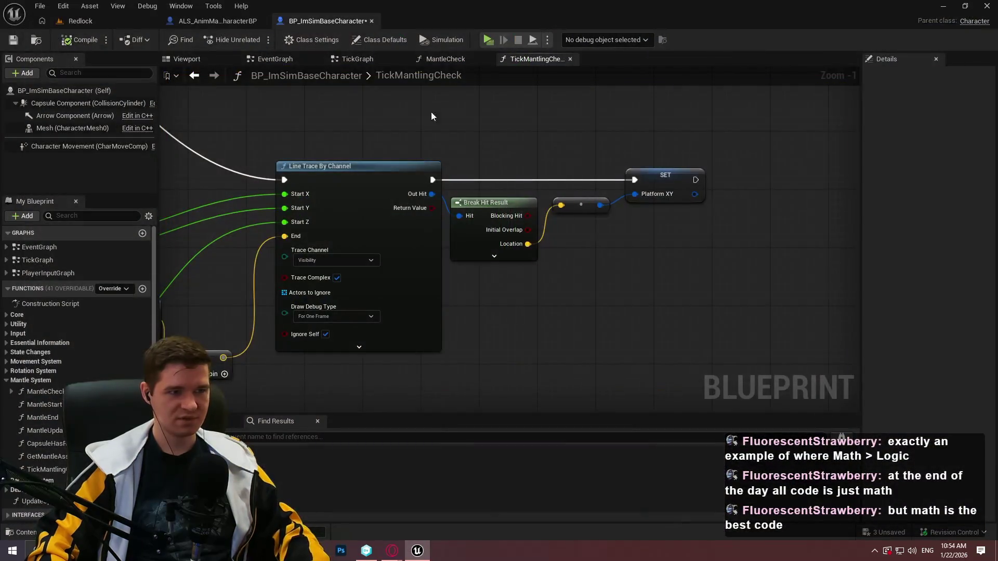
Move the small box up into the wall in Redlock and relaunch the standalone preview.
click(100, 20)
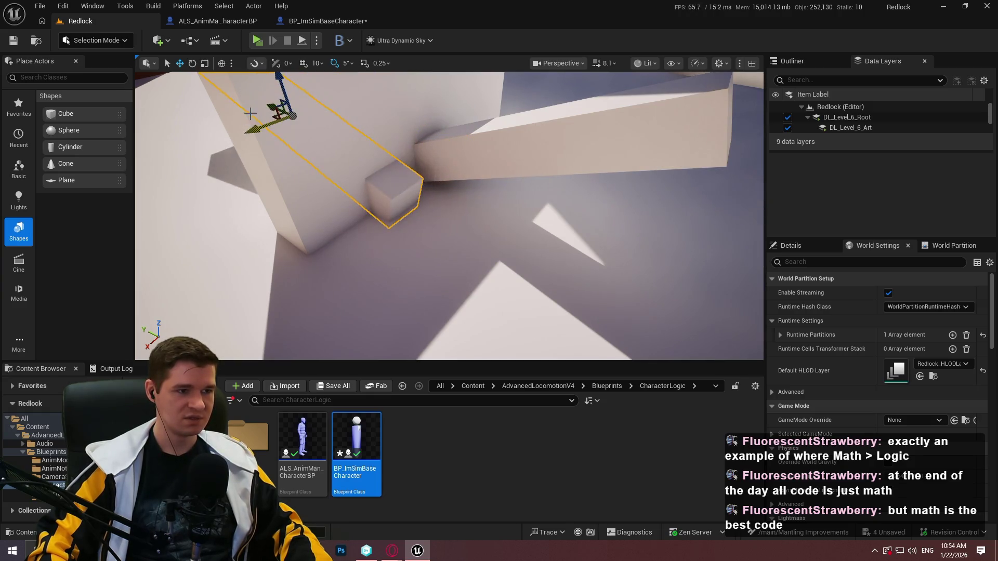
drag(272, 106, 255, 102)
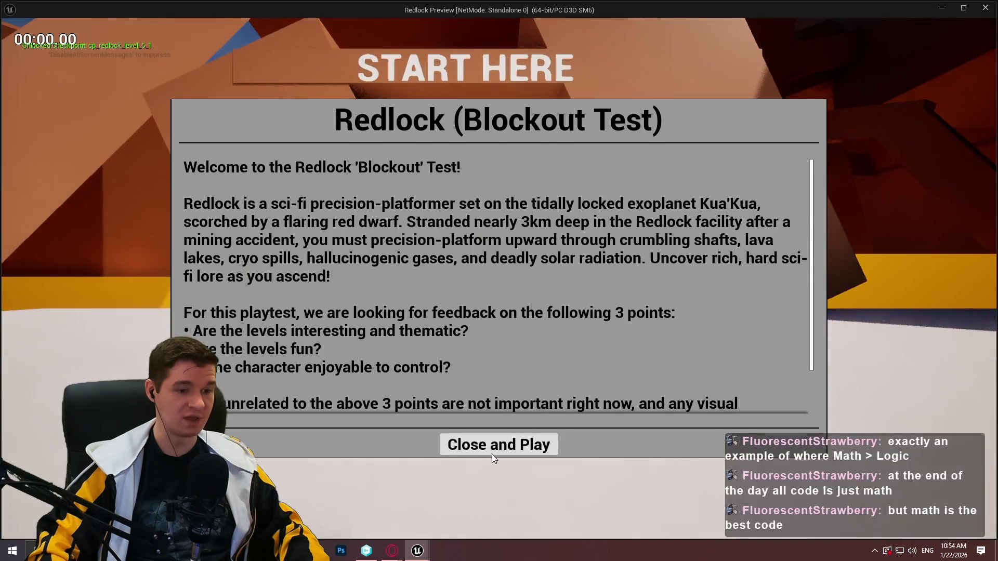
click(492, 443)
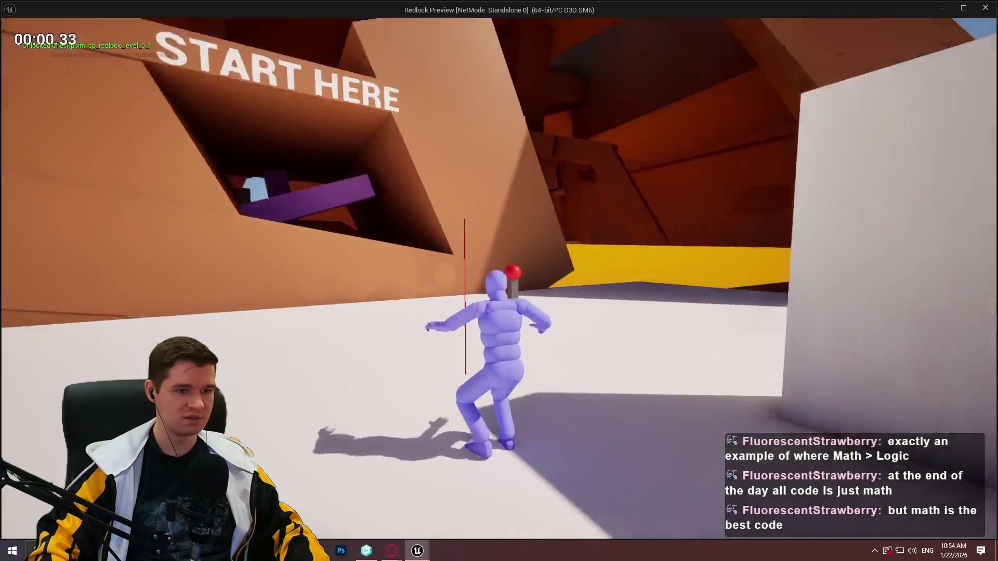
key(w)
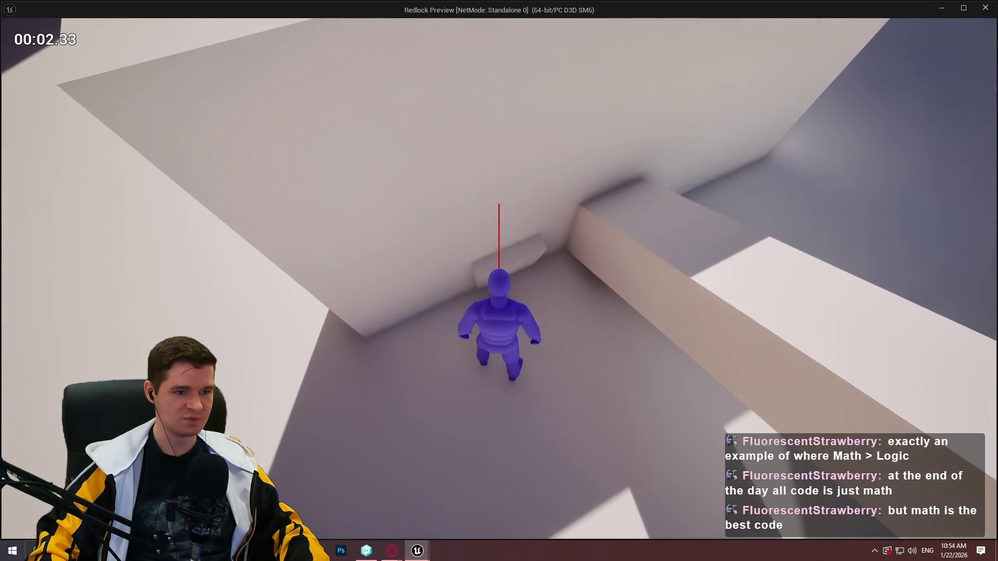